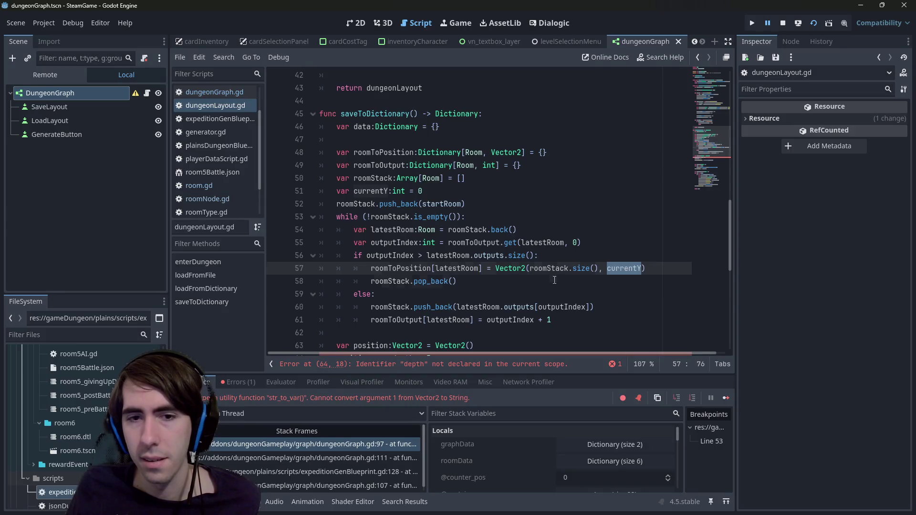
- Review the room-position if block, currentY and the else branch of saveToDictionary
left_click_drag(457, 281, 296, 255)
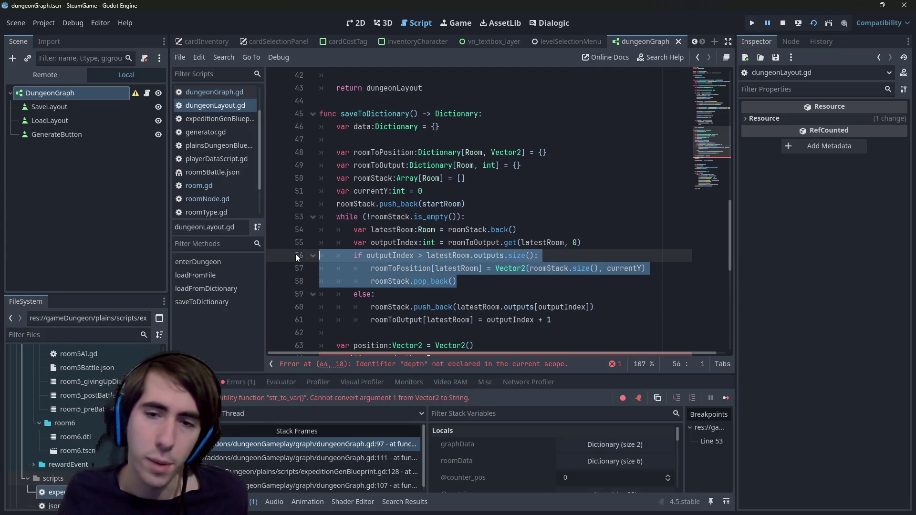
double_click(622, 268)
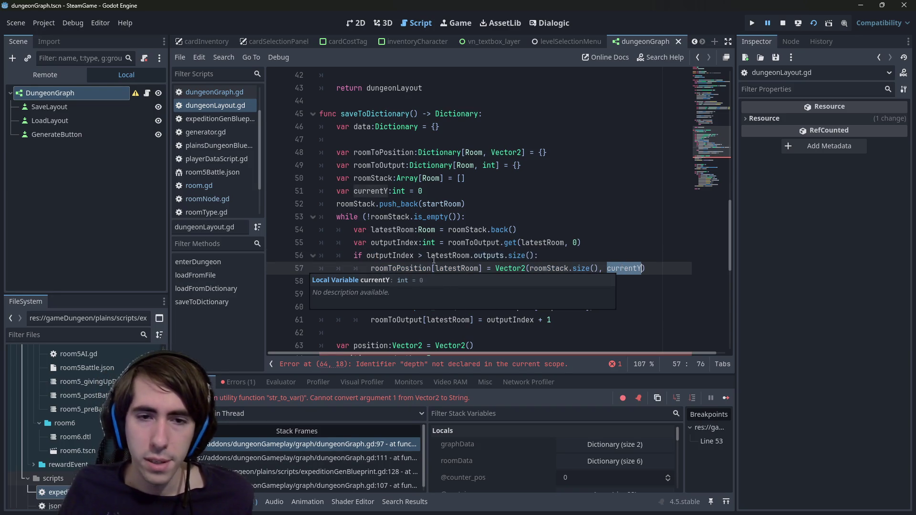
left_click(425, 243)
left_click_drag(397, 299, 334, 268)
left_click(525, 319)
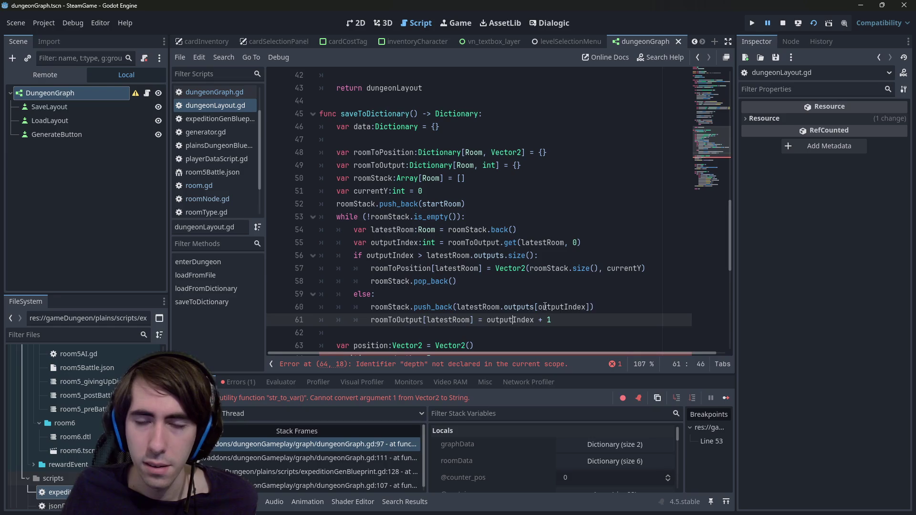
double_click(561, 307)
mouse_move(542, 307)
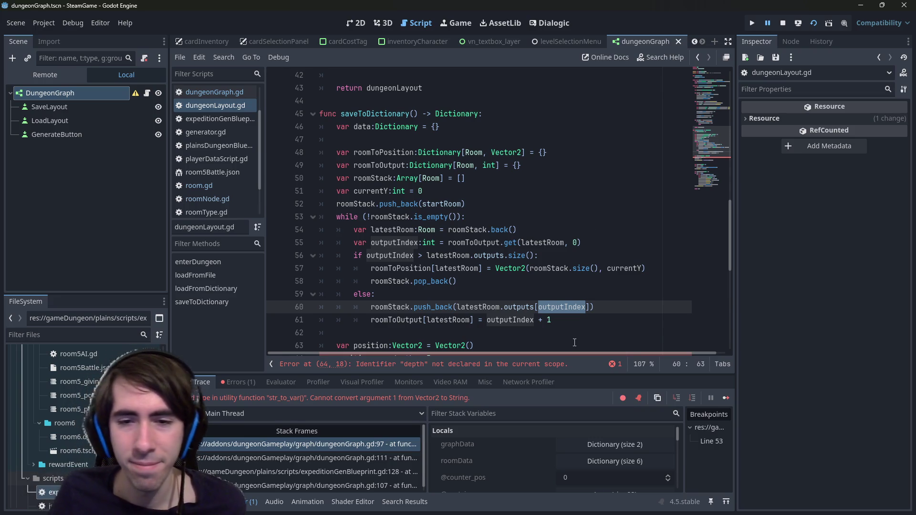
- Check how outputIndex, outputs and roomToOutput are used around lines 60-61
left_click(586, 333)
left_click(623, 320)
left_click(628, 308)
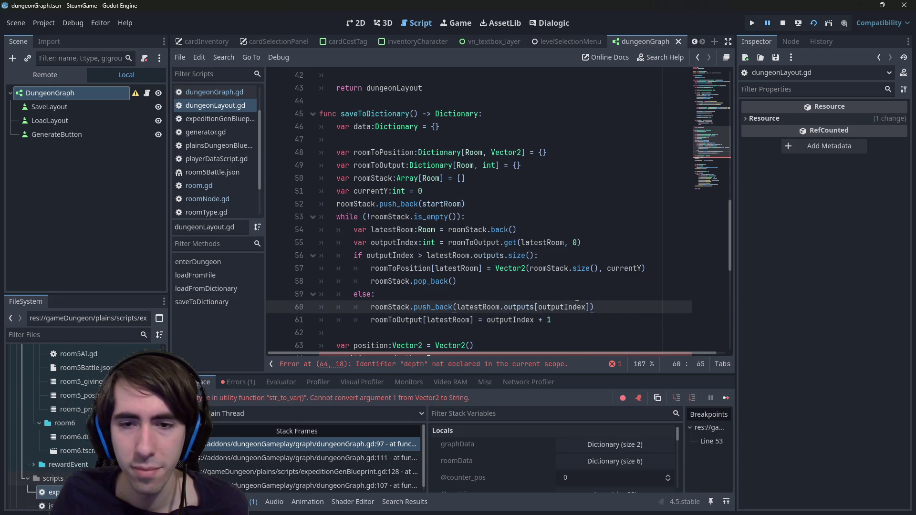
left_click(572, 307)
left_click(520, 307)
left_click(606, 319)
left_click(616, 307)
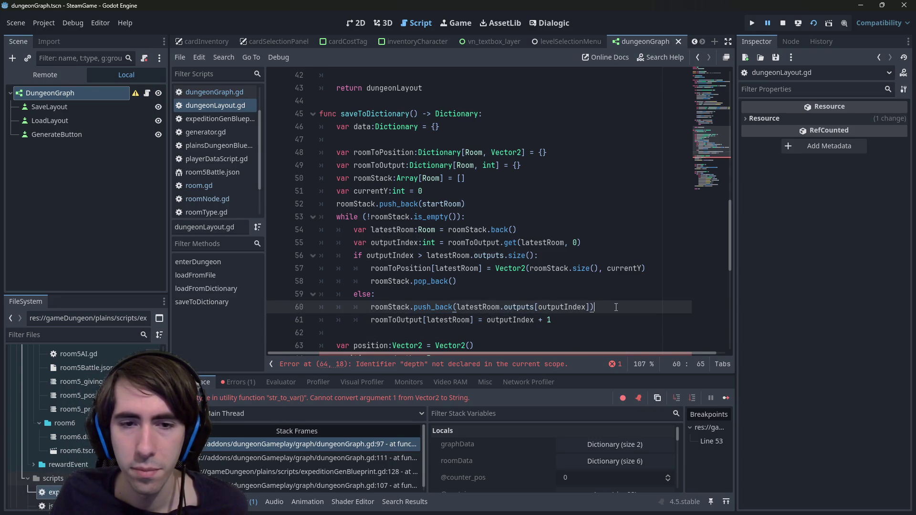
left_click(432, 319)
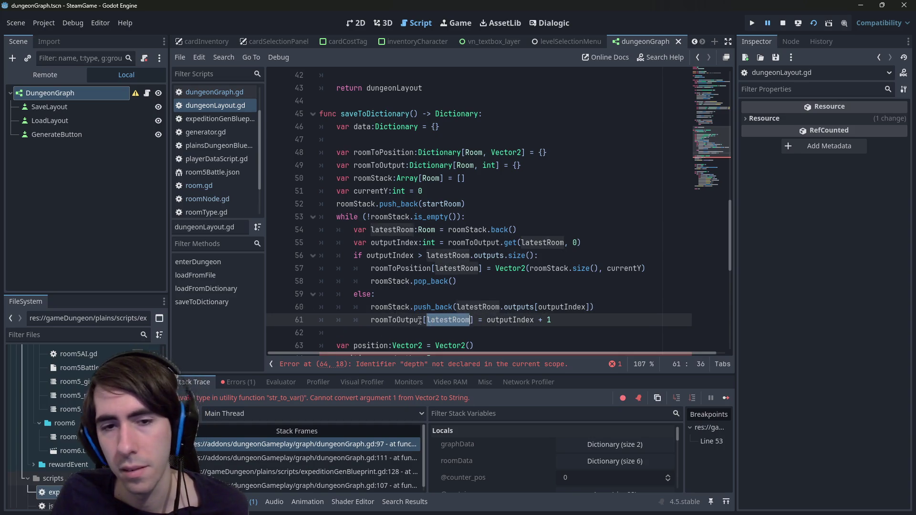
double_click(380, 320)
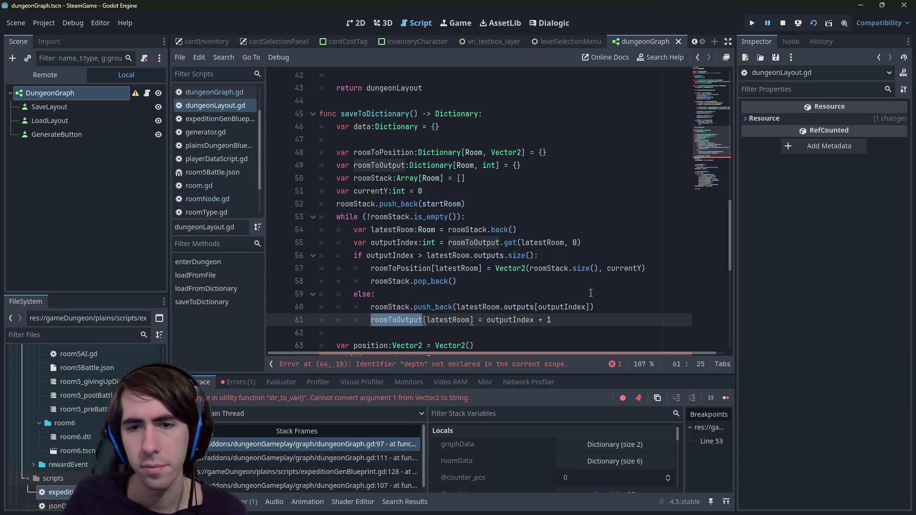
- Add a new line after line 60's push_back and type currentY += 1
left_click(602, 304)
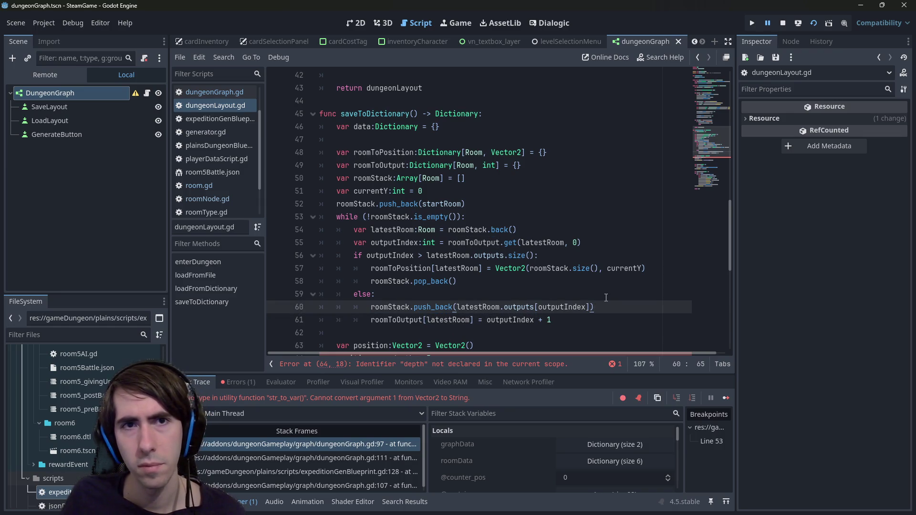
key("Return")
type("currentY ")
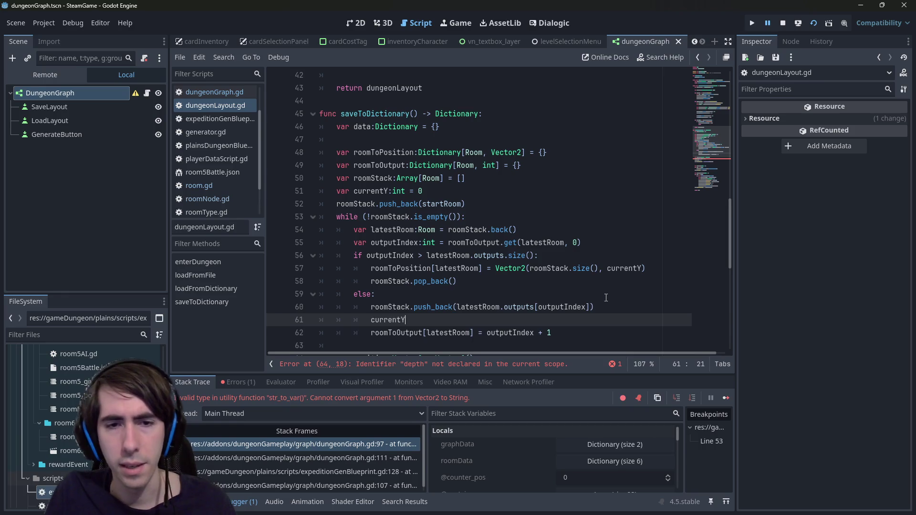
type("+= ")
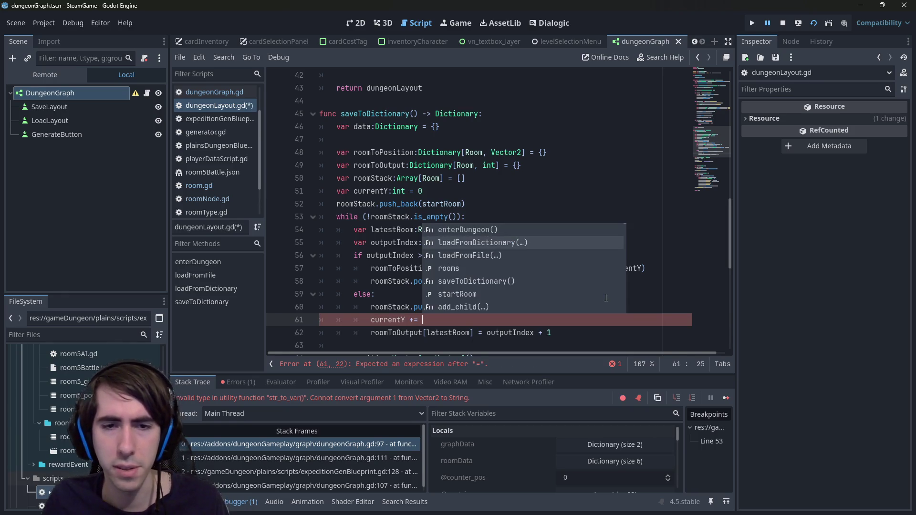
type("1")
- Save the script with currentY += 1, then remove the trailing 1
key("ctrl+s")
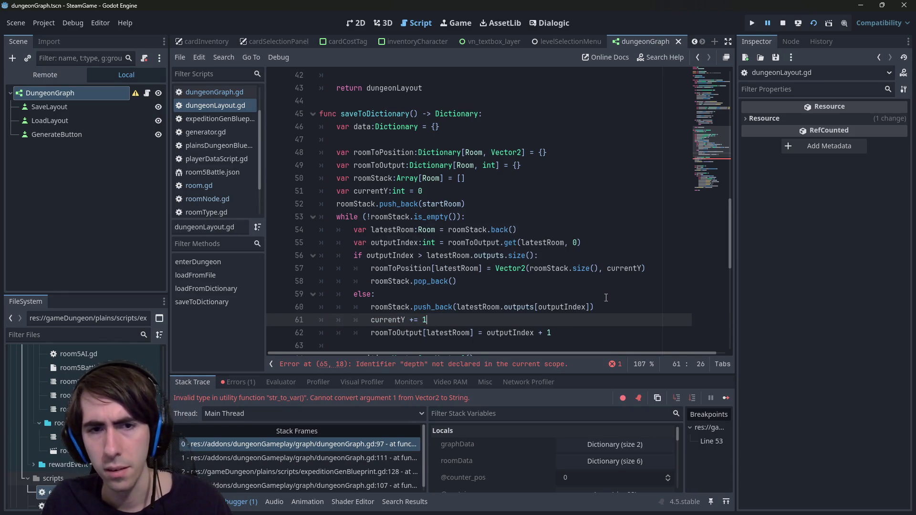
left_click(474, 268)
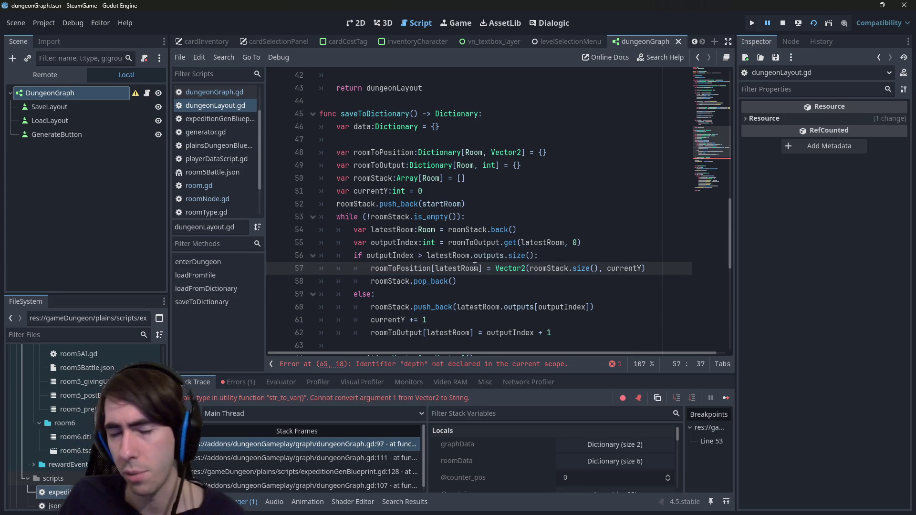
left_click_drag(509, 327, 405, 308)
left_click(465, 320)
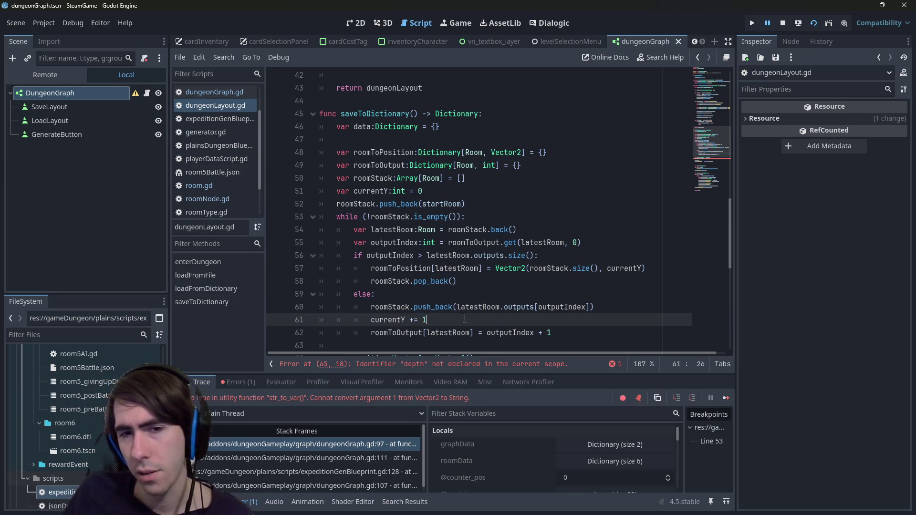
key("BackSpace")
key("Down")
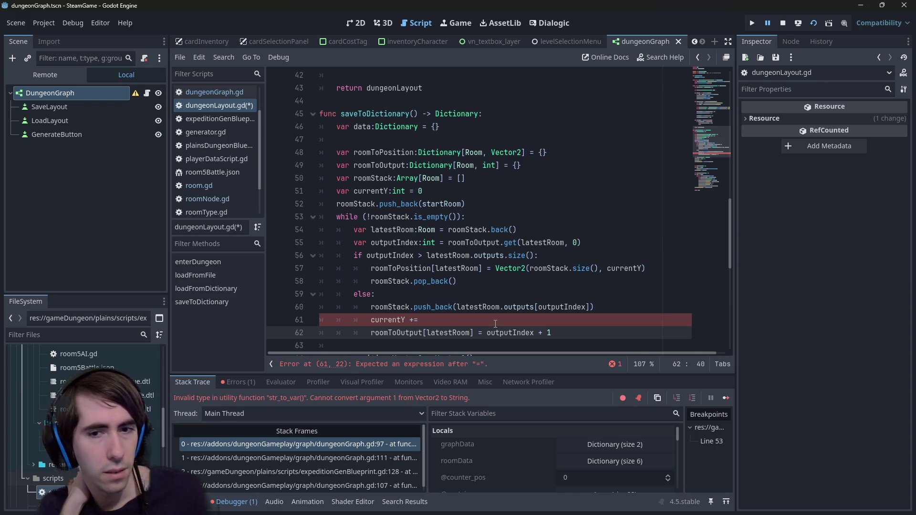
- Restore the 1 in currentY += 1 and save the script and scene
left_click(495, 324)
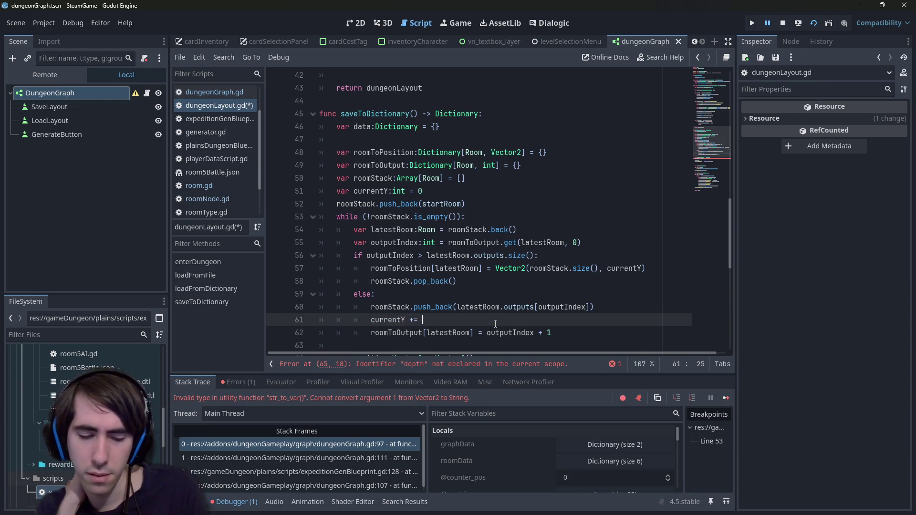
type("1")
key("ctrl+s")
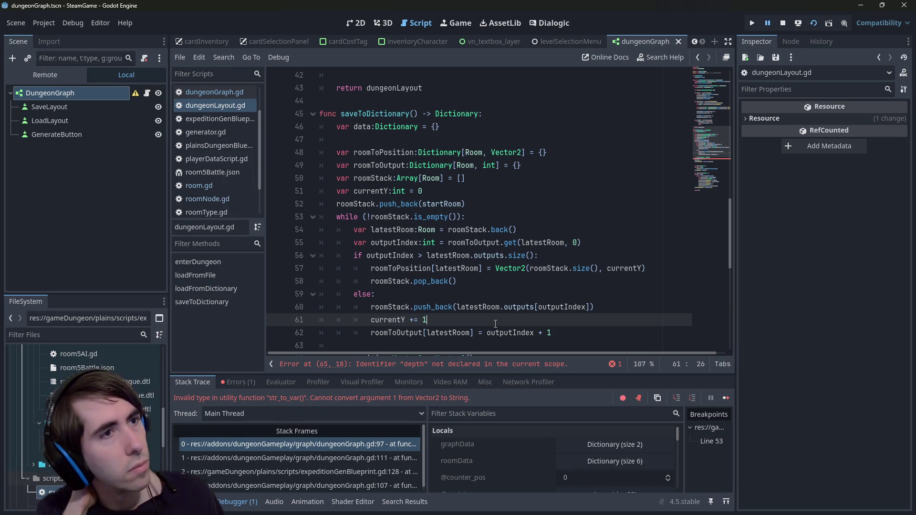
key("ctrl+s")
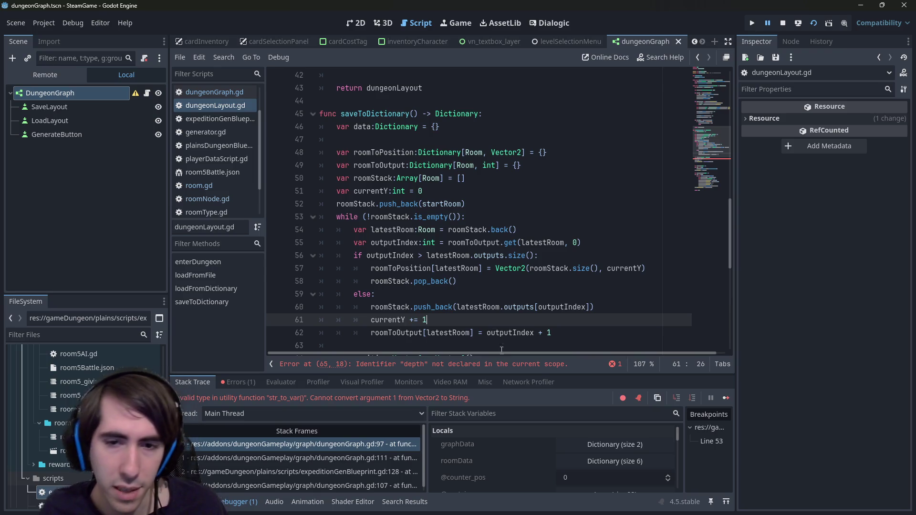
scroll(503, 330, "up", 2)
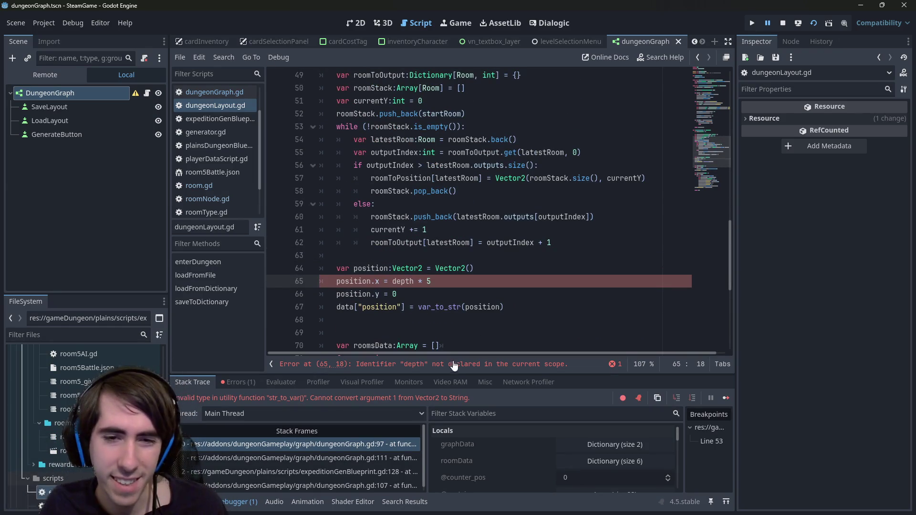
- Inspect the roomStack, roomToOutput and roomToPosition declarations near the data position line
left_click(460, 294)
scroll(462, 291, "up", 1)
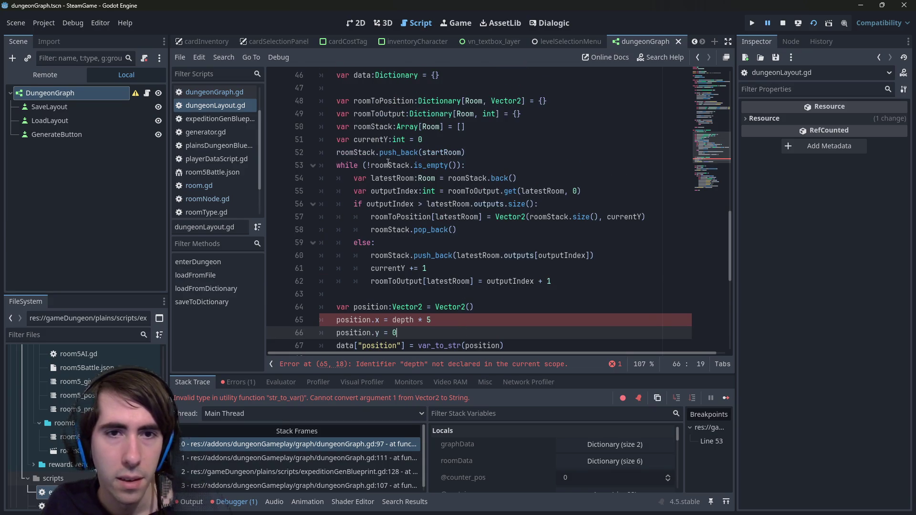
scroll(412, 164, "down", 1)
scroll(403, 139, "up", 2)
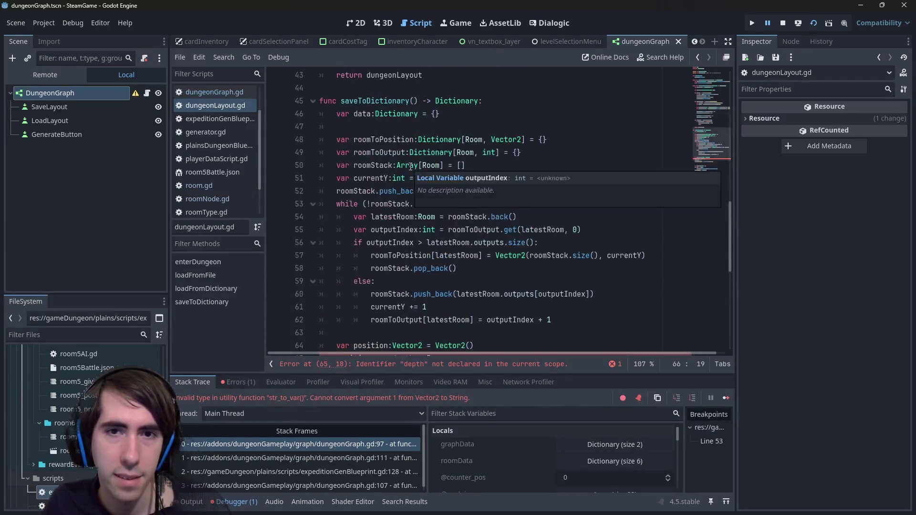
scroll(395, 114, "down", 1)
scroll(443, 250, "down", 1)
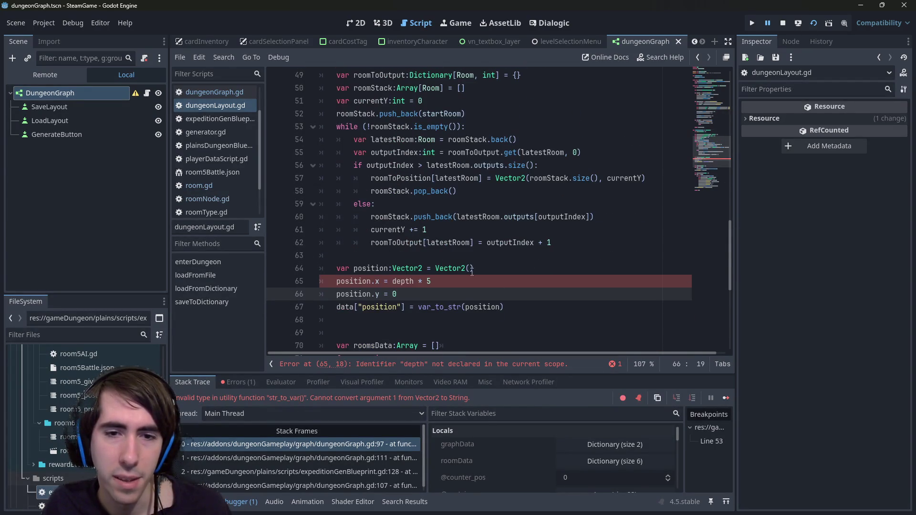
left_click(507, 309)
scroll(500, 269, "up", 2)
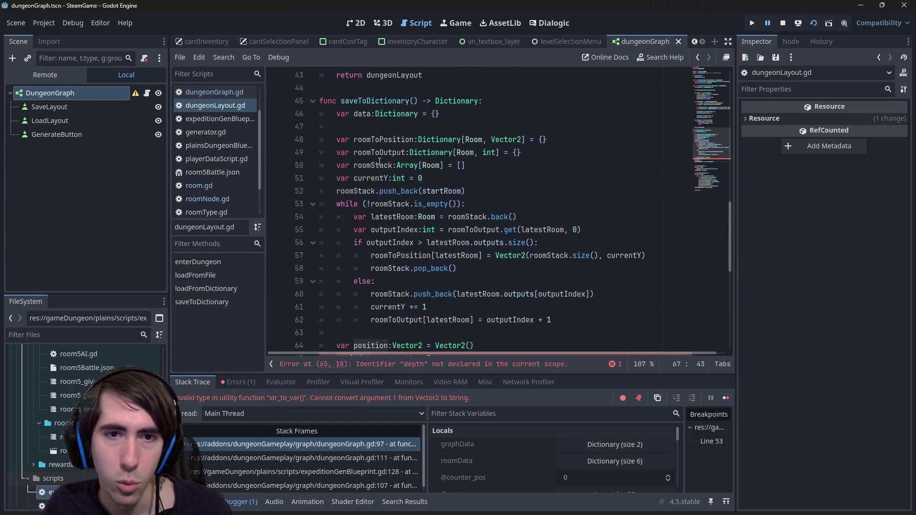
double_click(377, 165)
double_click(379, 153)
double_click(382, 139)
scroll(450, 242, "down", 1)
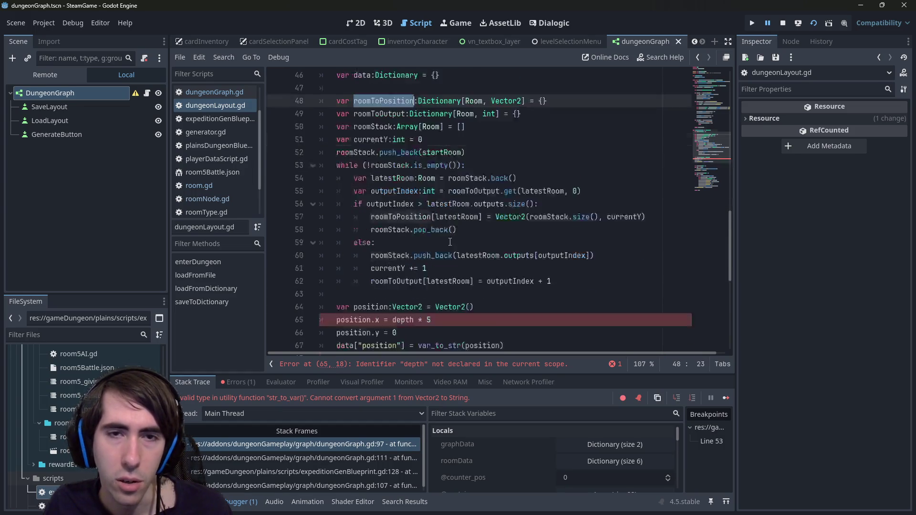
scroll(449, 241, "down", 2)
- Change var_to_str(position) to var_to_str(roomToPosition[]), leaving the index empty
left_click(470, 268)
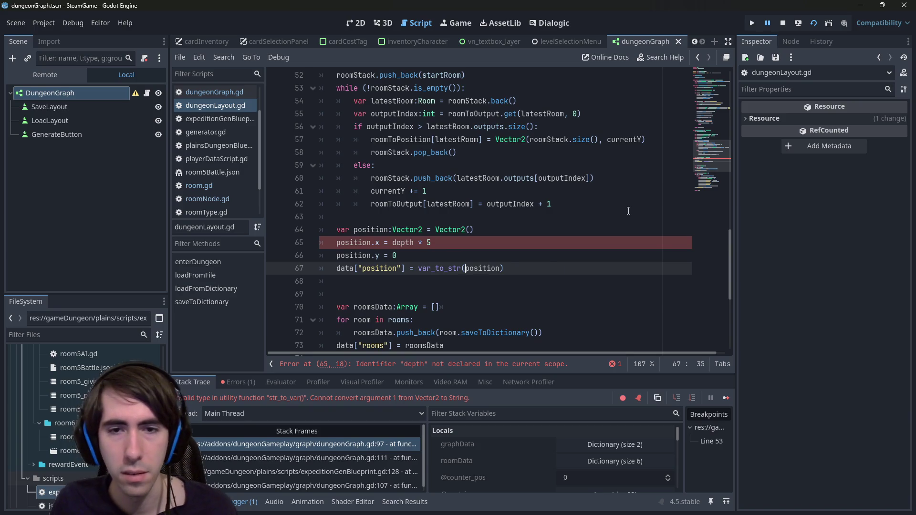
type("roomToPosition[")
key("ctrl+shift+Right")
type("]")
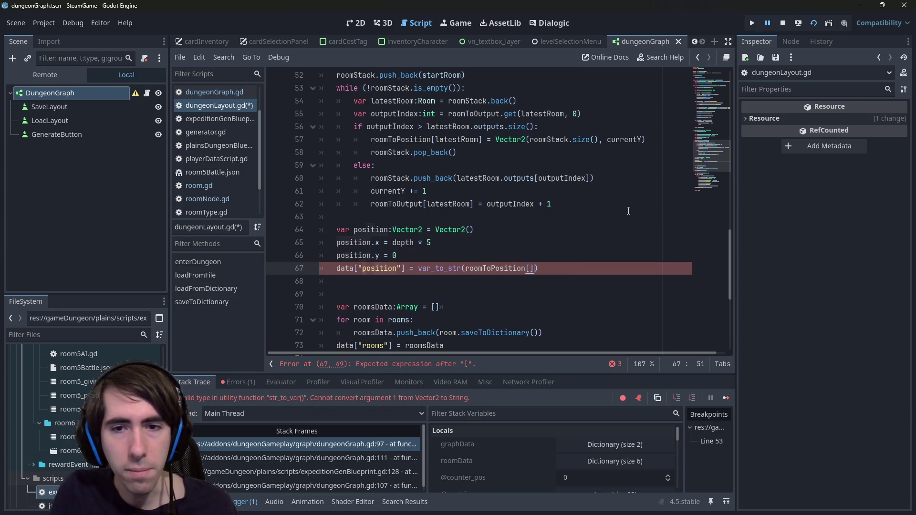
key("Left")
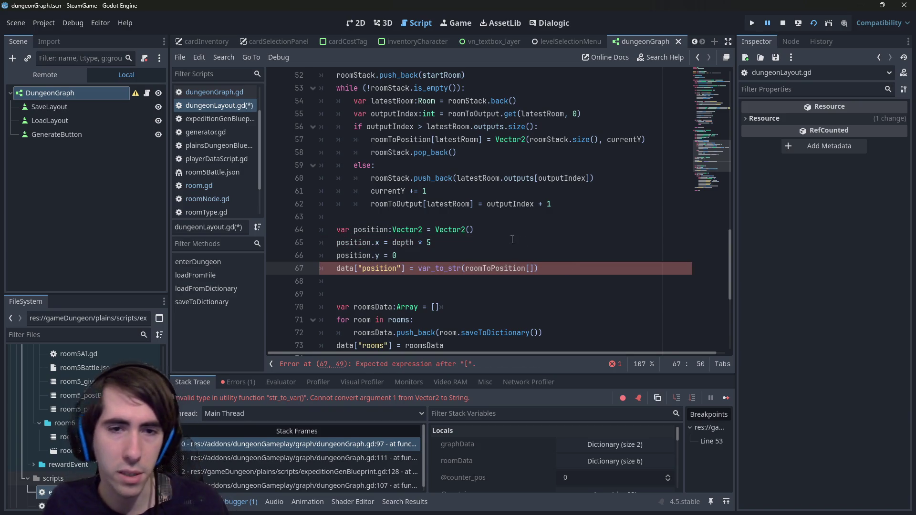
- Delete the var position, position.x and position.y lines and select the data position line
left_click(534, 258)
key("shift+Up")
key("shift+Up")
key("shift+Up")
key("BackSpace")
left_click_drag(538, 230, 252, 227)
key("ctrl+c")
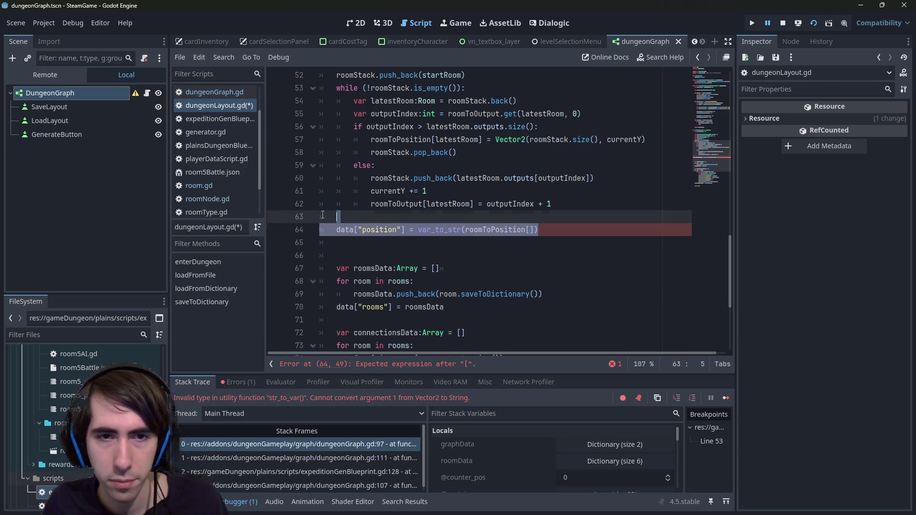
- Delete the data["position"] line and the blank line in the rooms loop
key("BackSpace")
key("BackSpace")
key("BackSpace")
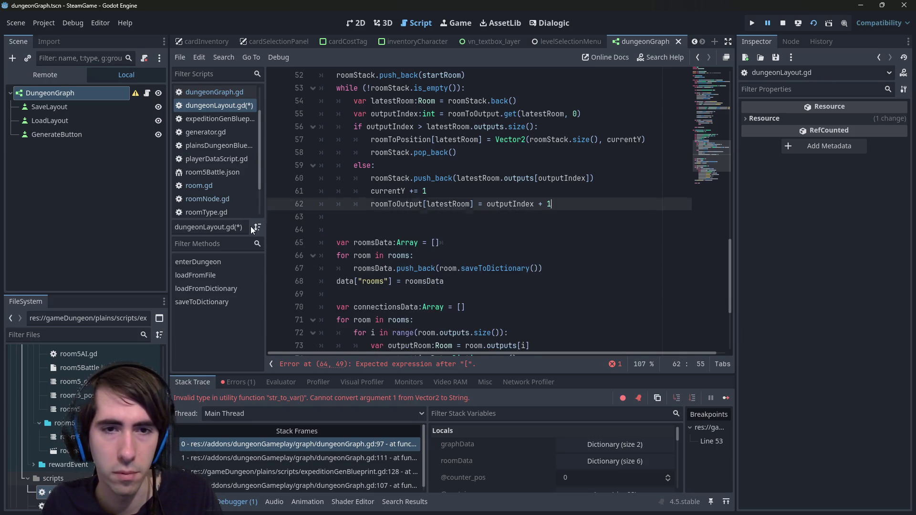
left_click(354, 227)
key("BackSpace")
- Try a roomsData.back()["position"] assignment after push_back, then clear it to a blank line
left_click(593, 258)
key("Return")
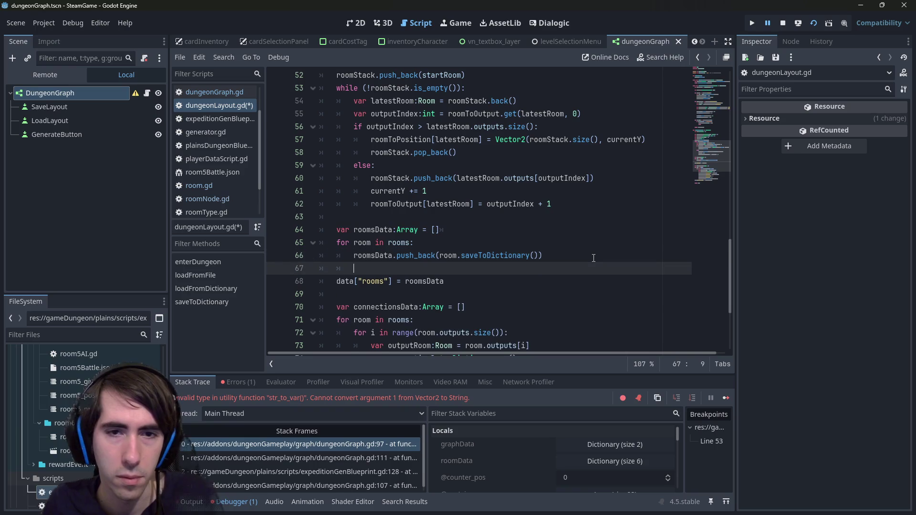
type("roomsData.back")
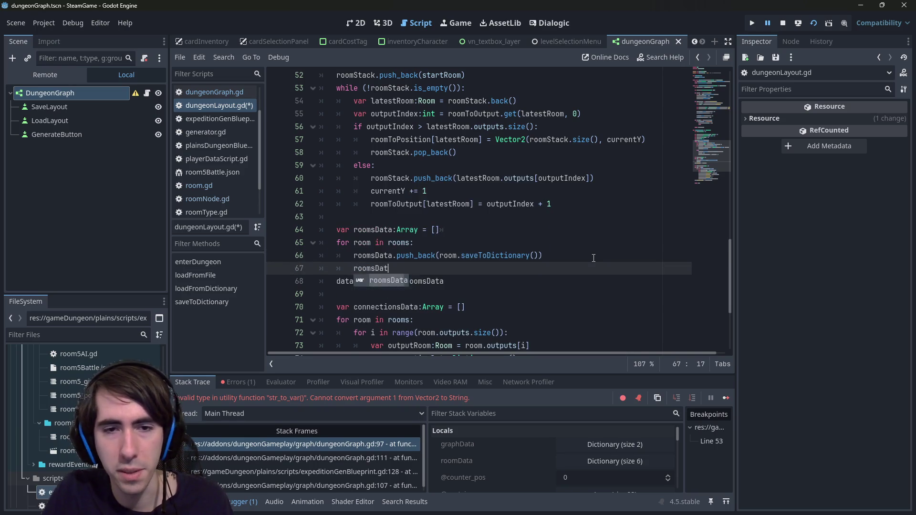
key("Return")
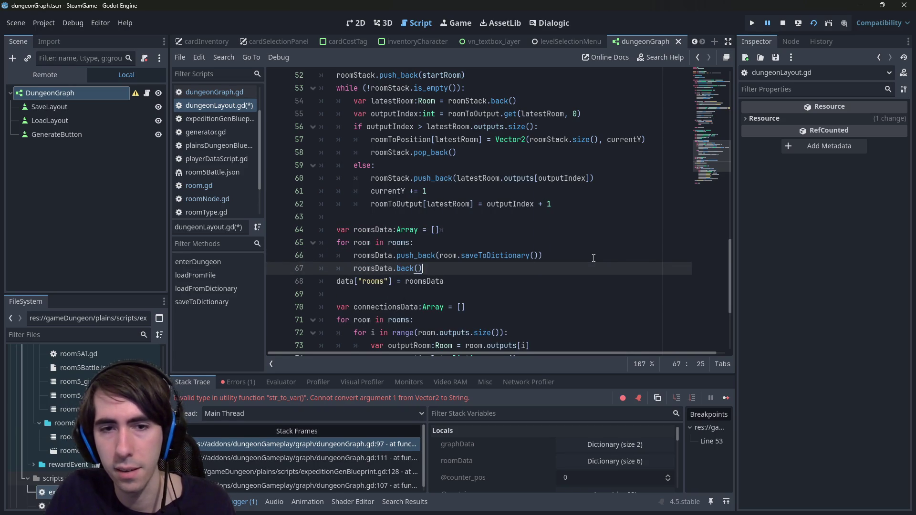
key("ctrl+v")
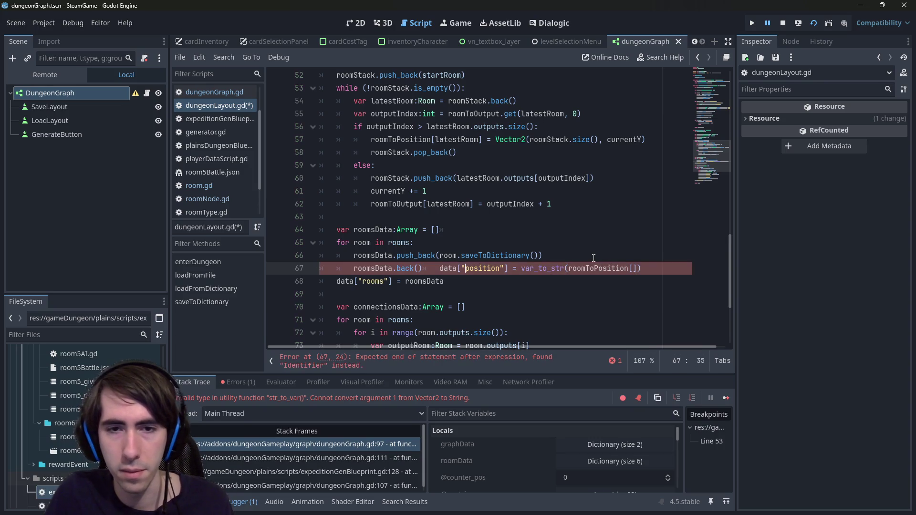
key("ctrl+Left")
key("ctrl+Left")
key("ctrl+Left")
key("BackSpace")
key("BackSpace")
key("BackSpace")
key("BackSpace")
key("BackSpace")
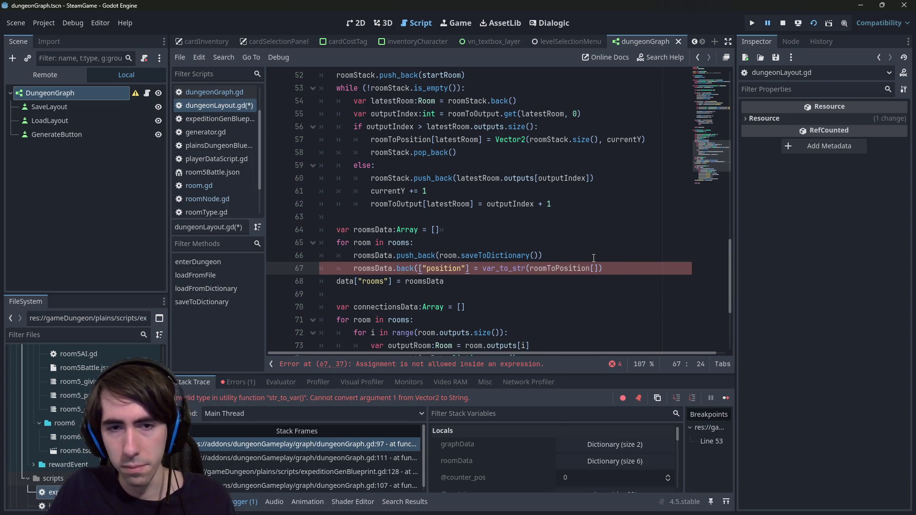
key("End")
key("Left")
key("Left")
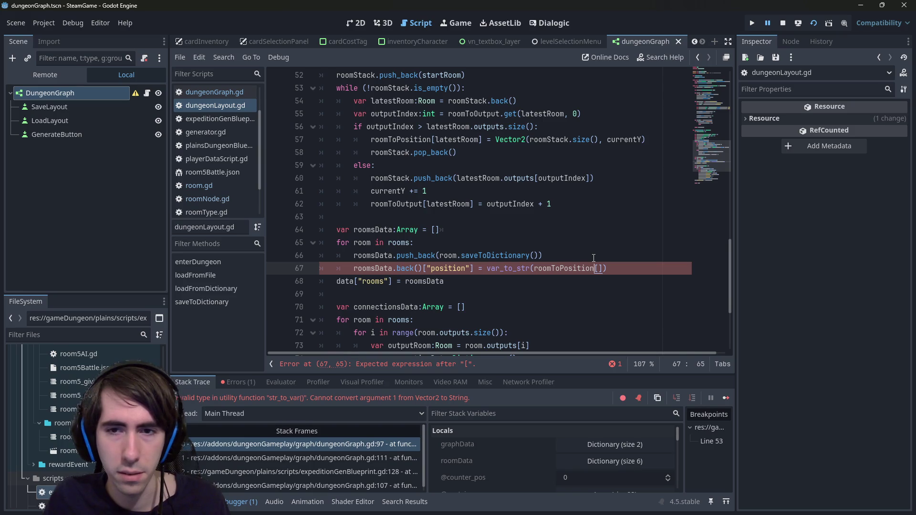
key("Right")
key("BackSpace")
key("BackSpace")
key("BackSpace")
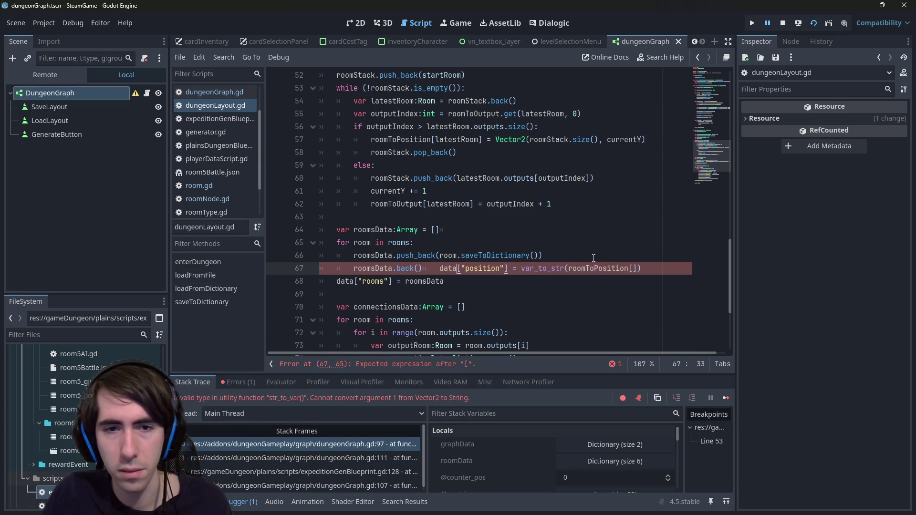
- Undo the back() attempt, paste the position assignment above it and open a new loop line
type(".")
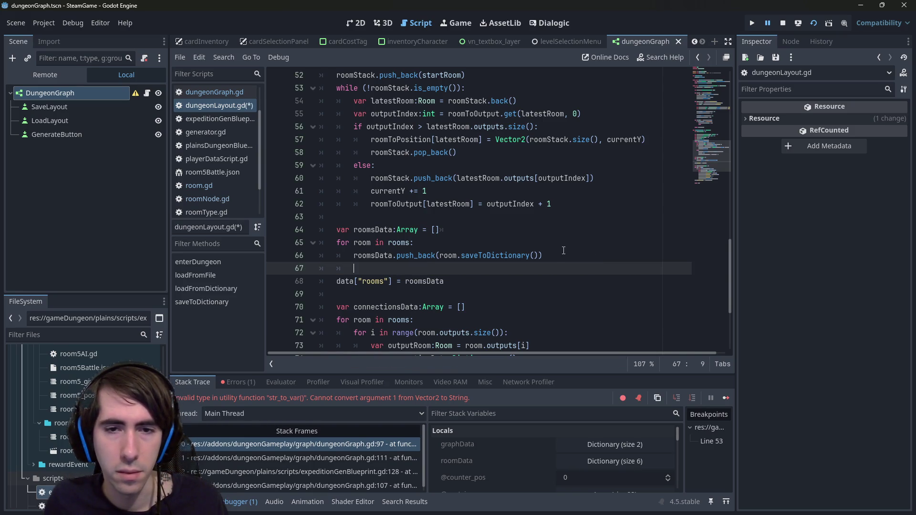
key("ctrl+x")
key("Up")
key("Up")
key("Up")
key("ctrl+z")
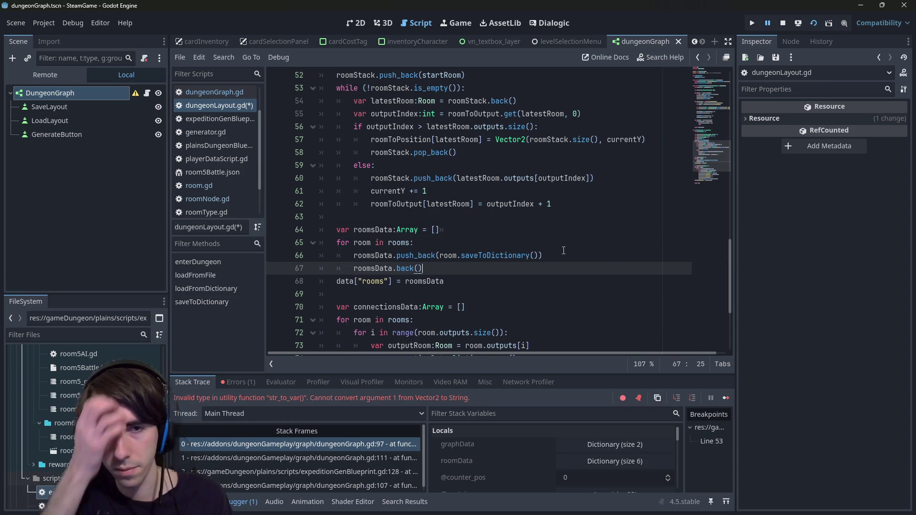
key("ctrl+y")
key("ctrl+y")
key("ctrl+z")
key("ctrl+z")
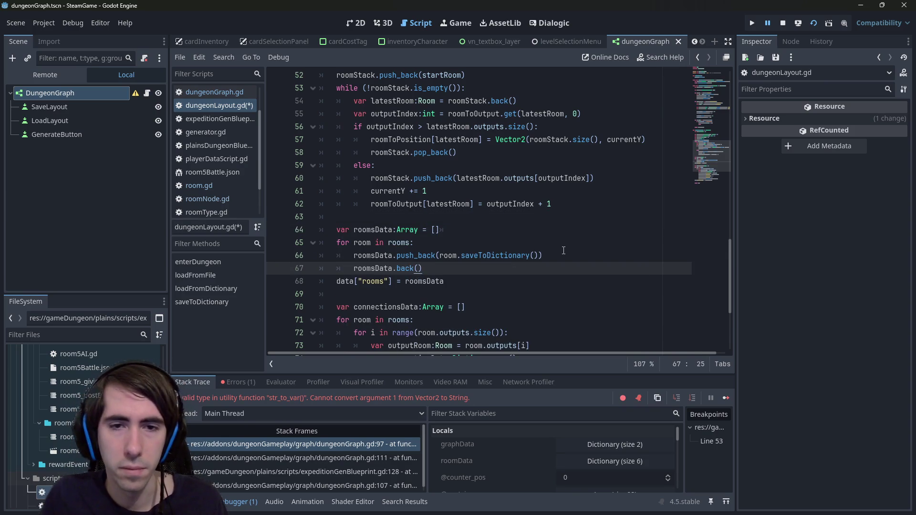
key("ctrl+v")
key("shift+Tab")
key("Up")
key("Up")
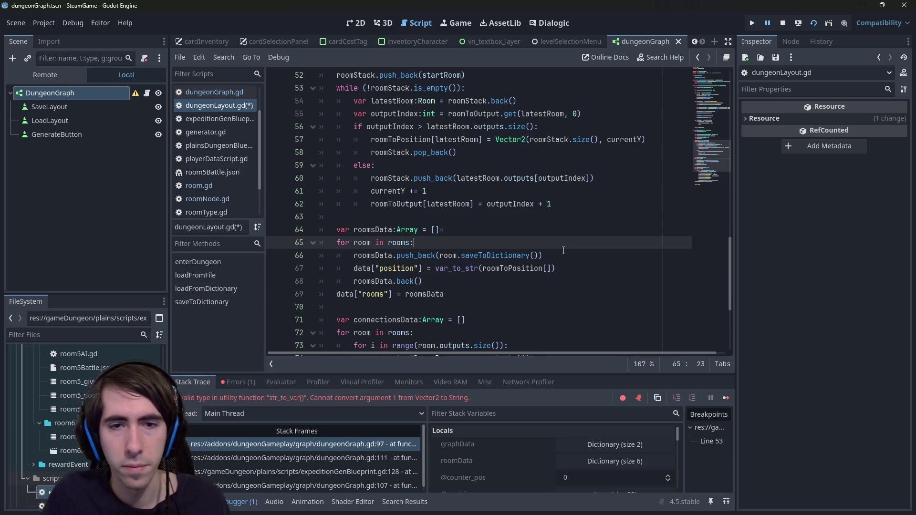
key("End")
key("Return")
- Declare var roomData:Dictionary = room.saveToDictionary() at the top of the loop
type("var ro")
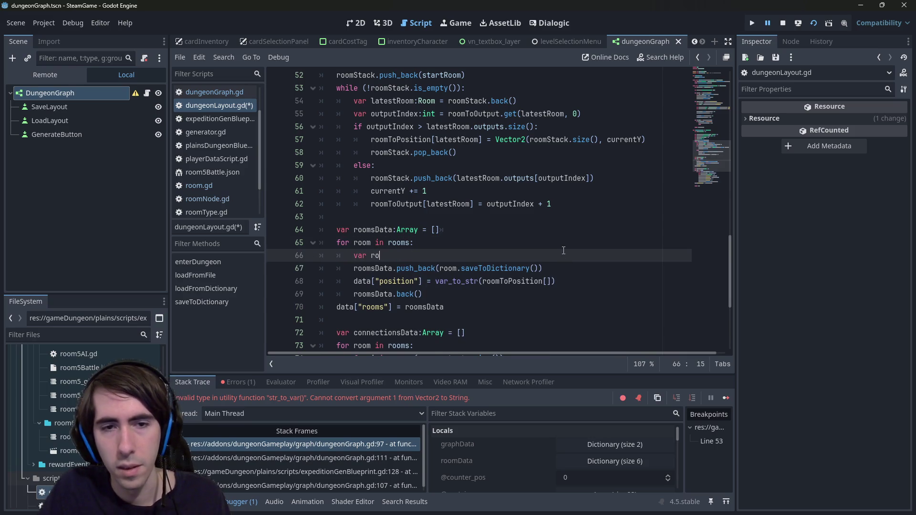
type("omData:")
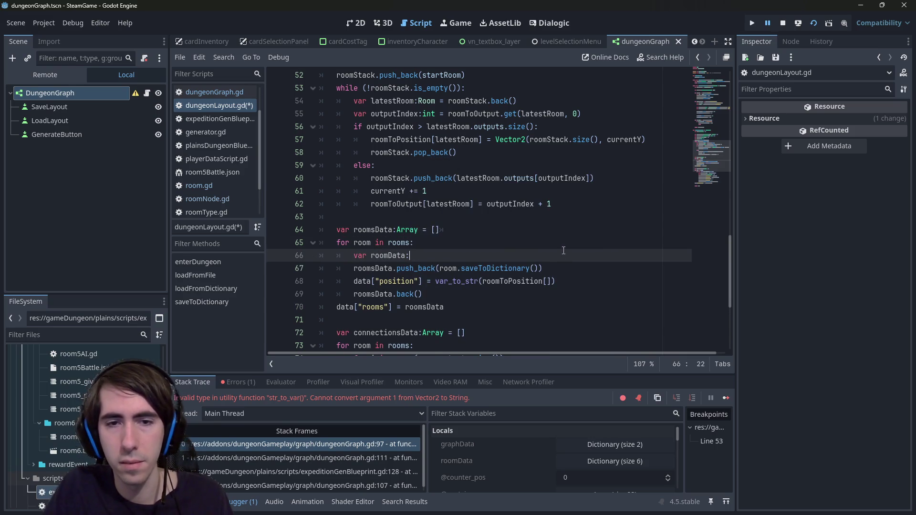
type("DictionaryH")
key("Return")
key("BackSpace")
key("BackSpace")
key("BackSpace")
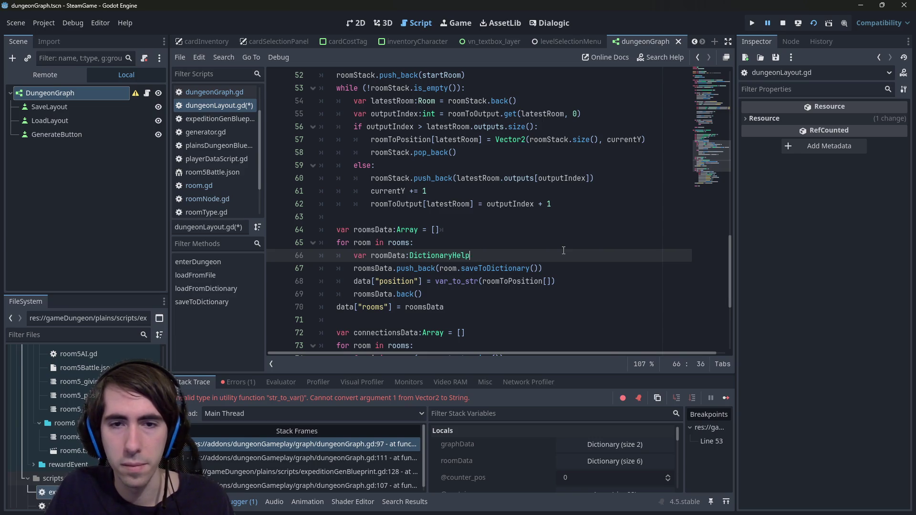
key("Down")
key("ctrl+Left")
key("ctrl+Left")
key("shift+End")
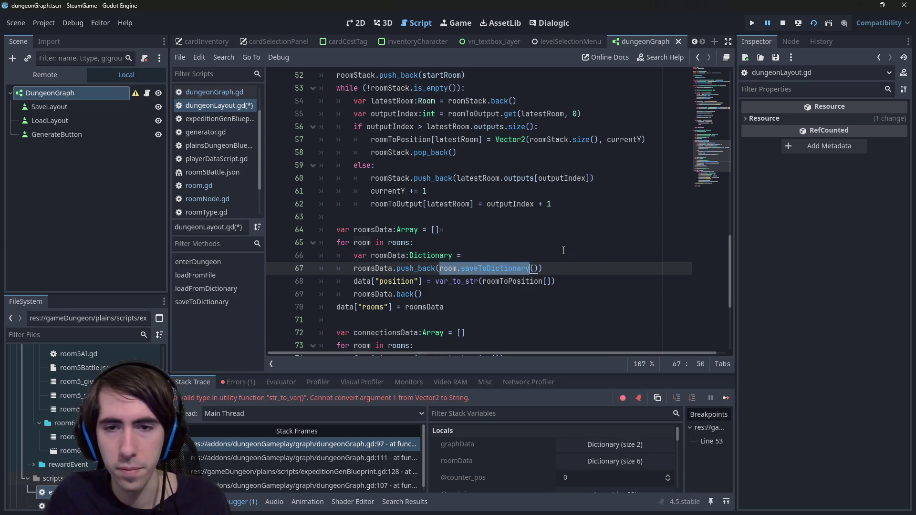
key("ctrl+c")
key("Up")
key("End")
key("ctrl+v")
key("BackSpace")
- Push roomData after the position line, fill the index with room, and save
key("Down")
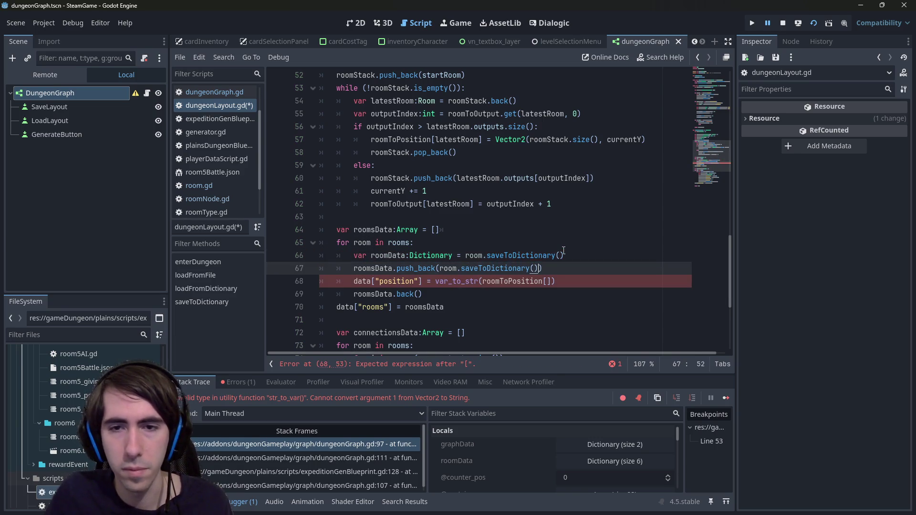
key("ctrl+shift+Left")
key("ctrl+shift+Left")
key("ctrl+shift+Left")
type("roomData")
key("Down")
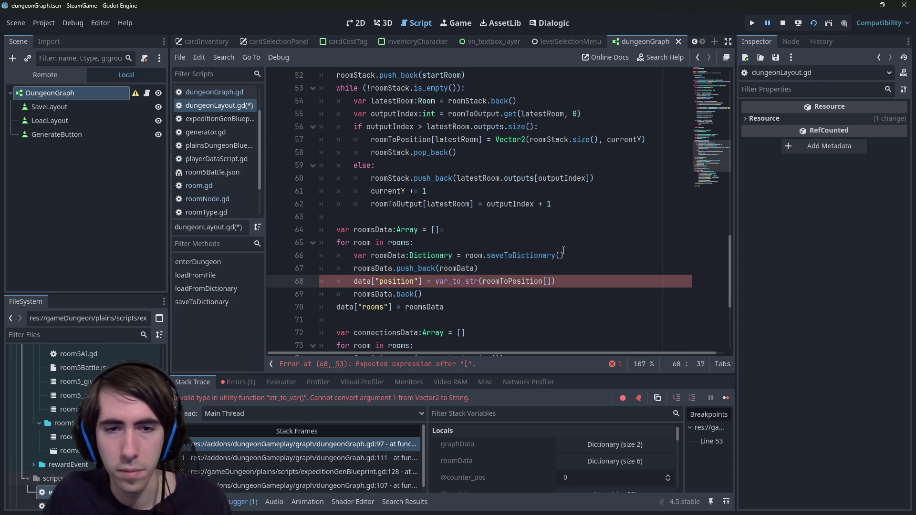
key("alt+Up")
key("Up")
key("End")
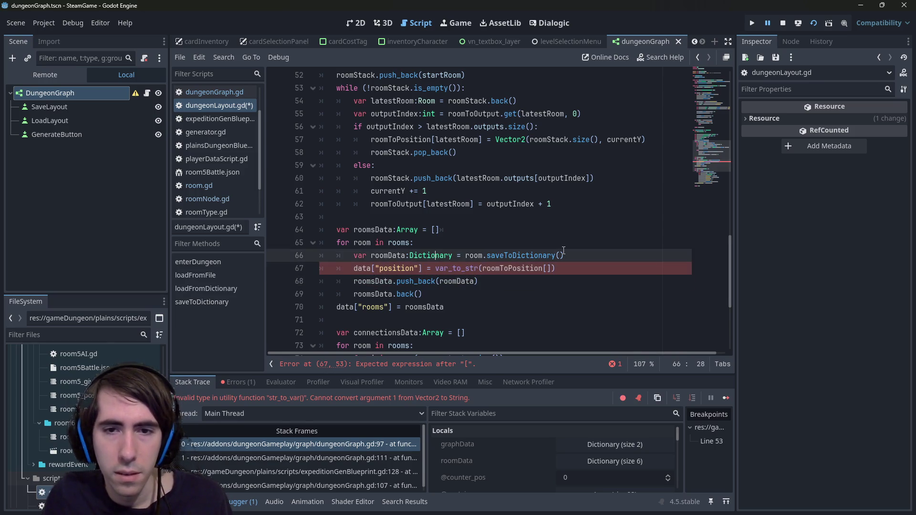
key("Down")
key("Left")
key("Left")
key("Left")
key("Right")
type("roo")
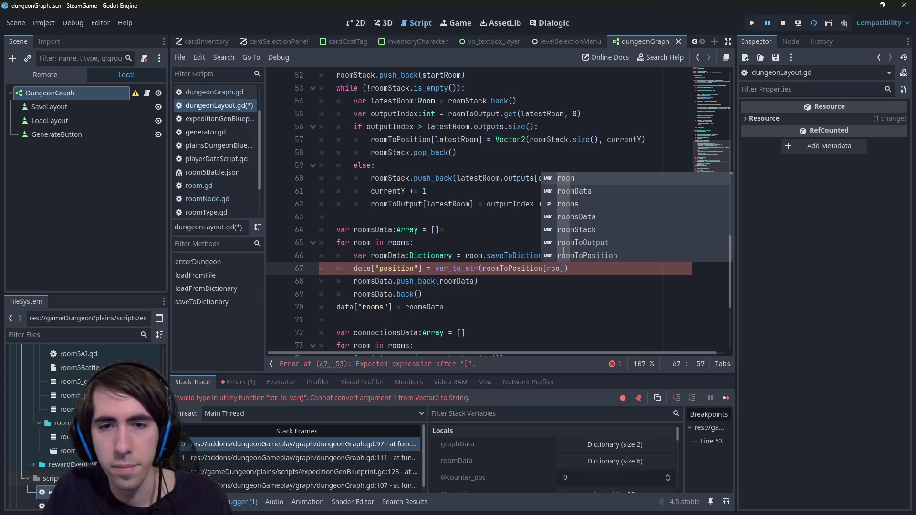
type("m")
key("ctrl+s")
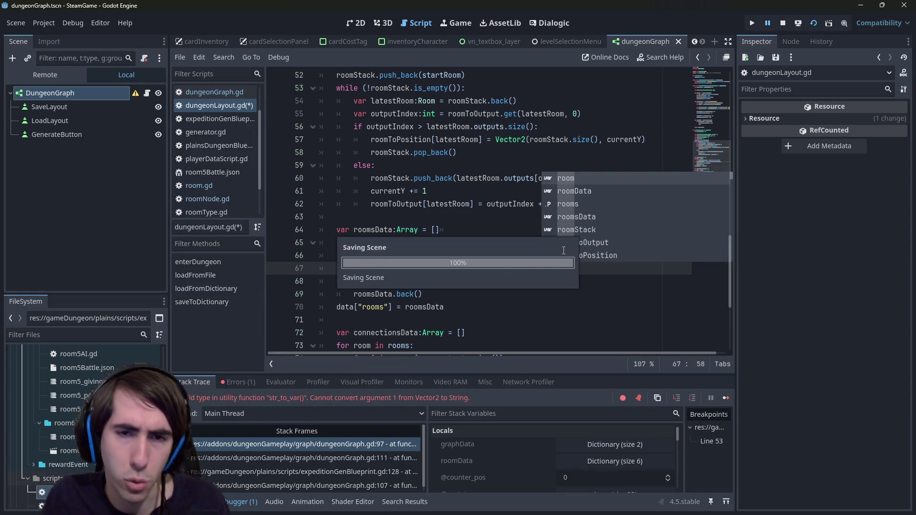
- Replace data with roomData on the position line and stop the running game
double_click(383, 258)
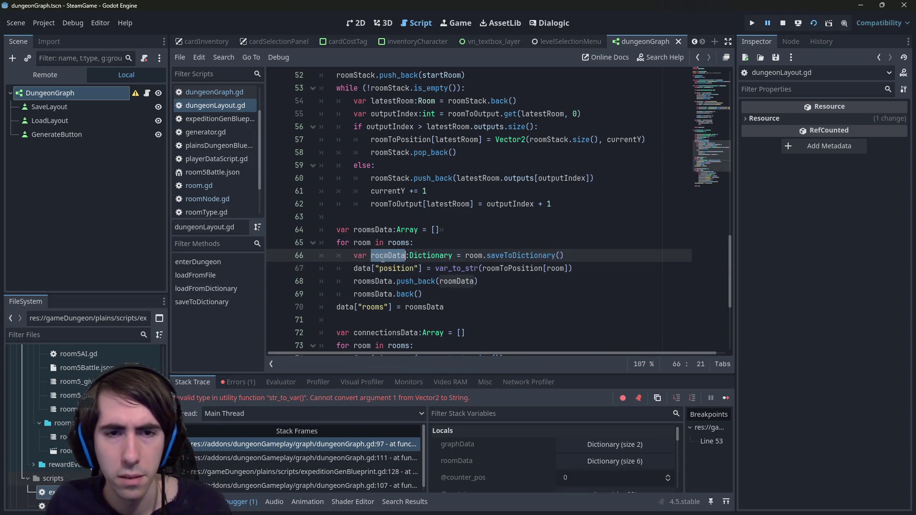
double_click(362, 268)
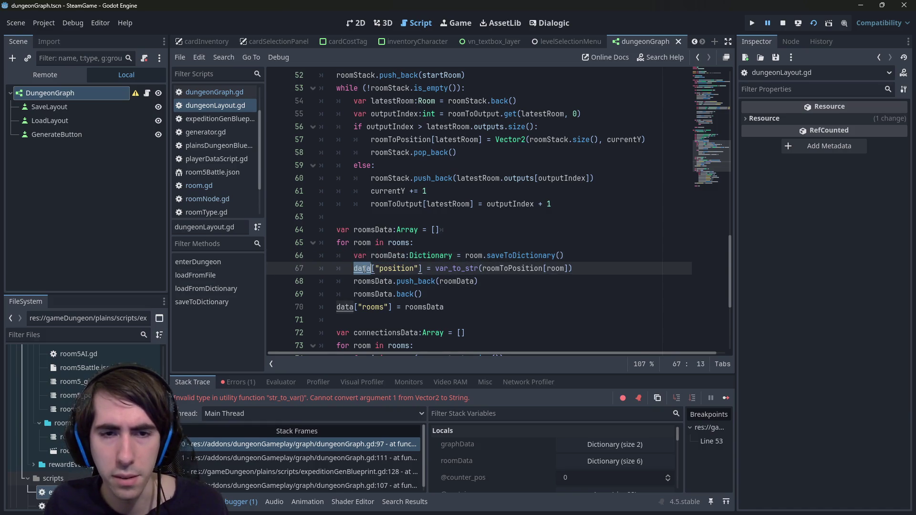
key("ctrl+v")
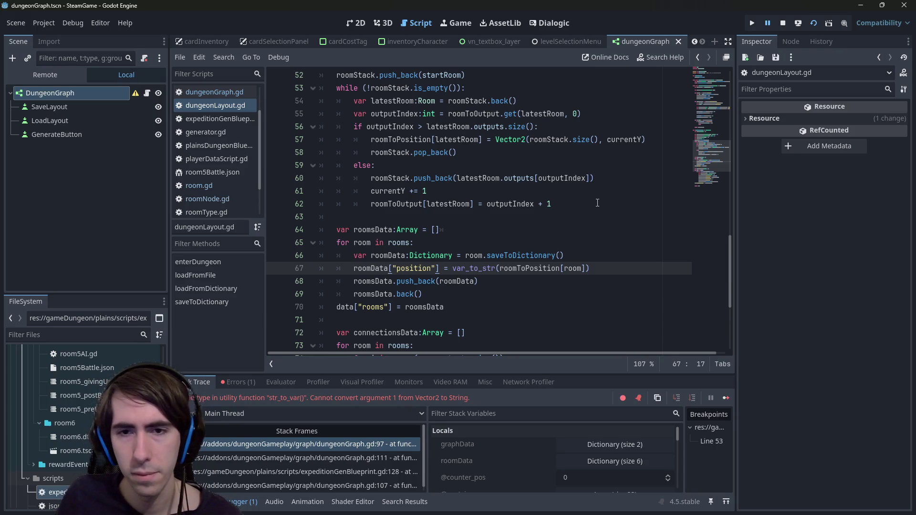
left_click(784, 22)
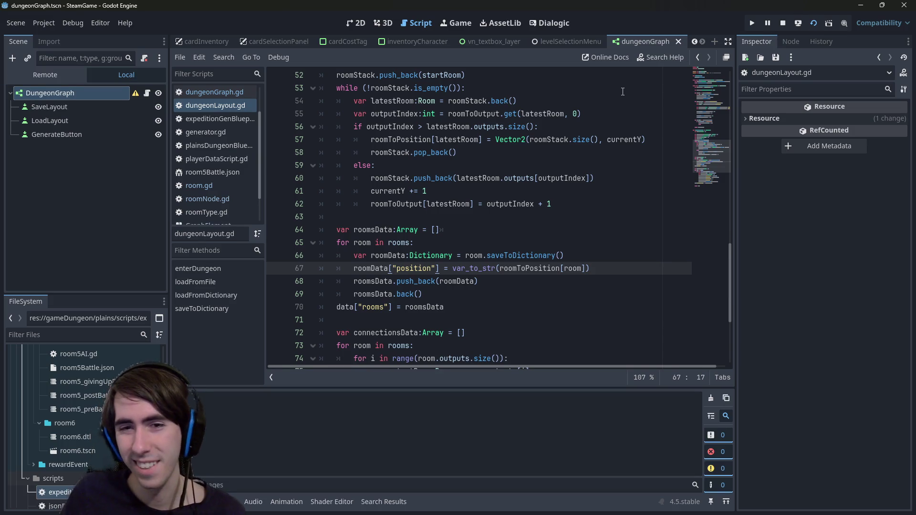
- Run the project with F5, then change the outputIndex comparison from > to >= and save
key("F5")
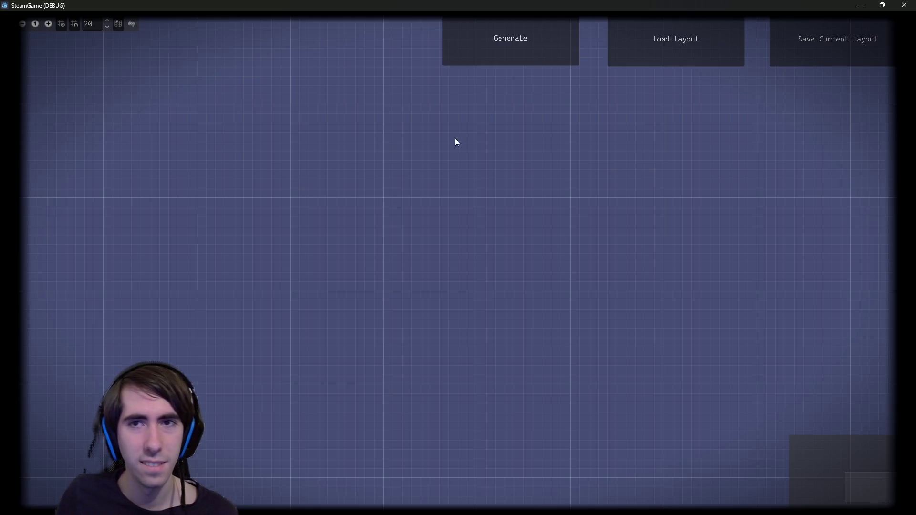
scroll(432, 207, "up", 1)
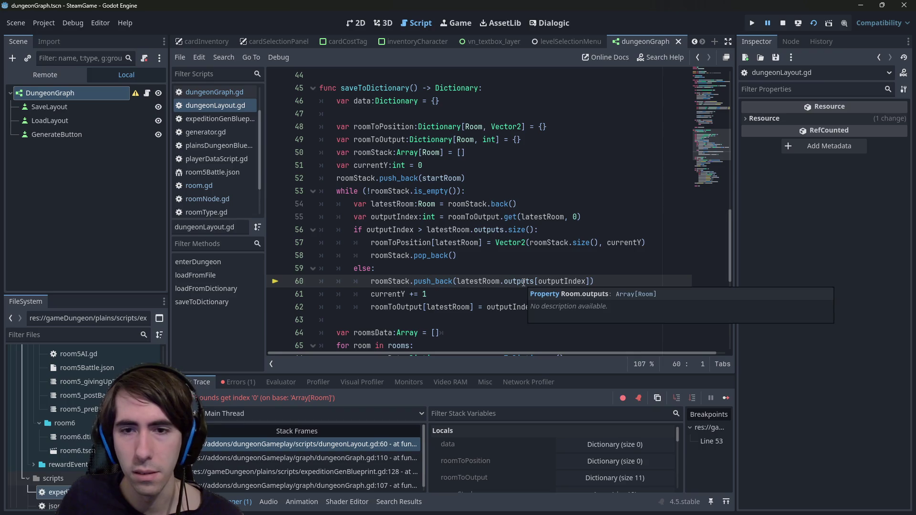
left_click(552, 242)
mouse_move(562, 284)
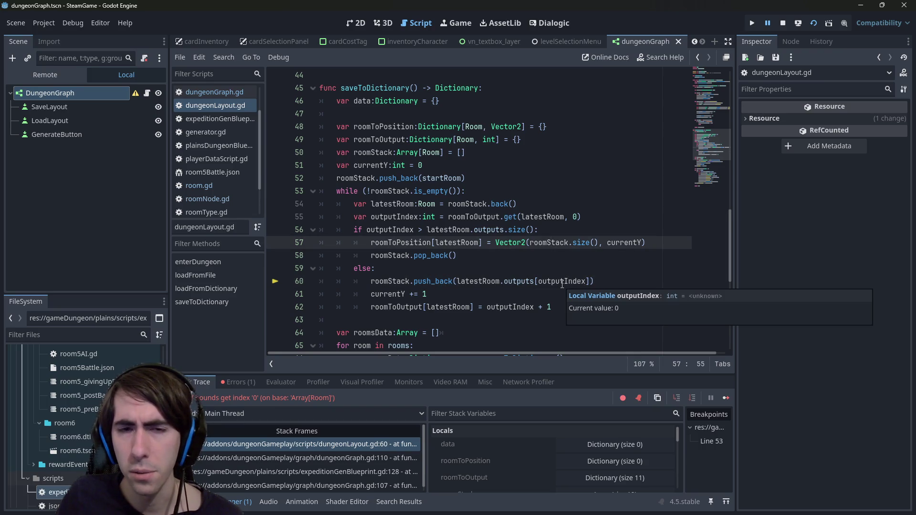
left_click(423, 230)
type("=")
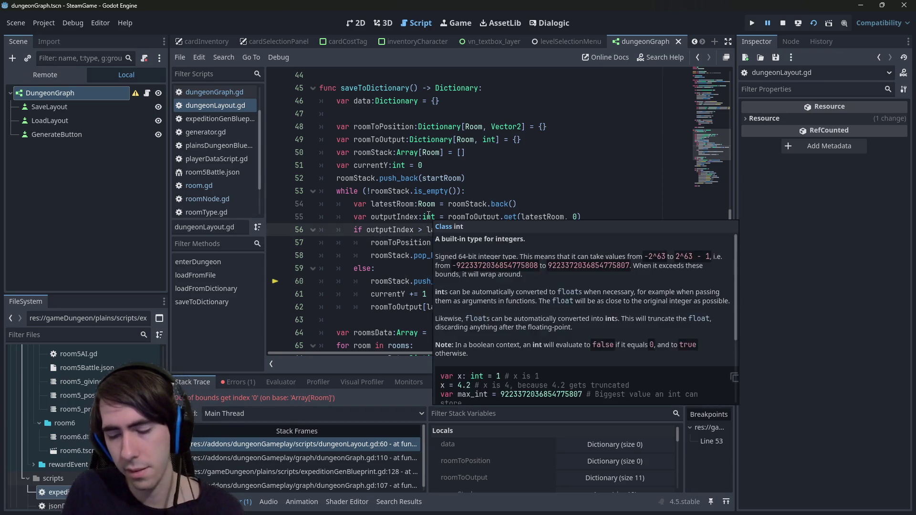
key("ctrl+s")
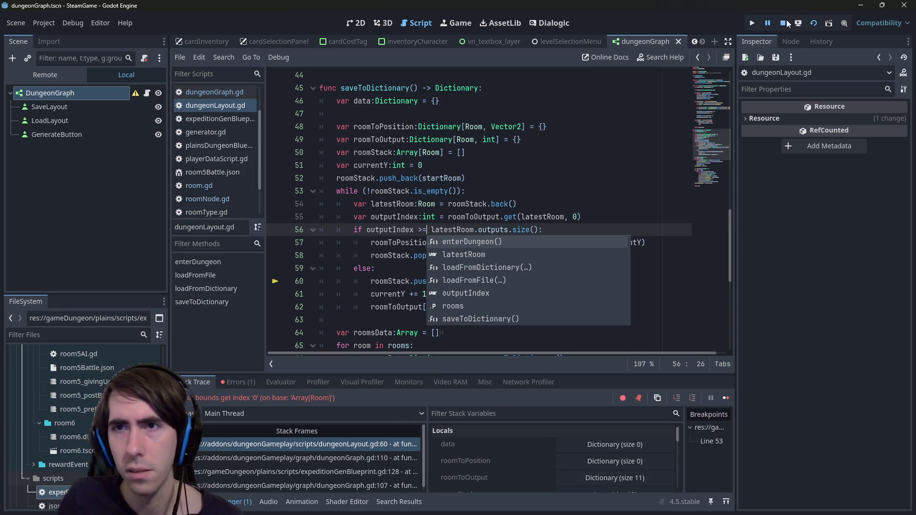
- Stop the game and relaunch the current scene with F6
left_click(785, 23)
left_click(577, 185)
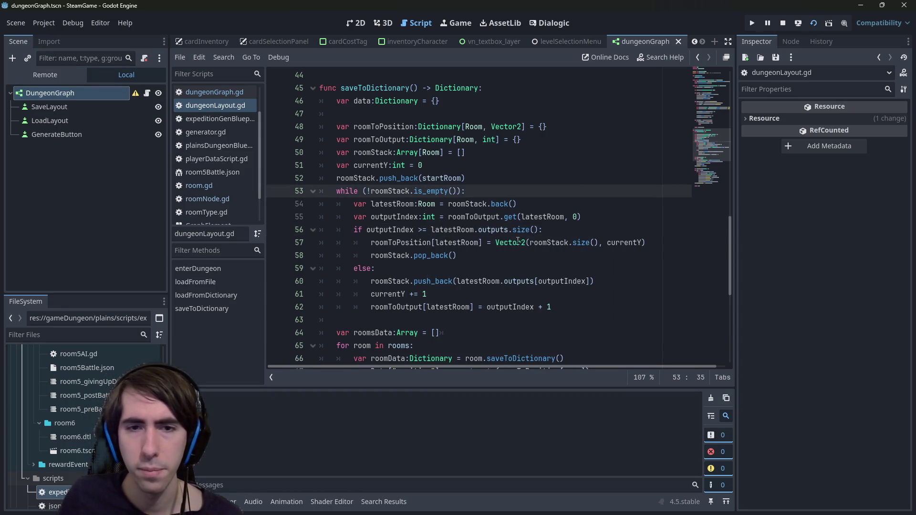
left_click(525, 260)
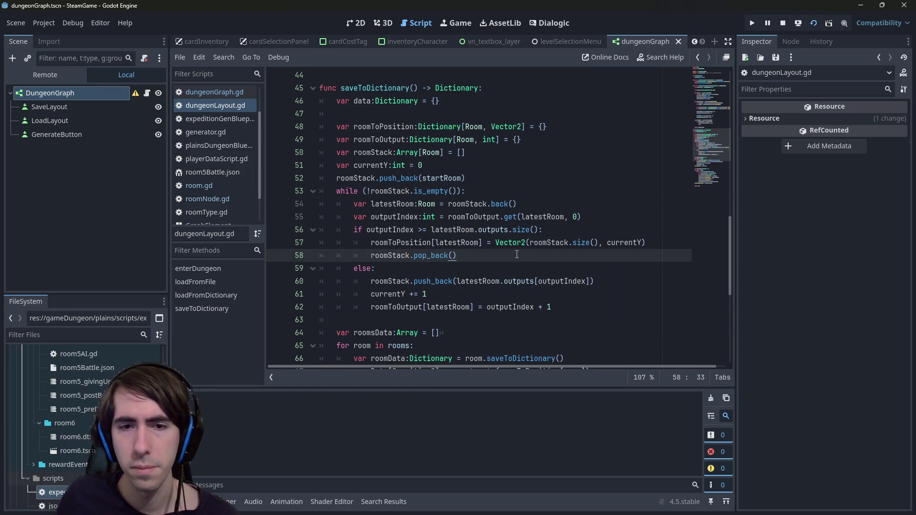
key("F6")
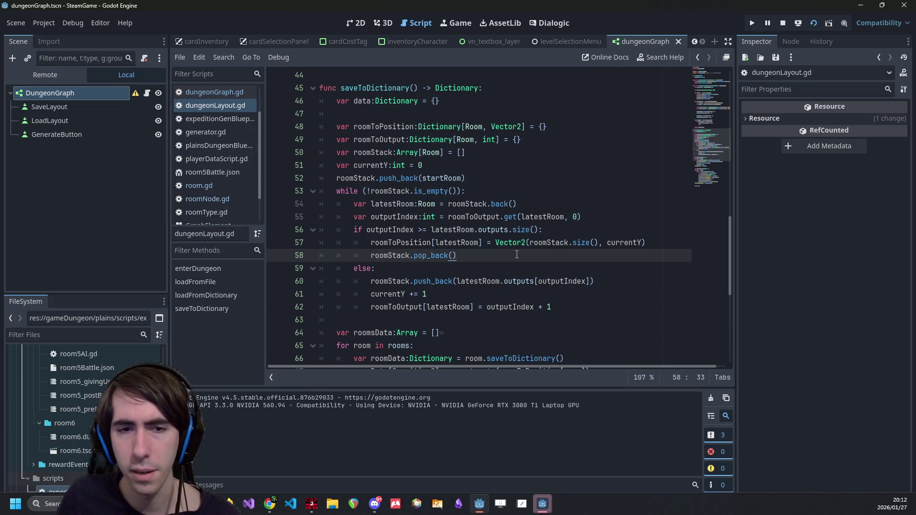
- Generate a new dungeon layout and look over the resulting Room nodes
left_click(545, 510)
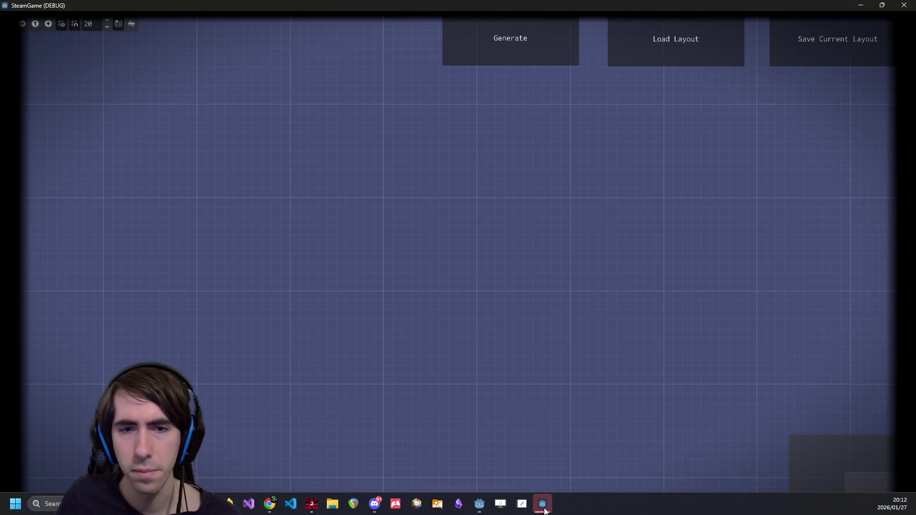
left_click(504, 49)
left_click_drag(285, 170, 431, 193)
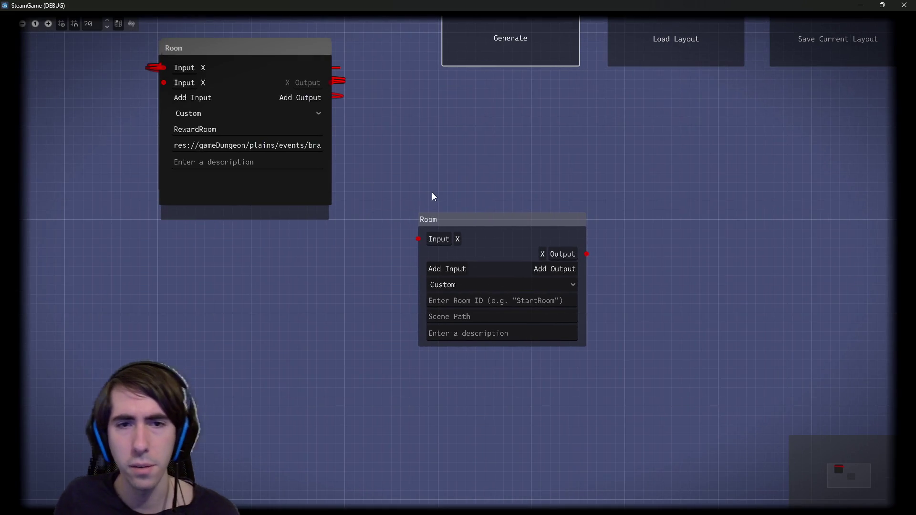
left_click(532, 259)
left_click(447, 187)
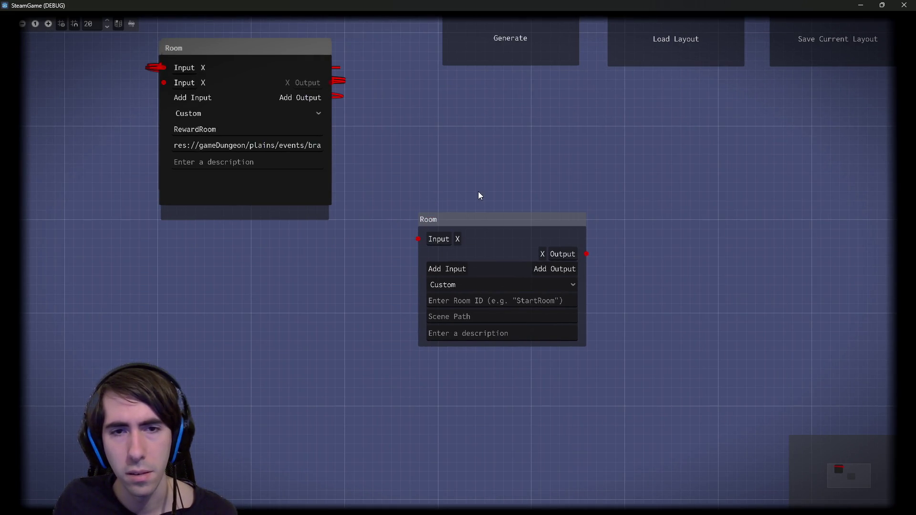
- Delete the empty lower Room node
left_click(514, 265)
key("Delete")
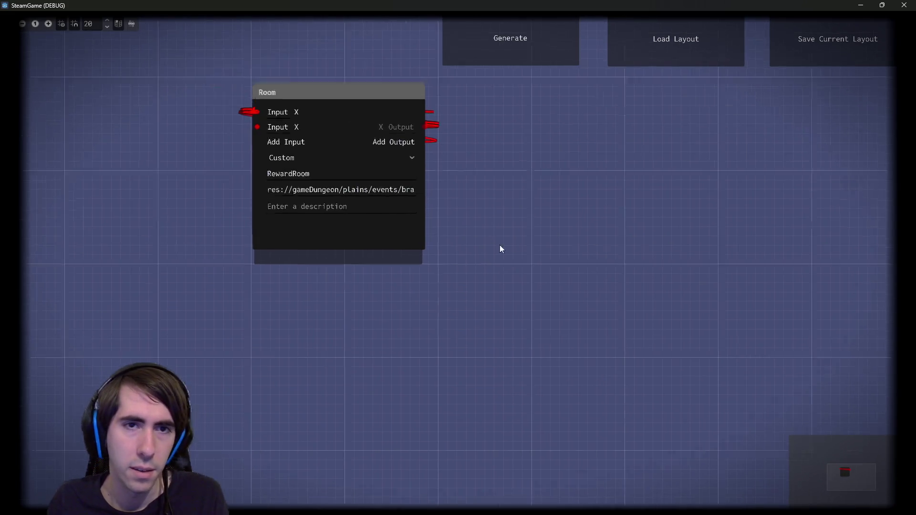
scroll(485, 233, "down", 3)
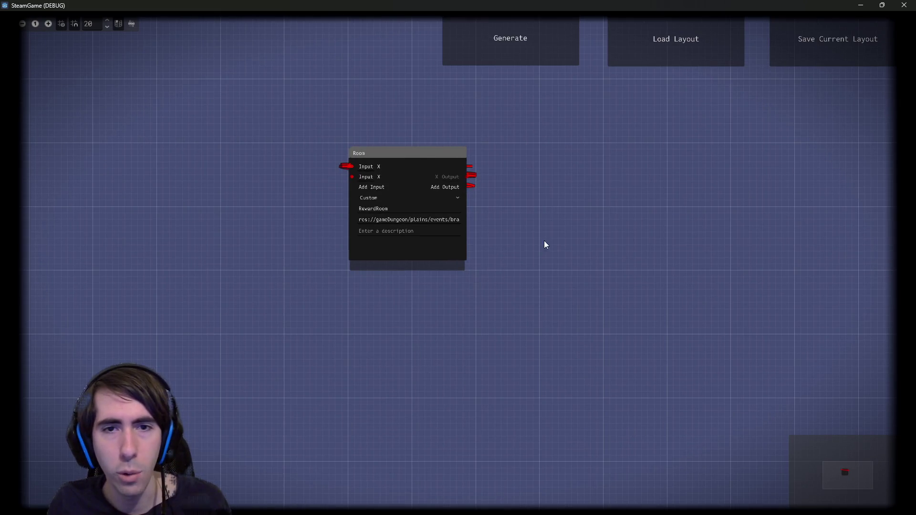
- Box-select the RewardRoom node and close the running game
left_click_drag(565, 302, 350, 130)
scroll(327, 156, "up", 5)
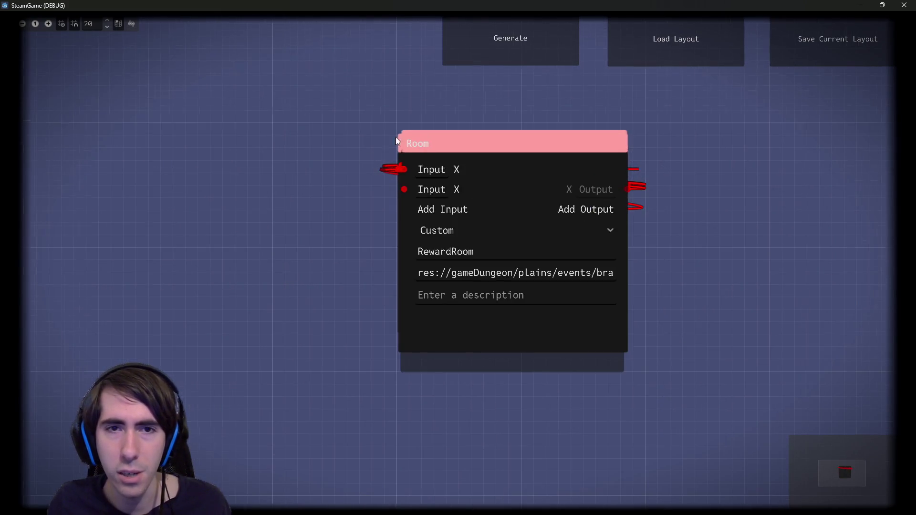
left_click(904, 5)
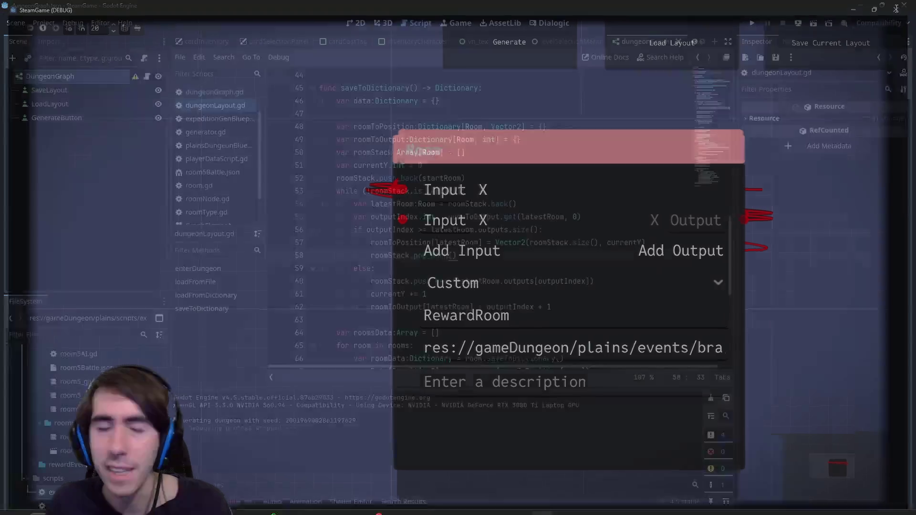
left_click(594, 281)
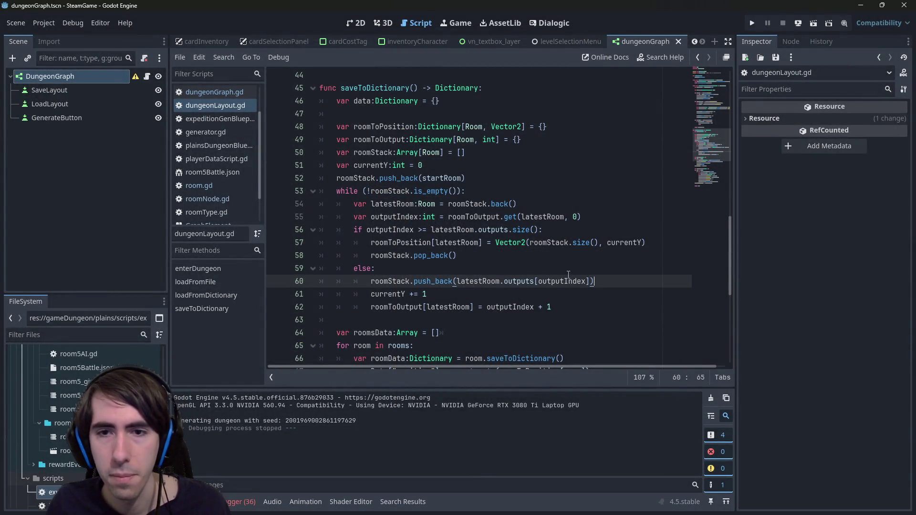
- After trying 10 and 50, make line 67 var_to_str(roomToPosition[room] * 100) and run the scene
scroll(486, 284, "down", 4)
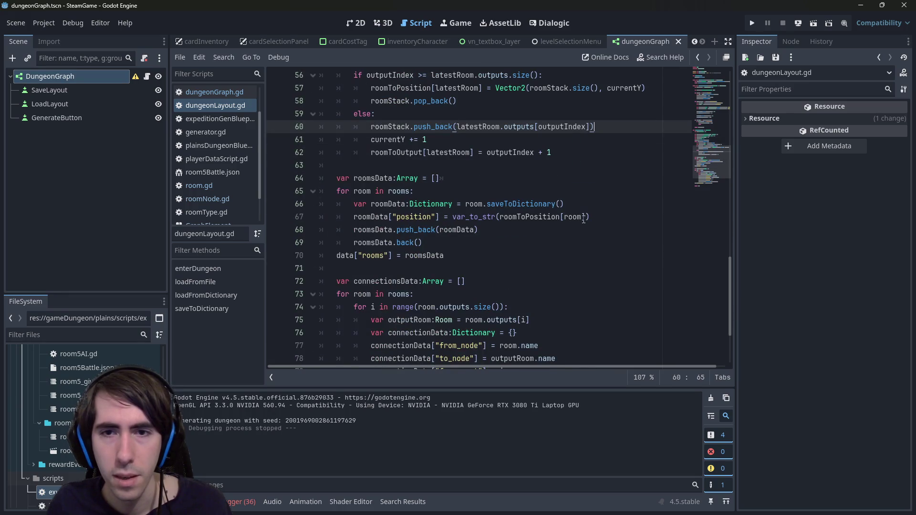
left_click(586, 217)
type("* 10")
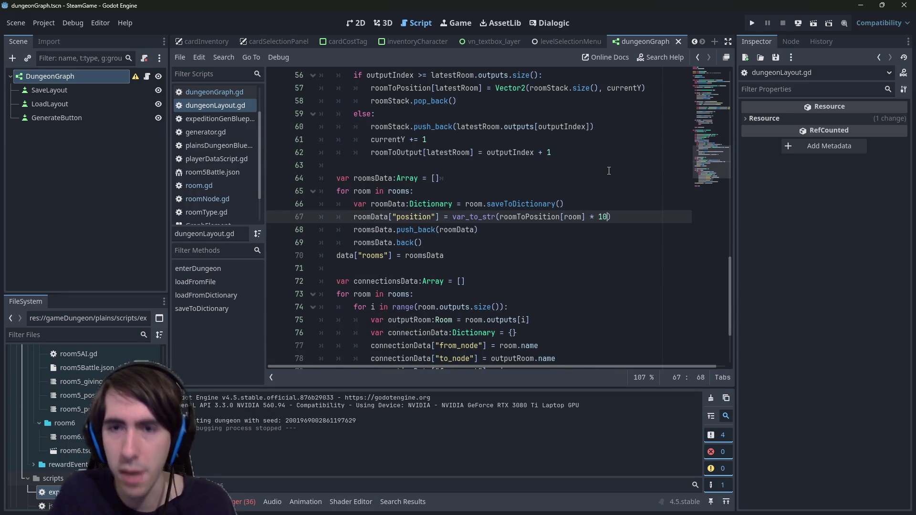
key("BackSpace")
key("BackSpace")
type("50")
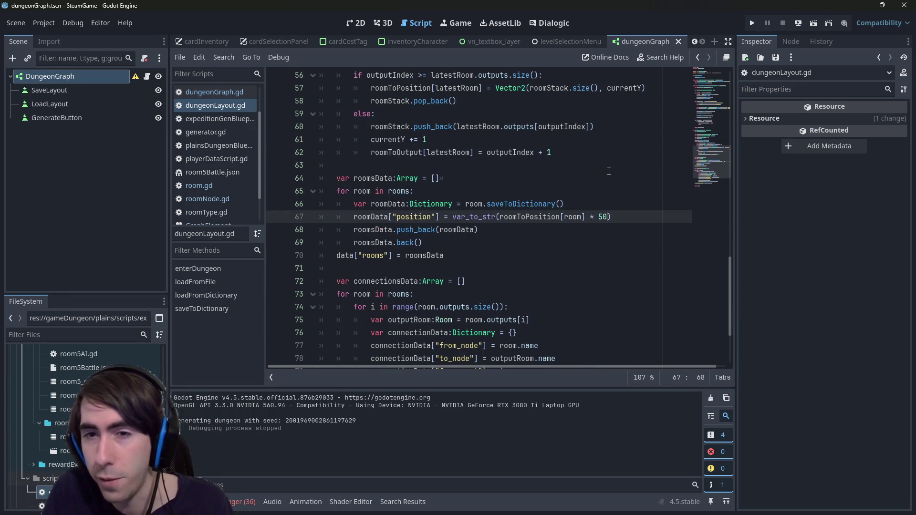
key("BackSpace")
key("BackSpace")
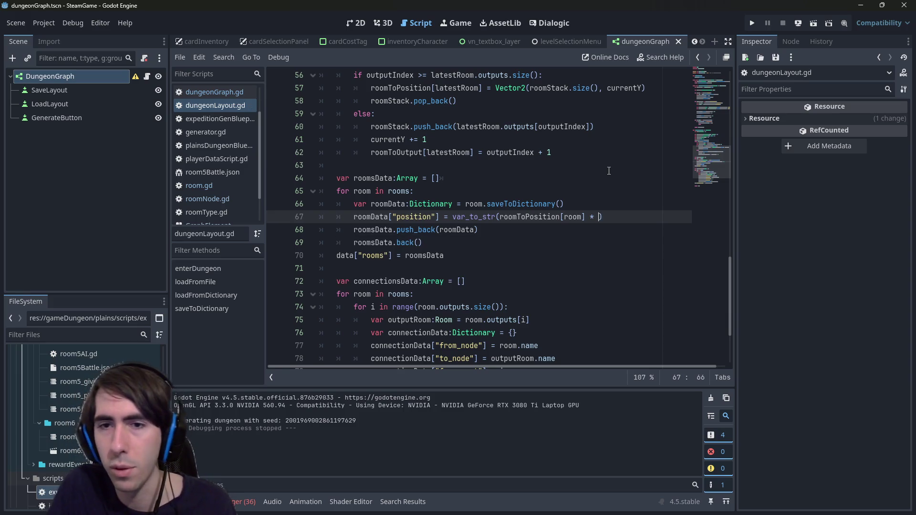
type("100")
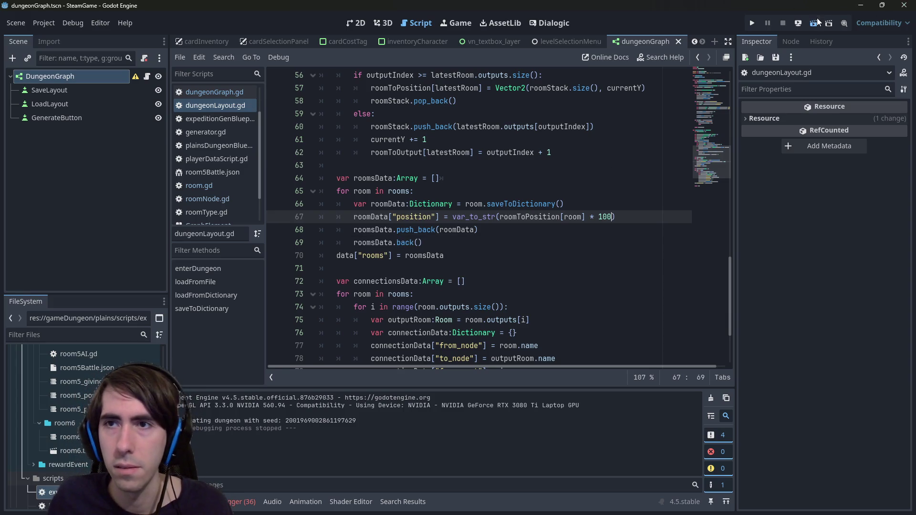
left_click(815, 20)
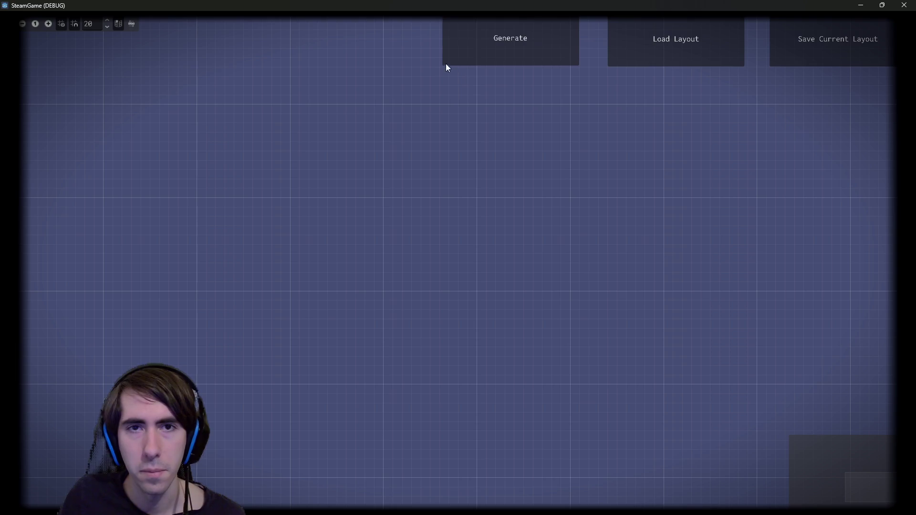
- Generate a new dungeon graph, pan and zoom through its room rows, then close the game
left_click(446, 64)
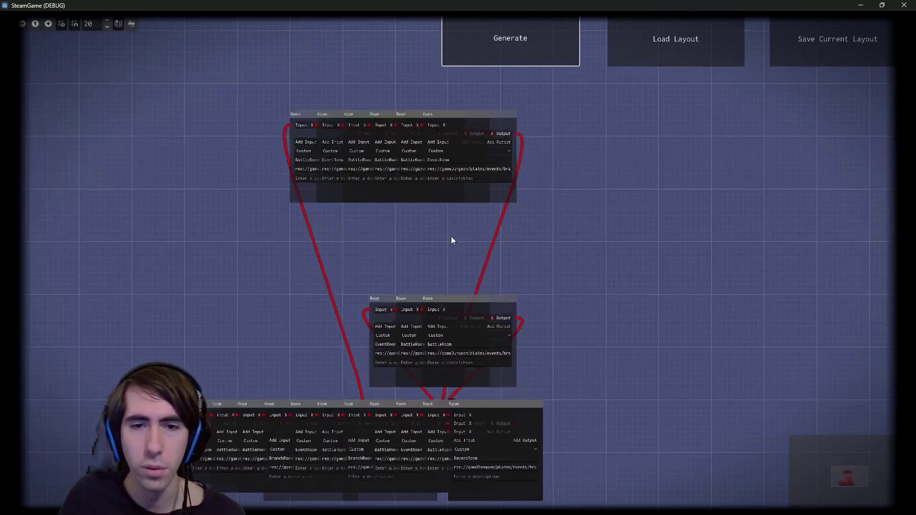
left_click_drag(420, 219, 487, 189)
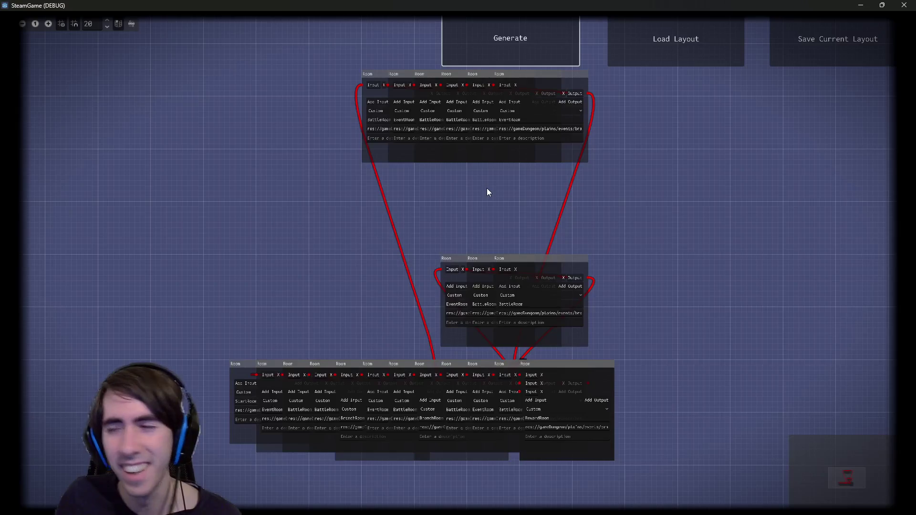
left_click_drag(392, 268, 386, 329)
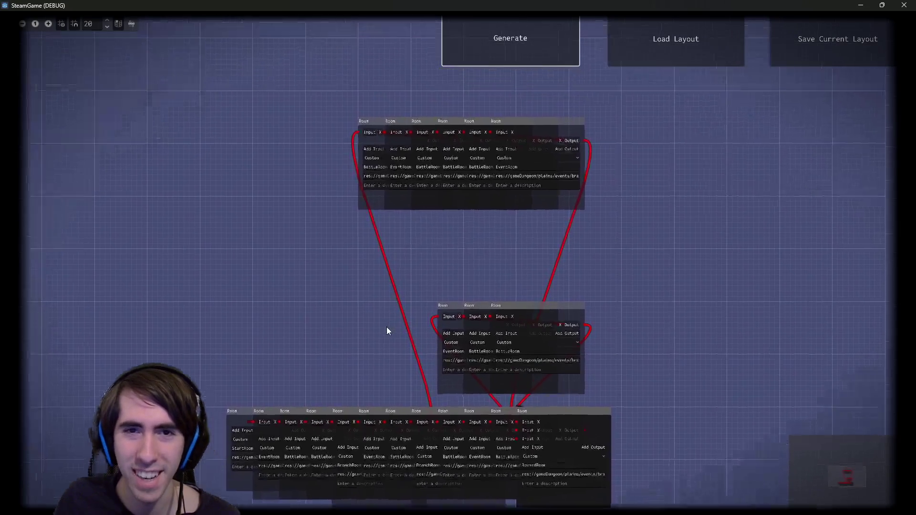
scroll(390, 210, "up", 3)
left_click_drag(420, 284, 410, 73)
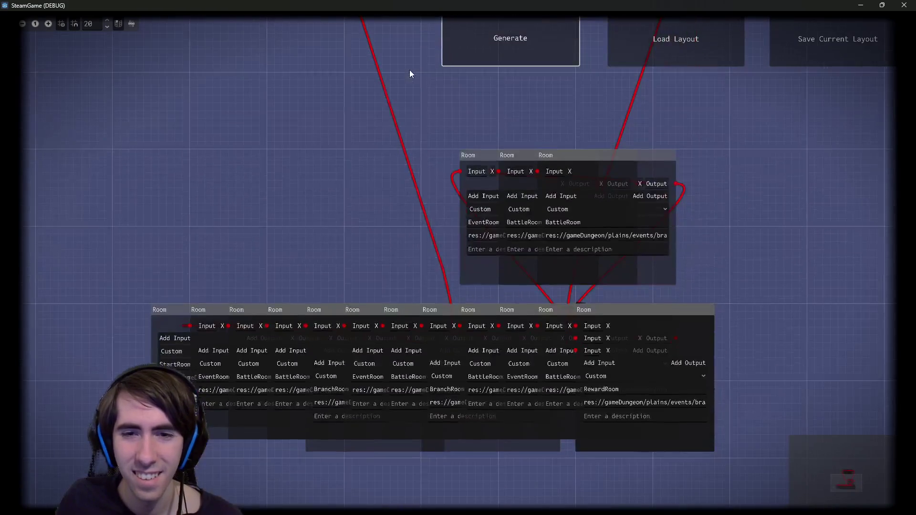
mouse_move(410, 244)
left_mouse_down()
mouse_move(417, 175)
mouse_move(390, 192)
mouse_move(379, 334)
mouse_move(370, 234)
left_mouse_up()
scroll(390, 196, "down", 2)
scroll(377, 253, "up", 1)
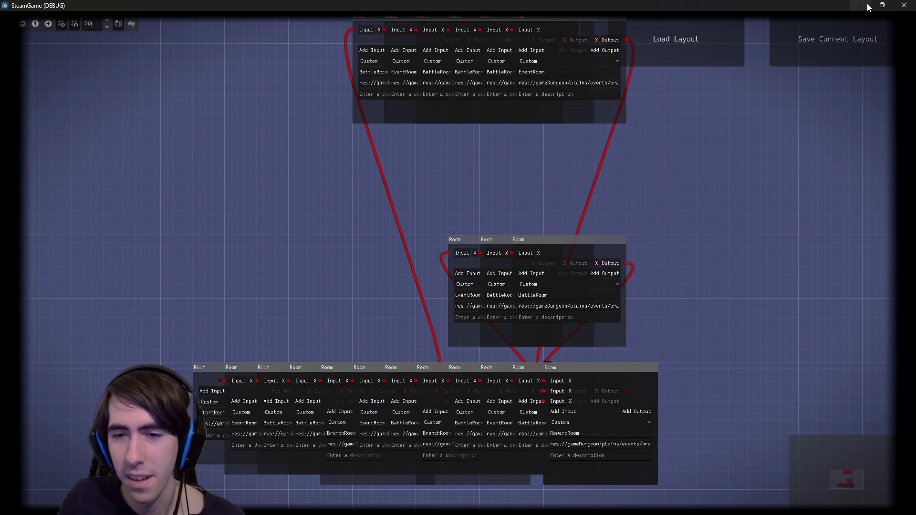
left_click(904, 5)
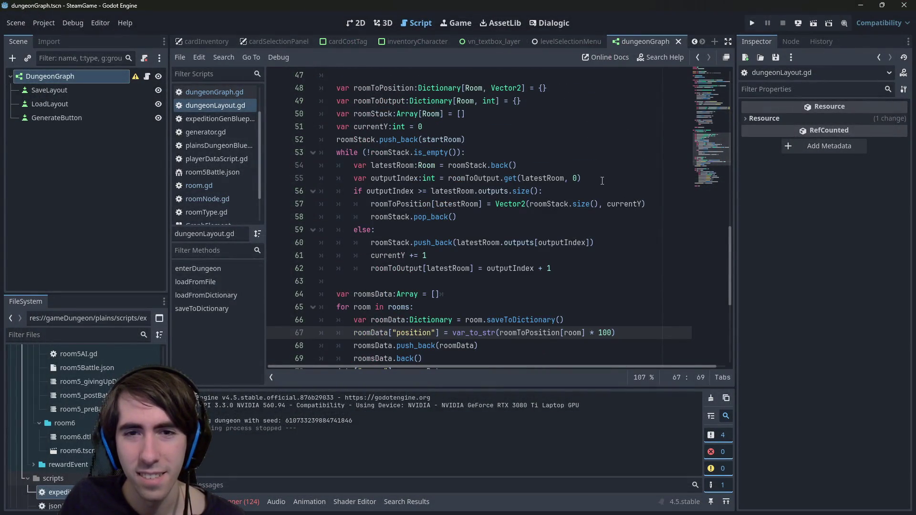
- Highlight the uses of roomToPosition and roomStack on line 57, then show the Debugger panel
scroll(598, 184, "down", 1)
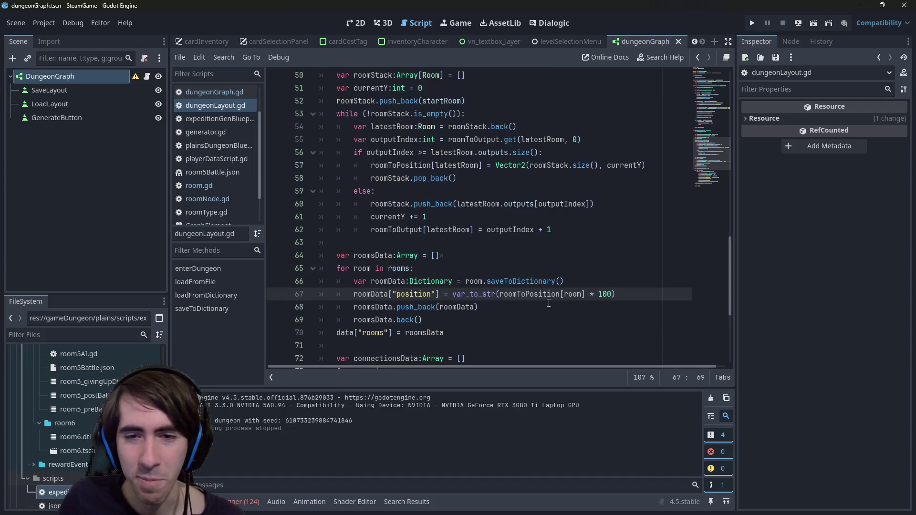
left_click(536, 294)
scroll(536, 293, "up", 2)
left_click(561, 244)
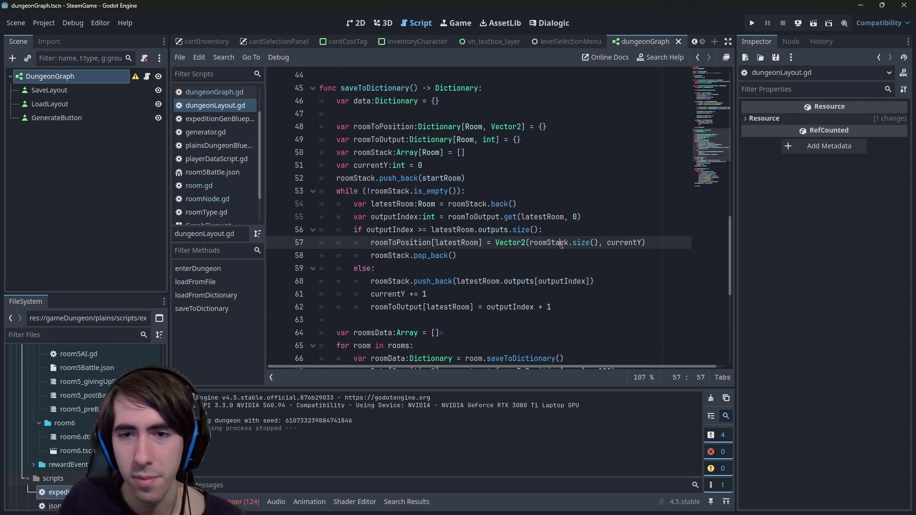
double_click(562, 243)
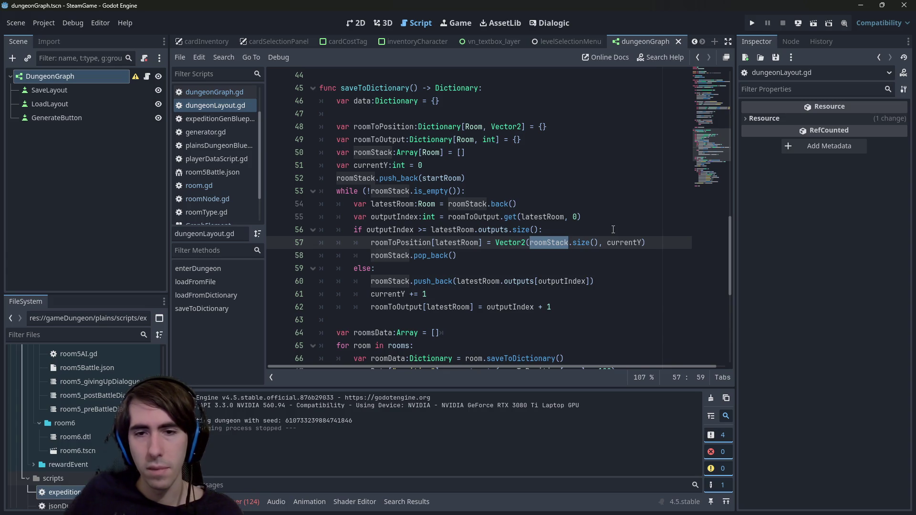
left_click(248, 502)
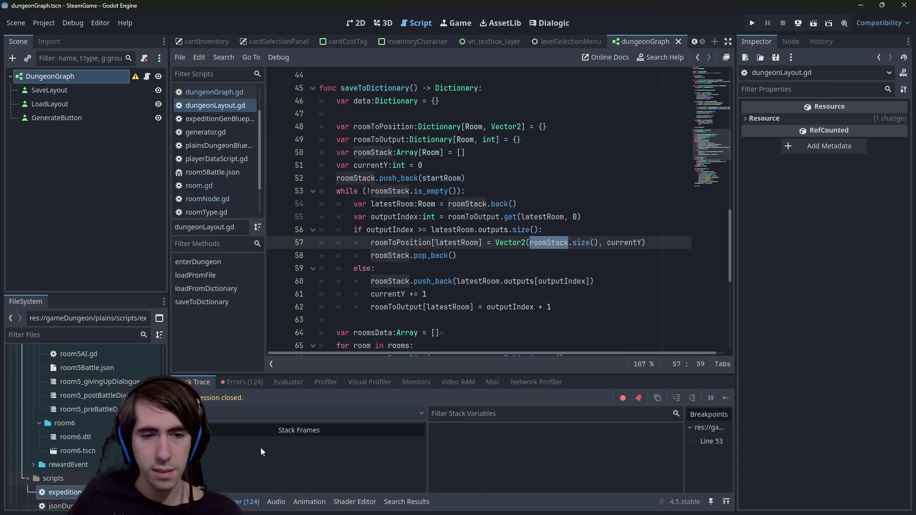
- In the Errors list, jump from the first getStr error to dictionaryHelpers.gd line 41
left_click(241, 382)
left_click(324, 413)
double_click(339, 417)
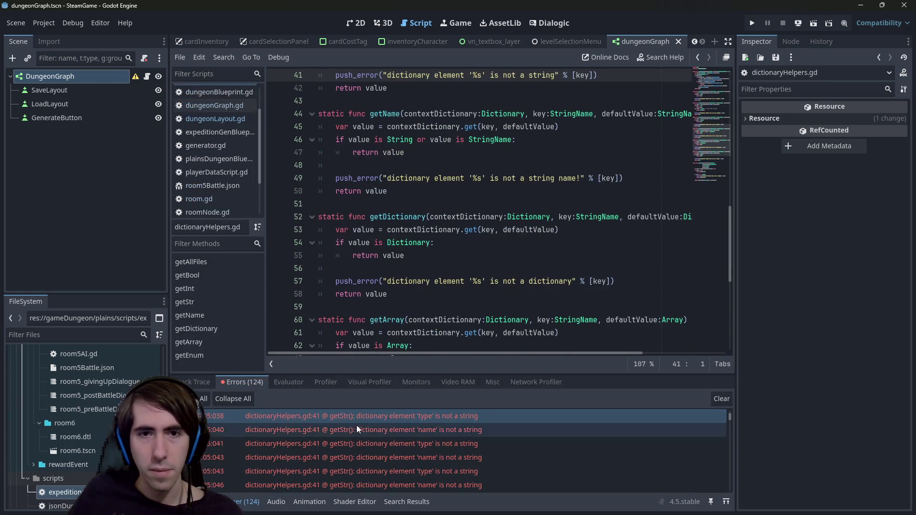
left_click(358, 426)
- Compare the 'type' and 'name' errors, expanding the 'name' error's stack trace, then return to the game
left_click(360, 418)
scroll(374, 434, "down", 4)
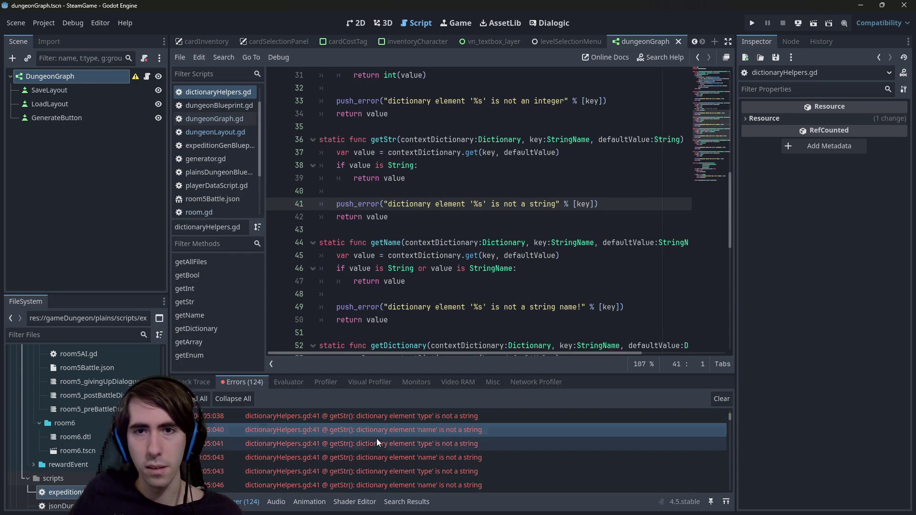
scroll(396, 451, "up", 4)
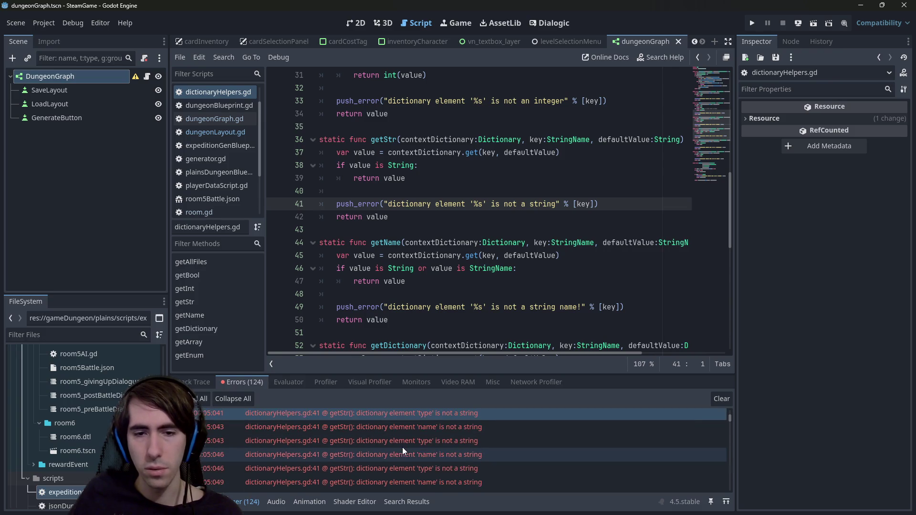
left_click(431, 419)
scroll(433, 431, "up", 1)
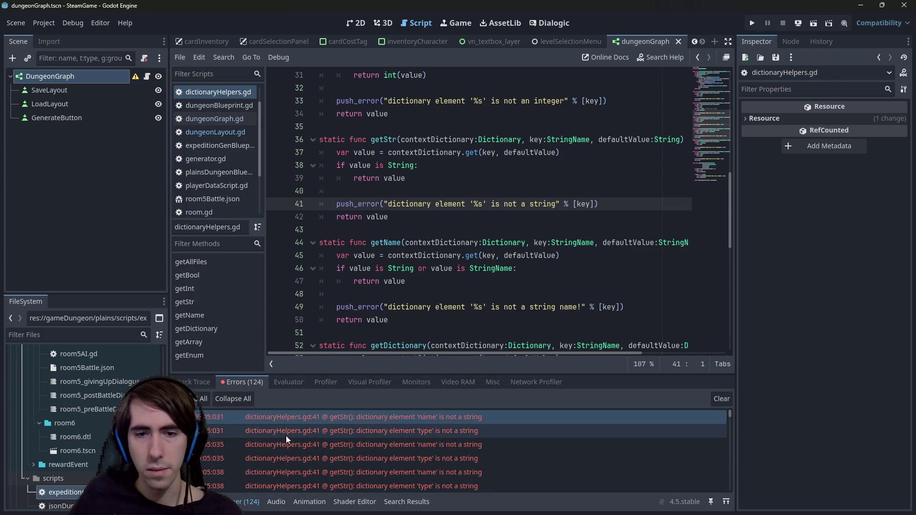
double_click(219, 418)
left_click(270, 429)
key("alt+Tab")
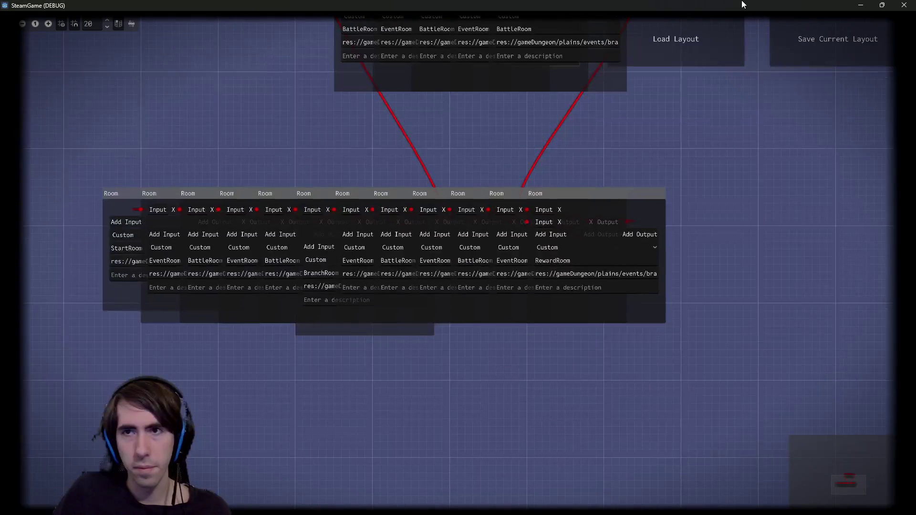
- Pull StartRoom out to the left and start the chain with an EventRoom and the first BattleRoom
left_click(675, 39)
left_click(860, 5)
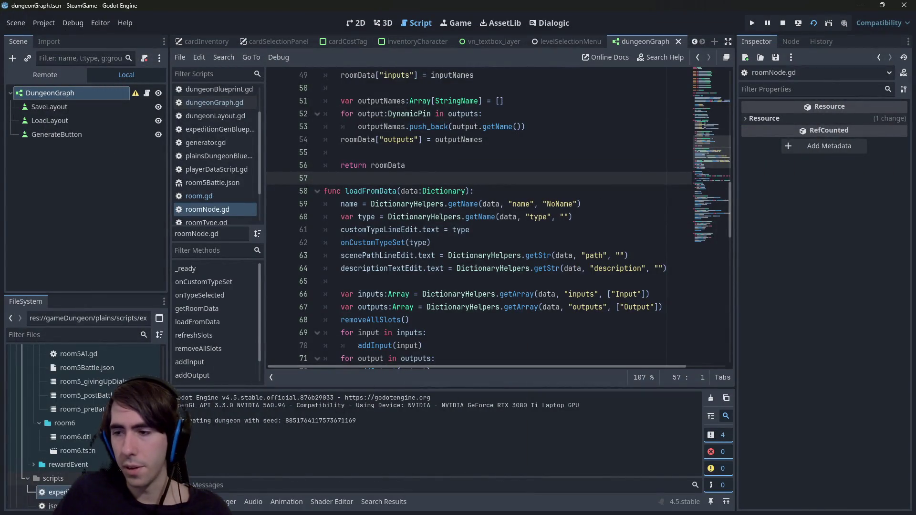
key("alt+Tab")
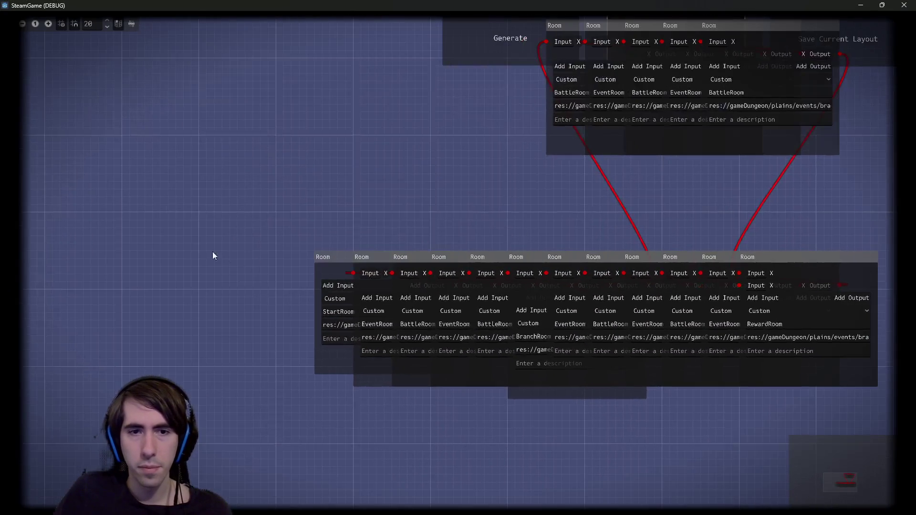
left_click_drag(191, 246, 355, 316)
left_click(337, 262)
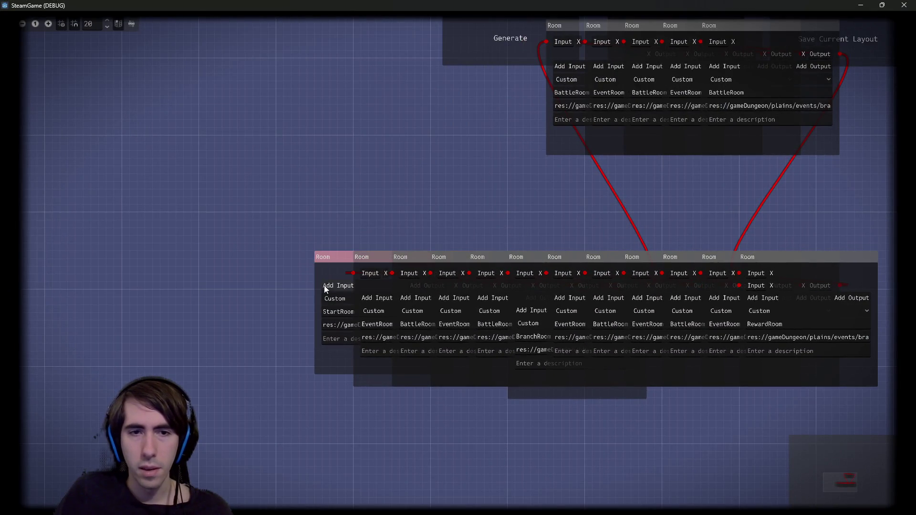
left_click_drag(335, 252, 130, 257)
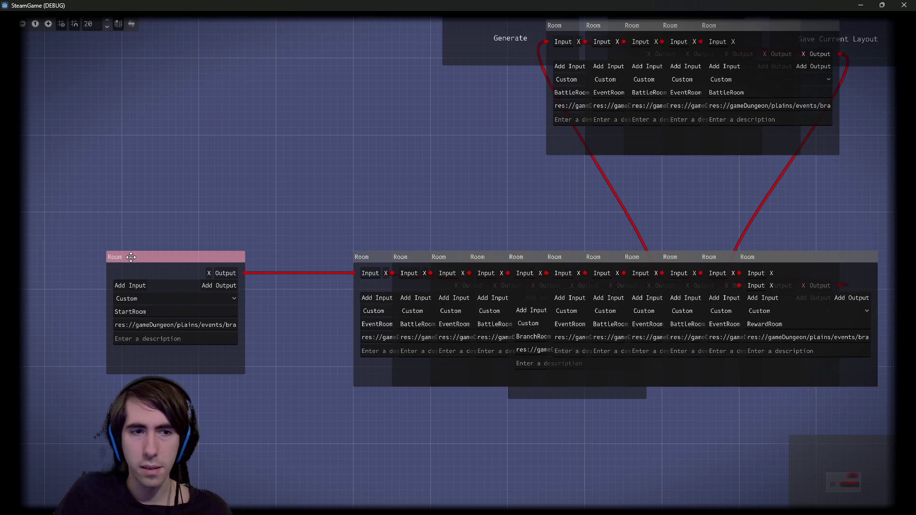
scroll(314, 229, "down", 2)
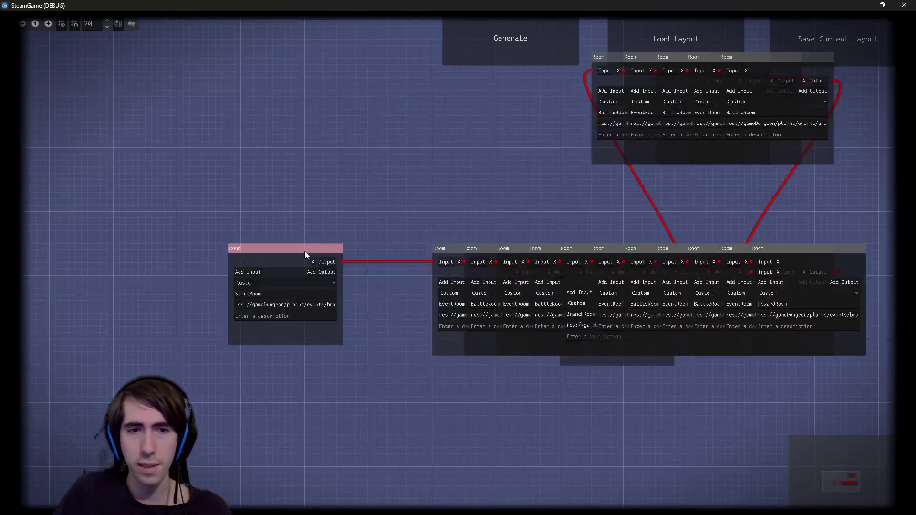
left_click_drag(304, 251, 172, 249)
left_click_drag(450, 249, 247, 249)
left_click_drag(482, 249, 373, 253)
mouse_move(177, 221)
left_mouse_down()
mouse_move(428, 261)
mouse_move(230, 261)
left_mouse_up()
- Extend the starting chain with another EventRoom, a BattleRoom and the BranchRoom, shifting it left
left_click(509, 252)
left_click_drag(508, 250, 402, 260)
left_click_drag(545, 256, 462, 261)
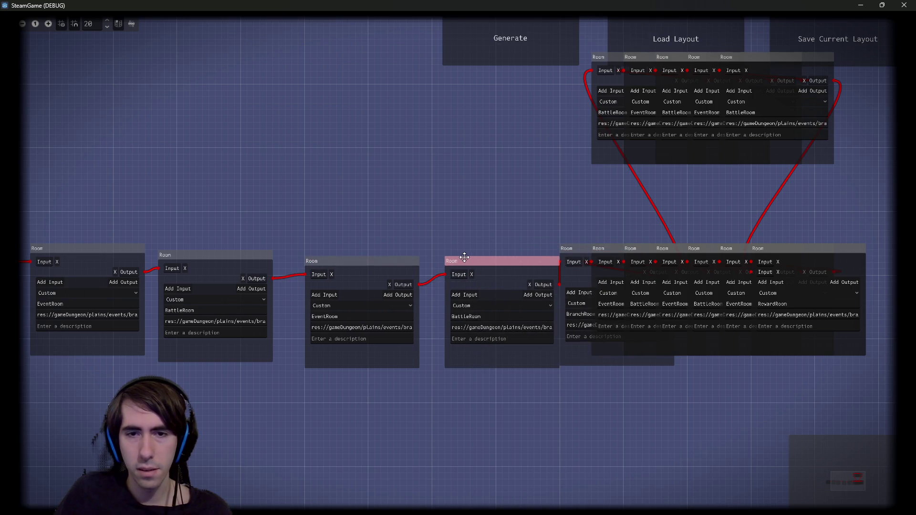
scroll(385, 222, "down", 2)
mouse_move(151, 197)
left_mouse_down()
mouse_move(535, 319)
mouse_move(639, 288)
left_mouse_up()
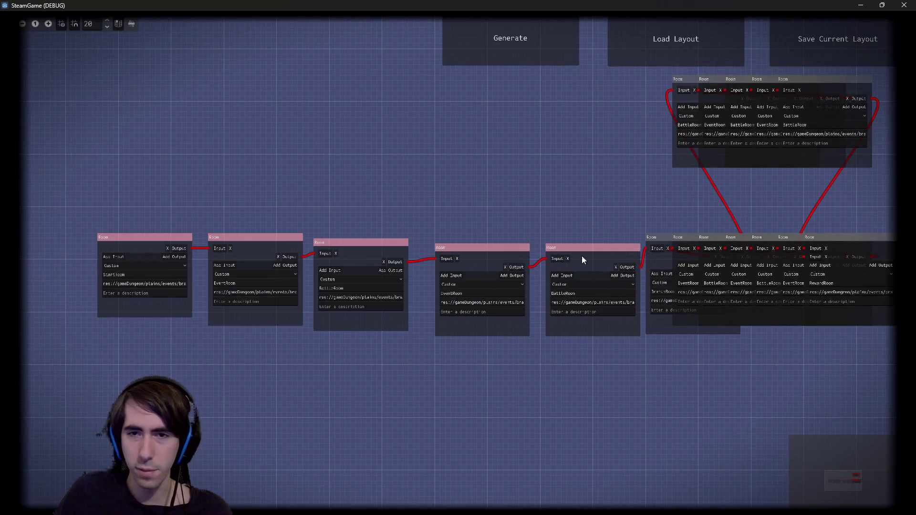
left_click_drag(581, 256, 347, 254)
left_click_drag(651, 237, 438, 253)
scroll(549, 310, "up", 3)
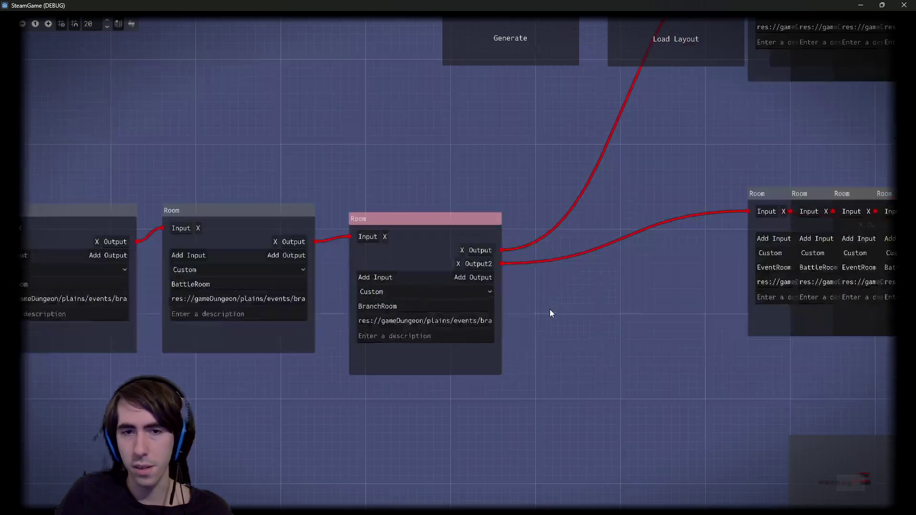
scroll(542, 334, "down", 3)
- Start the upper and lower branches after the BranchRoom and delete the duplicate RewardRoom
left_click_drag(542, 334, 429, 348)
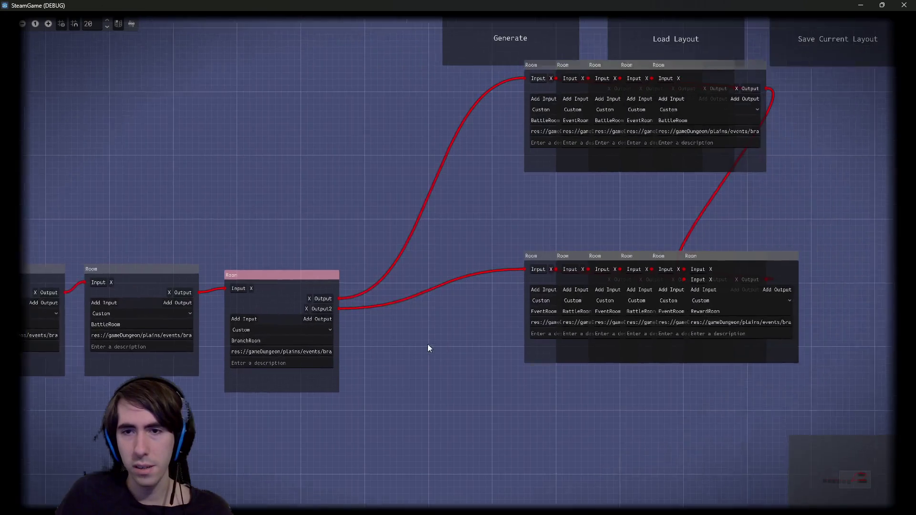
mouse_move(484, 260)
left_mouse_down()
mouse_move(354, 293)
mouse_move(375, 299)
left_mouse_up()
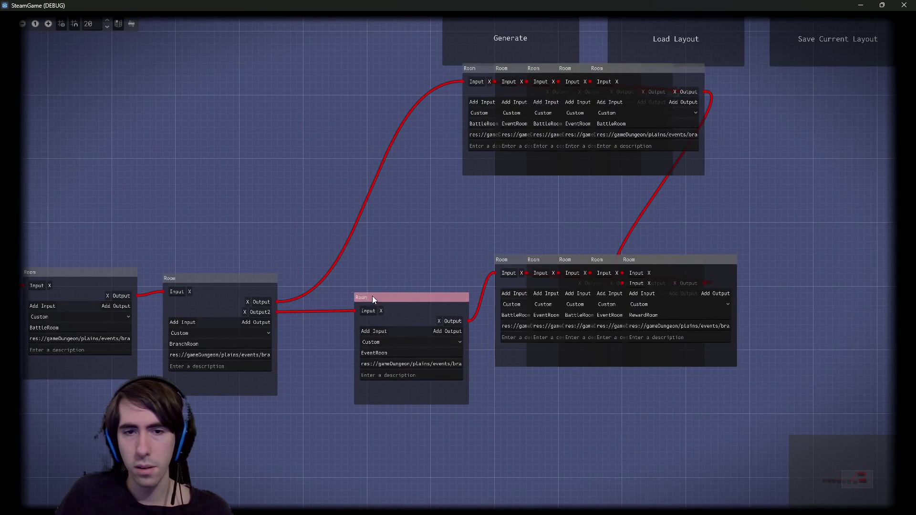
left_click_drag(519, 120, 385, 166)
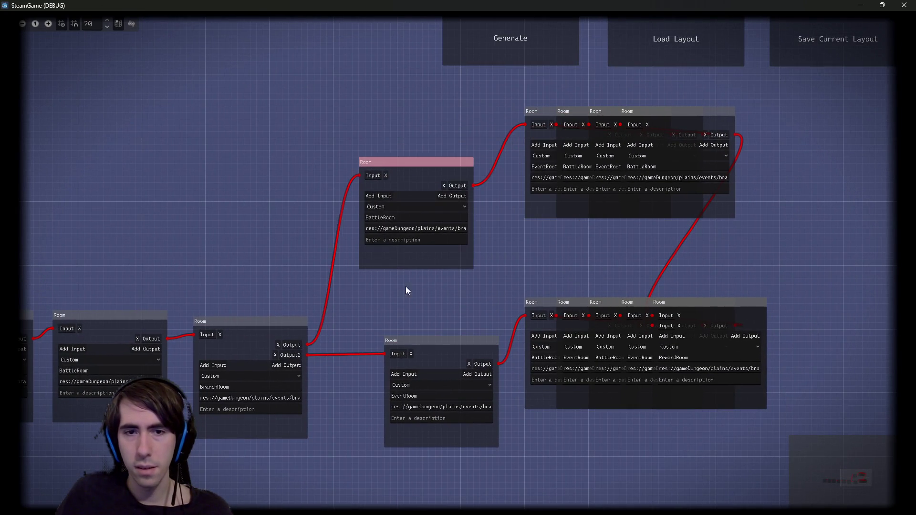
left_click_drag(436, 342, 398, 342)
left_click(426, 201)
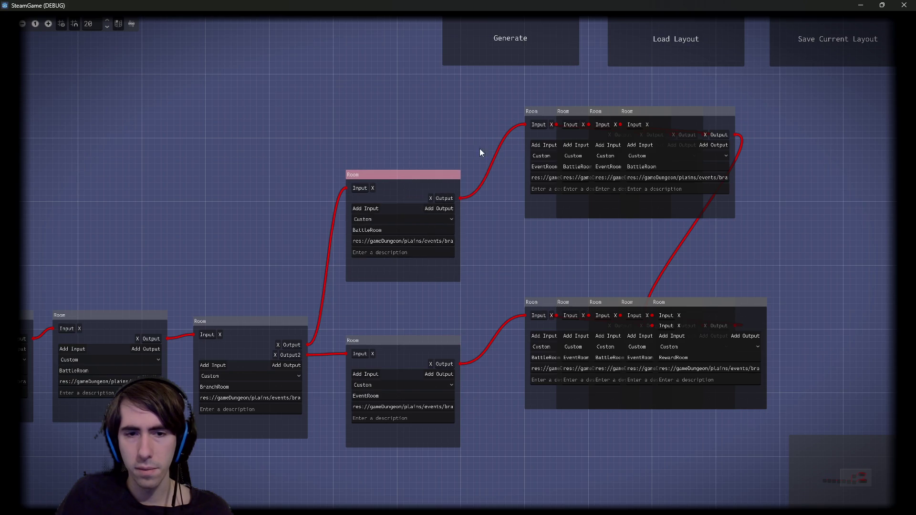
mouse_move(567, 311)
left_mouse_down()
mouse_move(835, 310)
mouse_move(701, 297)
mouse_move(726, 286)
mouse_move(719, 307)
left_mouse_up()
left_click(720, 306)
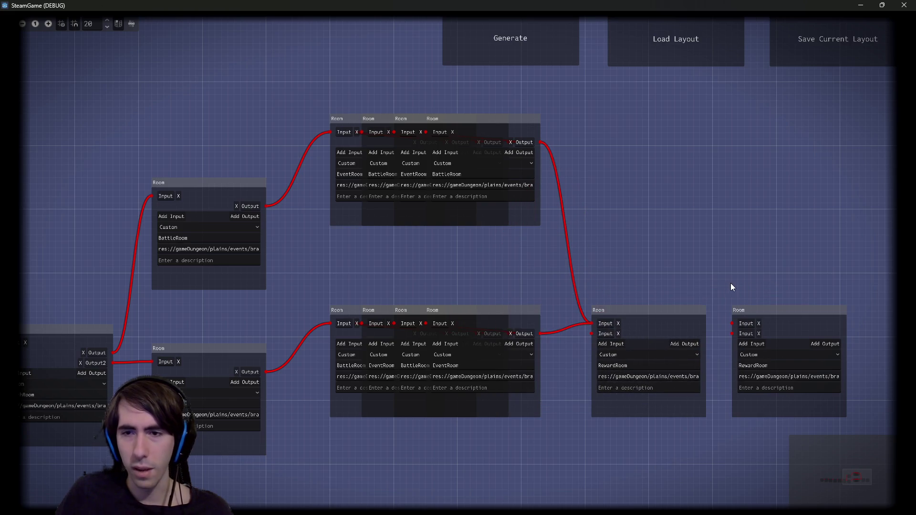
left_click(789, 360)
key("Delete")
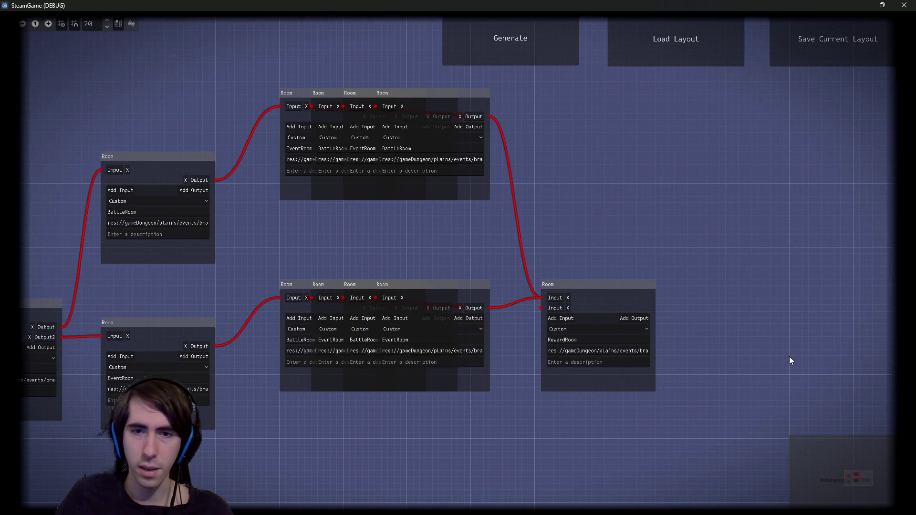
- Spread the remaining stacked rooms into the two branch rows rejoining at the far-right RewardRoom
left_click_drag(591, 285, 820, 303)
left_click_drag(488, 298, 699, 311)
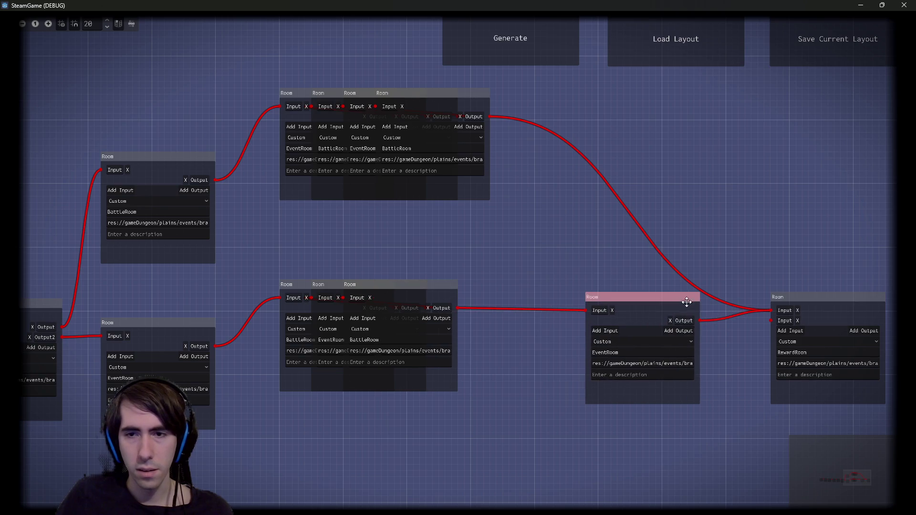
left_click_drag(480, 110, 620, 131)
left_click_drag(450, 105, 490, 112)
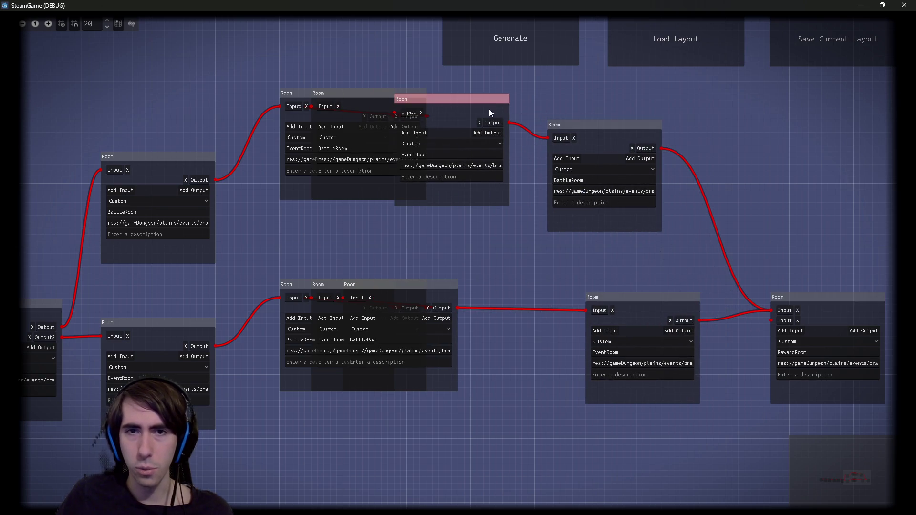
left_click_drag(788, 120, 605, 317)
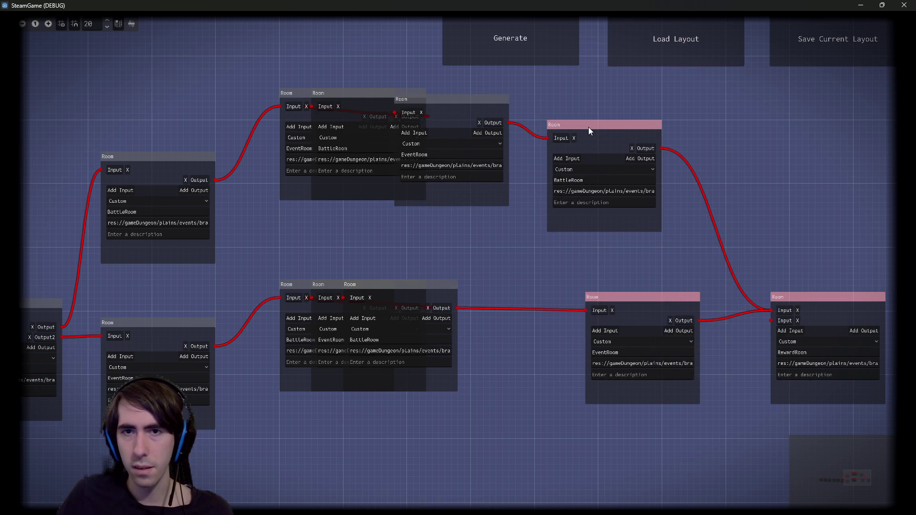
left_click_drag(588, 127, 747, 127)
left_click_drag(476, 103, 623, 115)
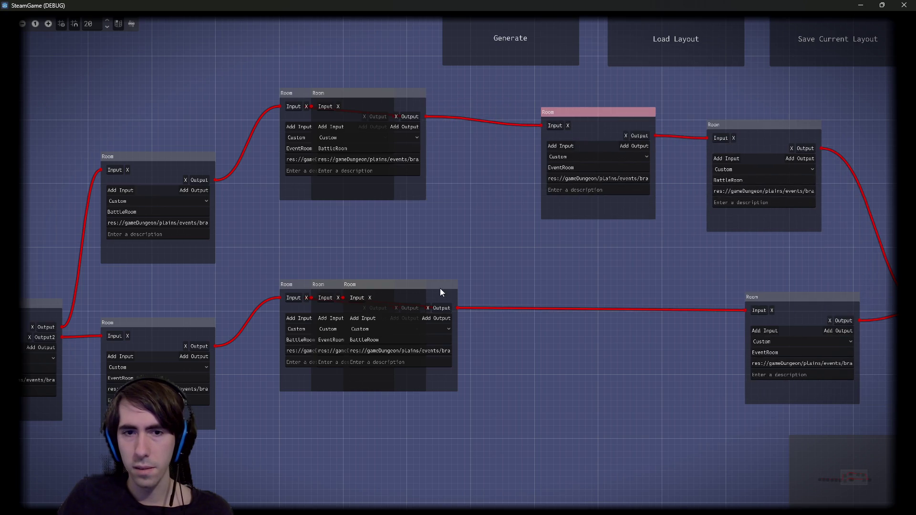
left_click_drag(441, 289, 664, 298)
left_click_drag(382, 110, 476, 129)
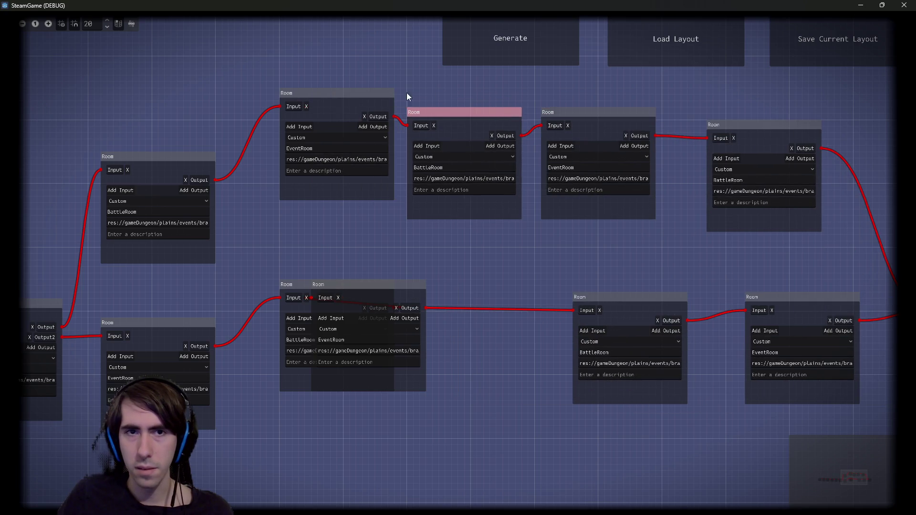
left_click_drag(337, 102, 311, 127)
left_click_drag(406, 290, 505, 292)
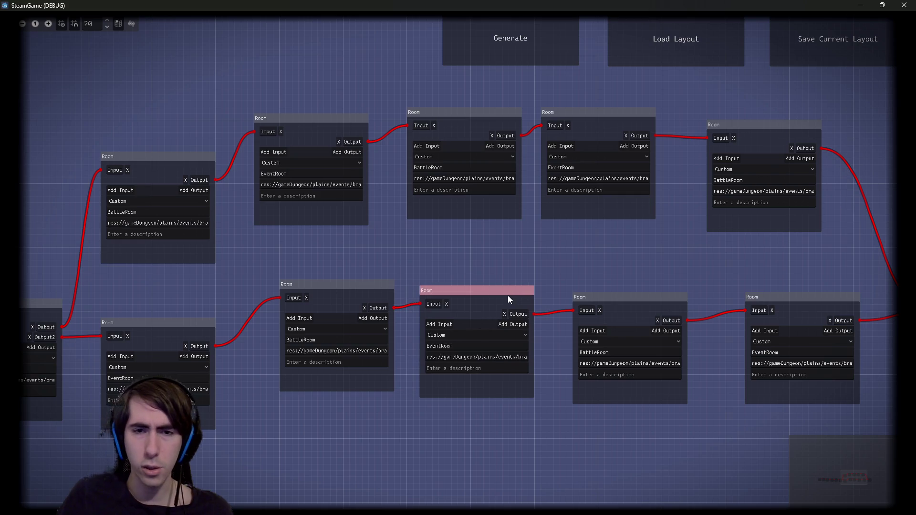
scroll(560, 381, "down", 5)
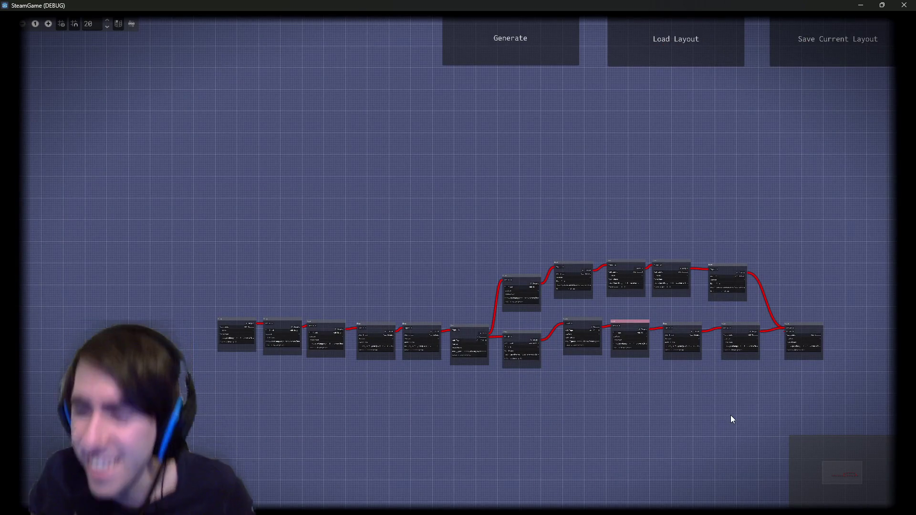
- Close the game and browse dungeonGraph.gd, expeditionGenBlueprint.gd and the DungeonGraph scene root
left_click(900, 5)
scroll(530, 220, "down", 8)
scroll(528, 224, "up", 3)
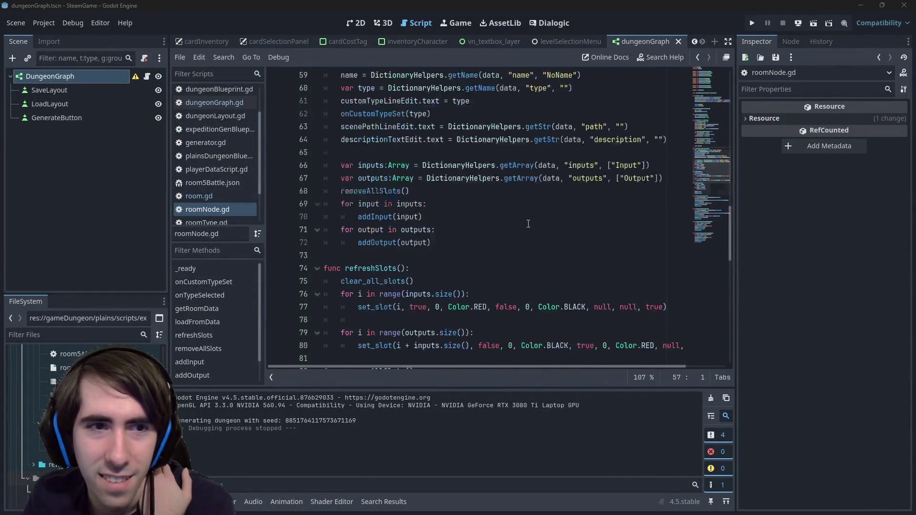
left_click(219, 105)
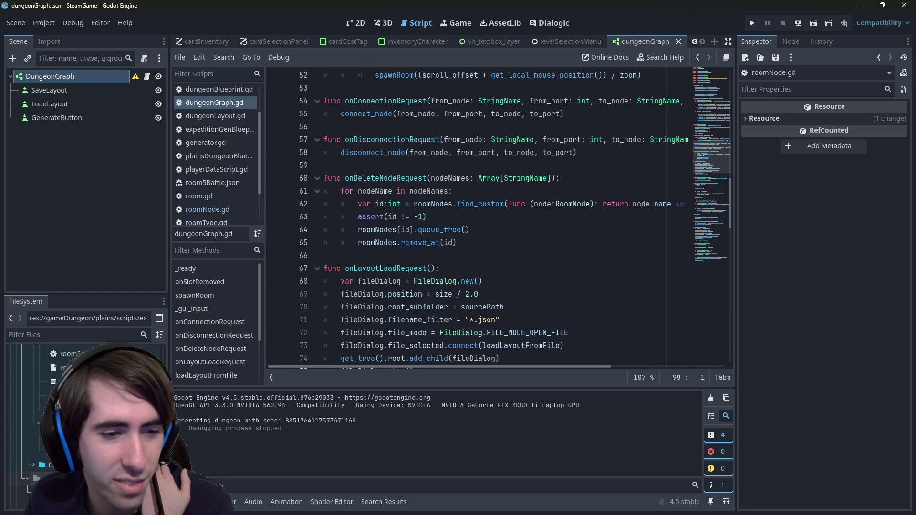
left_click(219, 129)
scroll(440, 312, "down", 5)
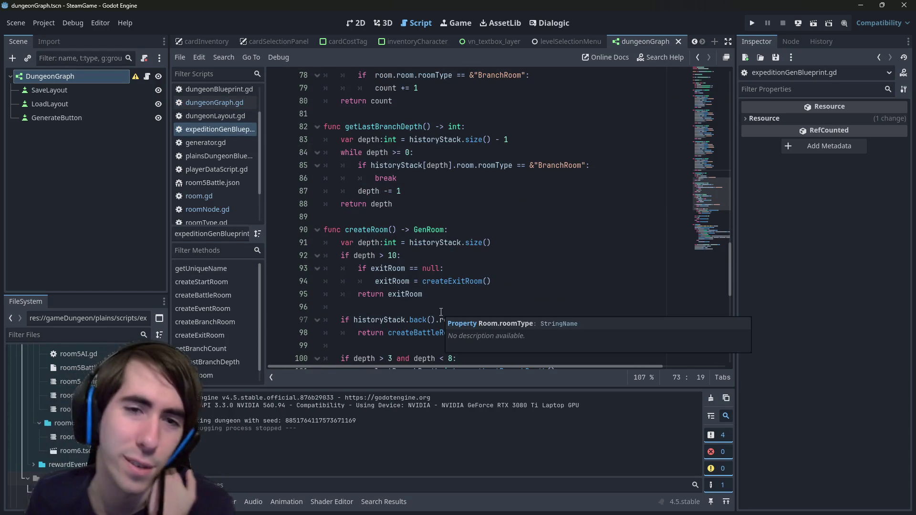
scroll(441, 312, "up", 9)
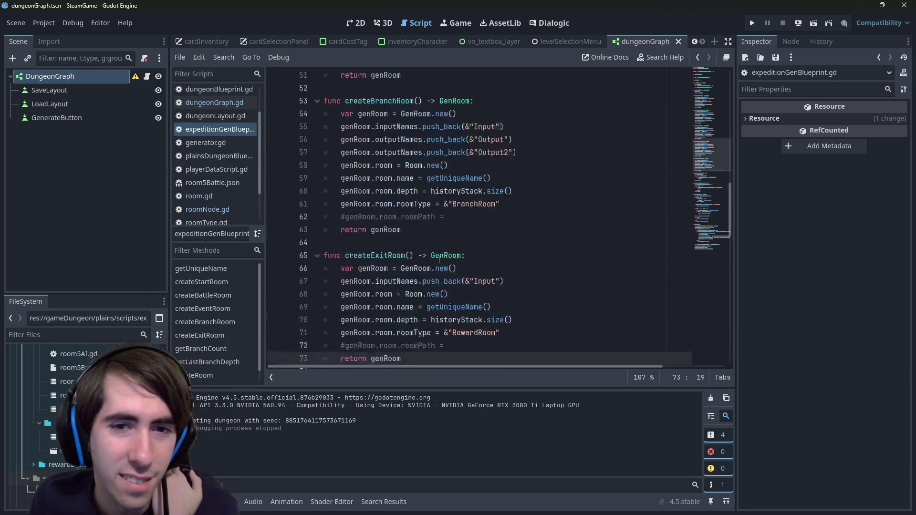
scroll(439, 259, "up", 5)
left_click(209, 104)
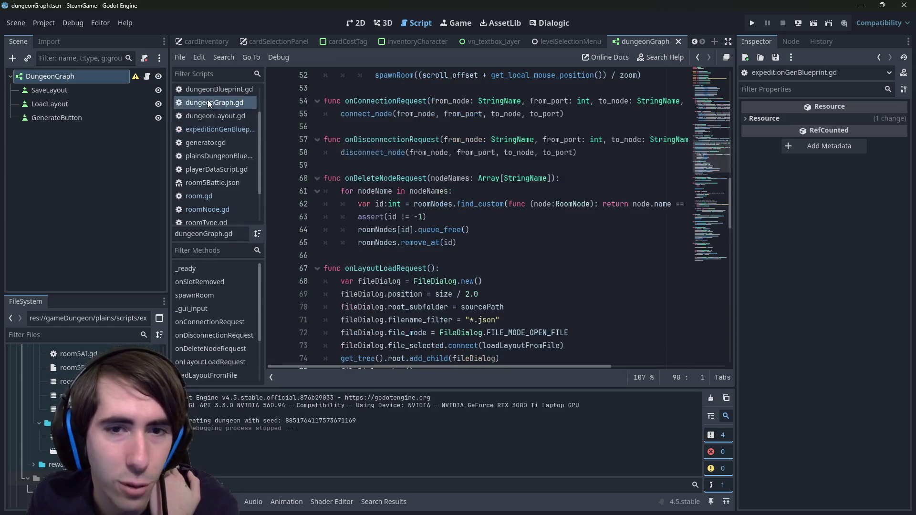
scroll(289, 163, "up", 1)
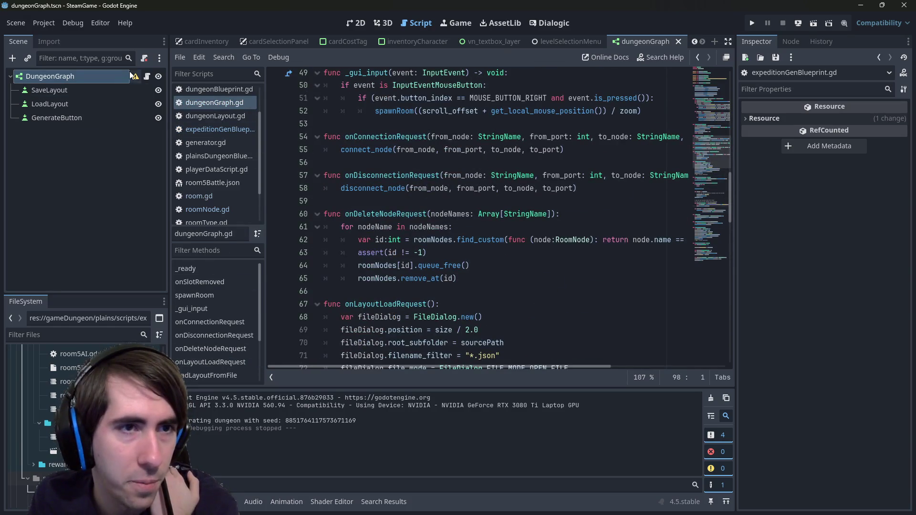
left_click(147, 76)
scroll(502, 194, "down", 3)
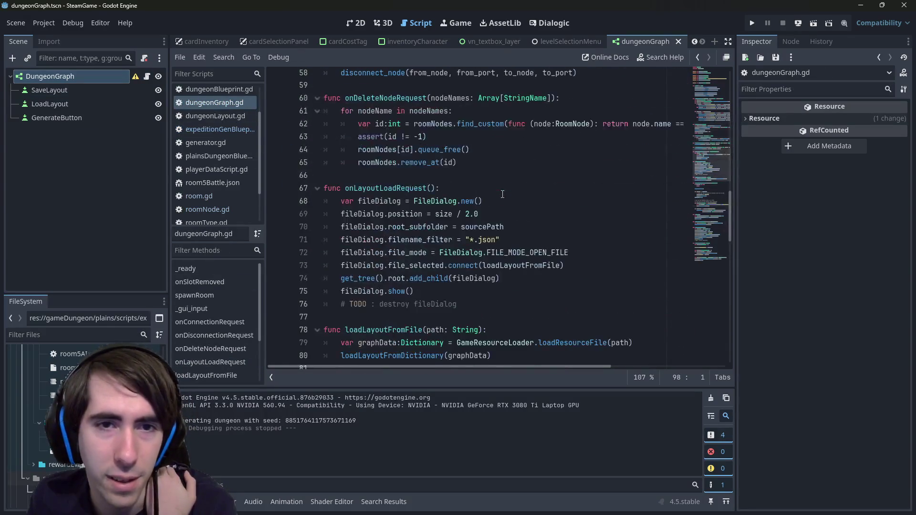
scroll(502, 194, "down", 10)
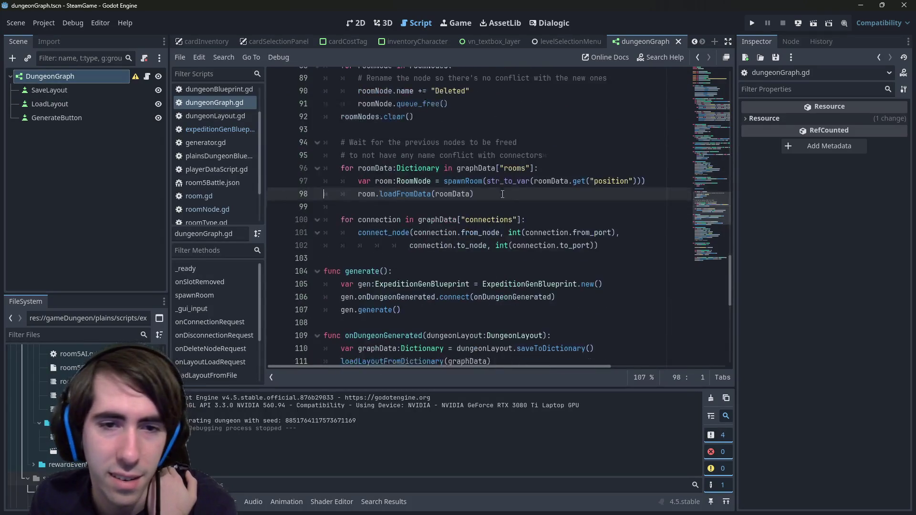
scroll(503, 194, "down", 2)
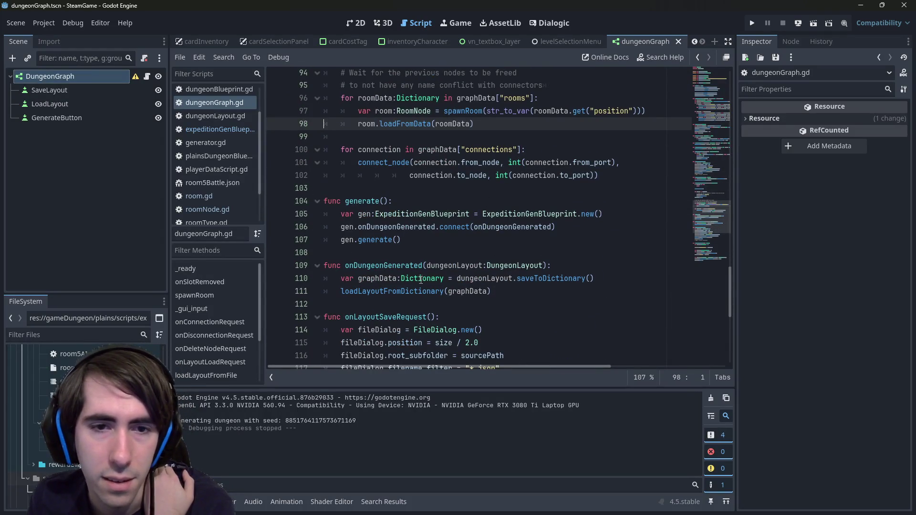
- Follow the saveToDictionary call in onDungeonGenerated (line 110) to its definition in dungeonLayout.gd
left_click(542, 279)
scroll(542, 278, "down", 3)
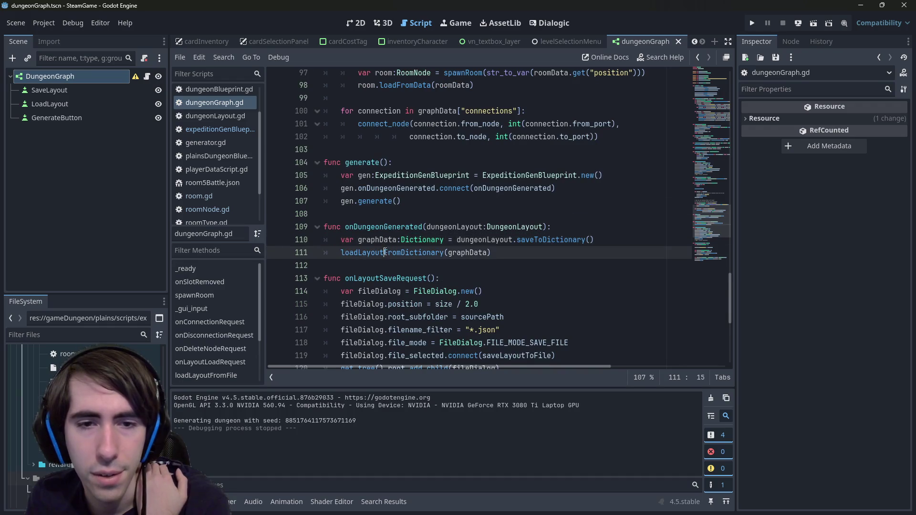
left_click(419, 175)
left_click(420, 180)
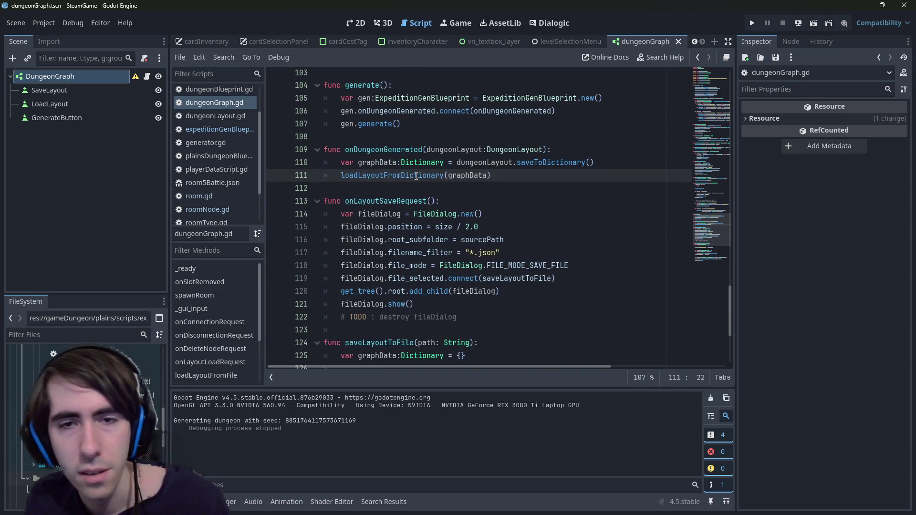
left_click(548, 163, "ctrl")
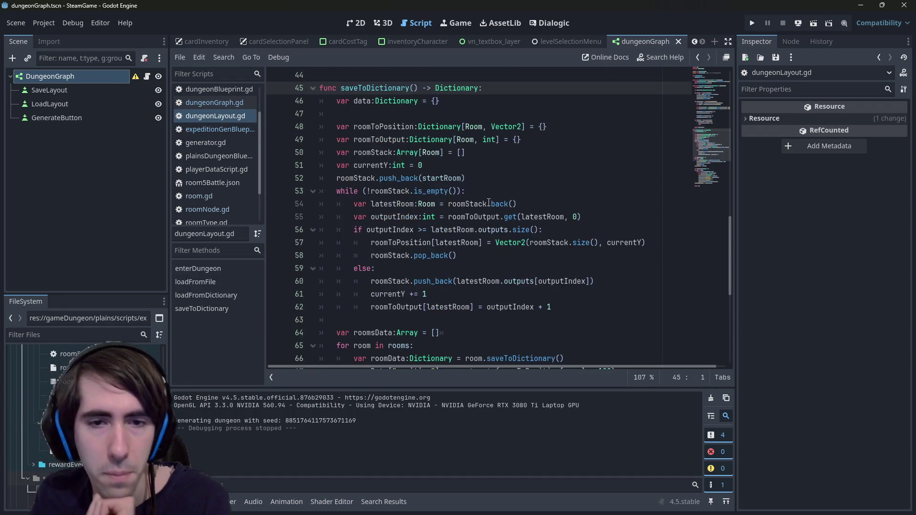
- Wrap line 67's 100 position multiplier as Vector2(100, 100)
scroll(488, 203, "down", 2)
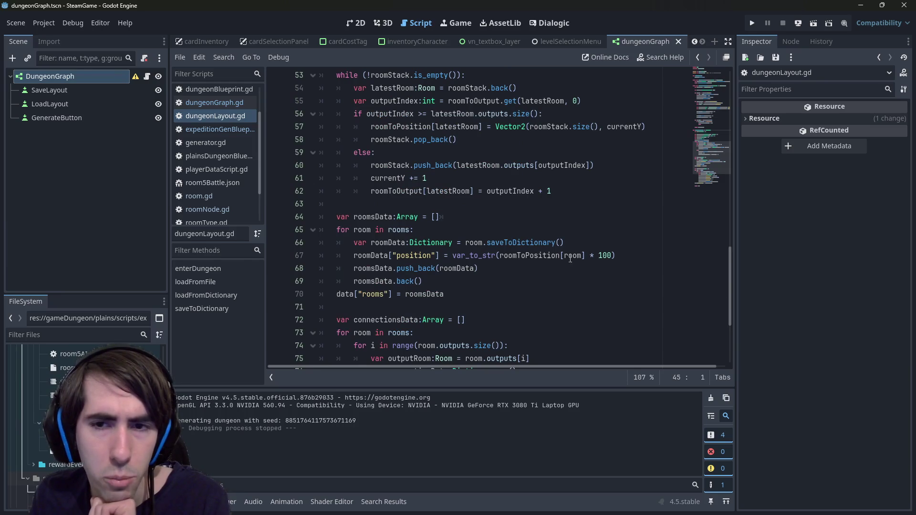
double_click(608, 256)
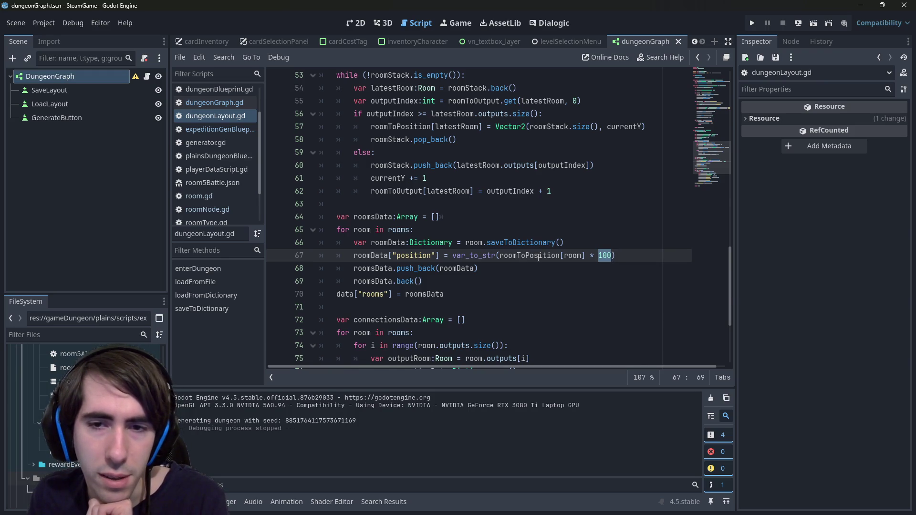
mouse_move(538, 258)
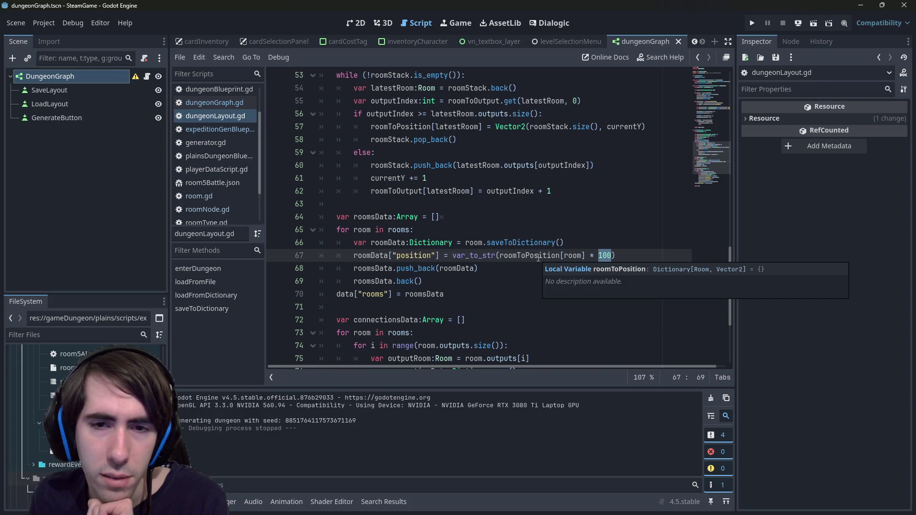
double_click(539, 256)
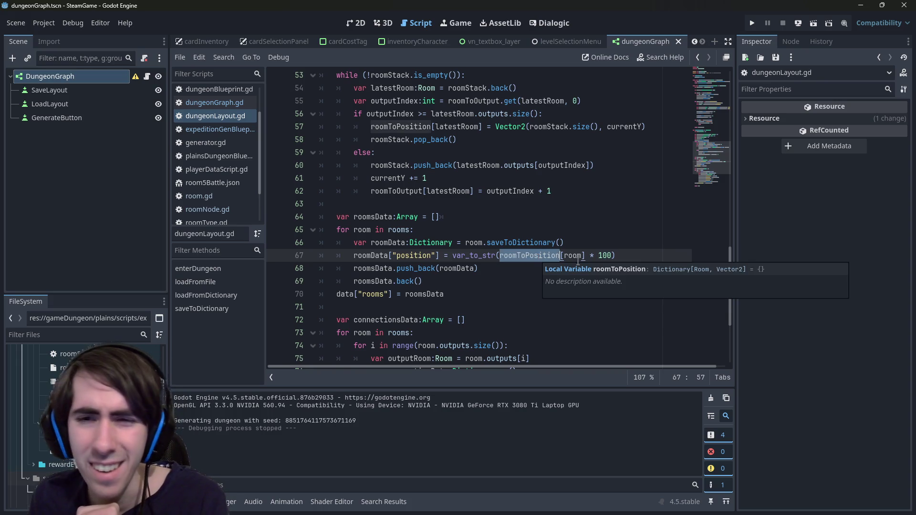
left_click(598, 256)
type("Vecto")
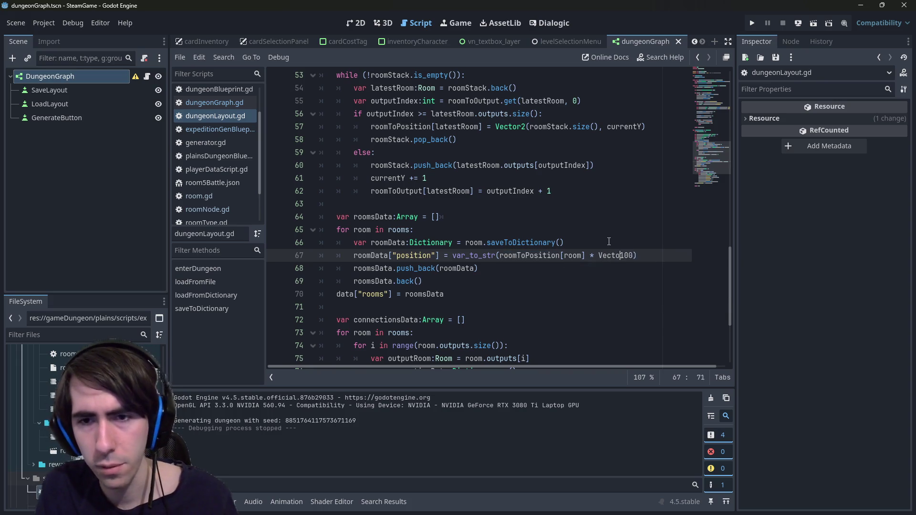
type("r2(")
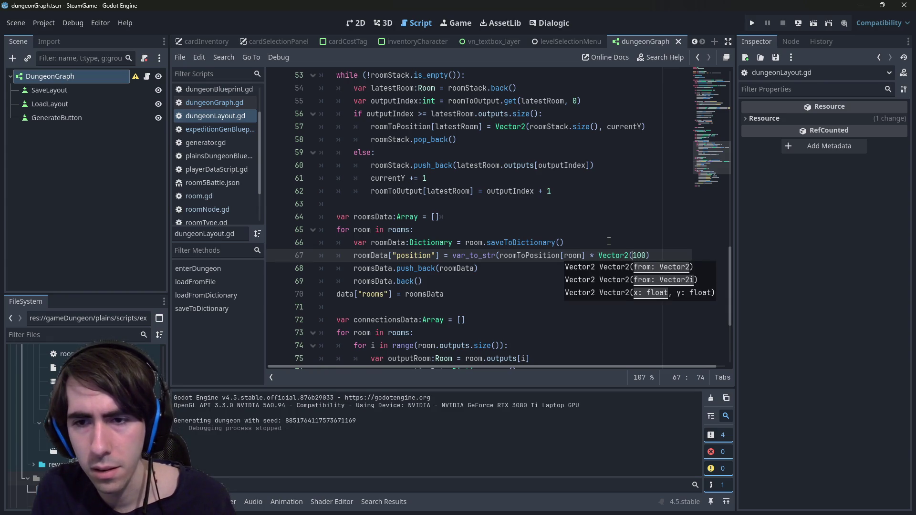
key("Right")
key("Right")
key("Right")
key("BackSpace")
key("BackSpace")
key("BackSpace")
type(", 100")
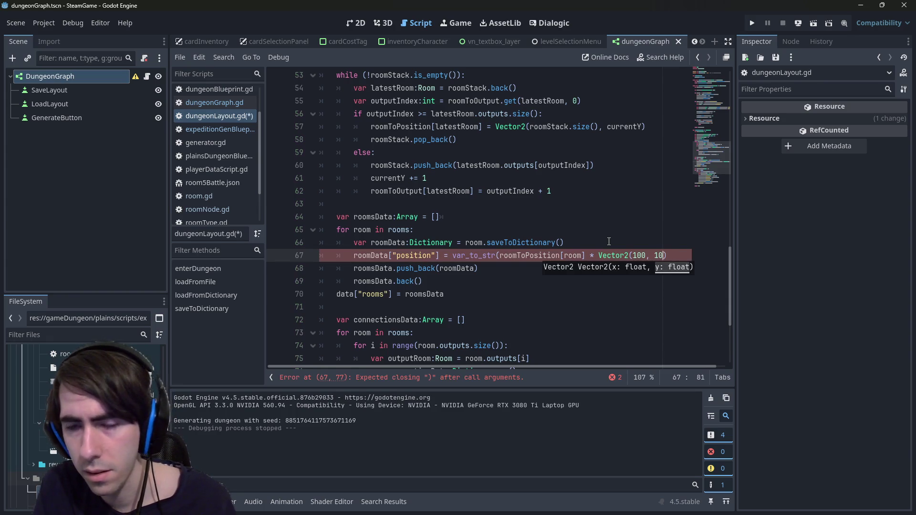
type("))")
- Save dungeonLayout.gd and run the current scene
key("ctrl+s")
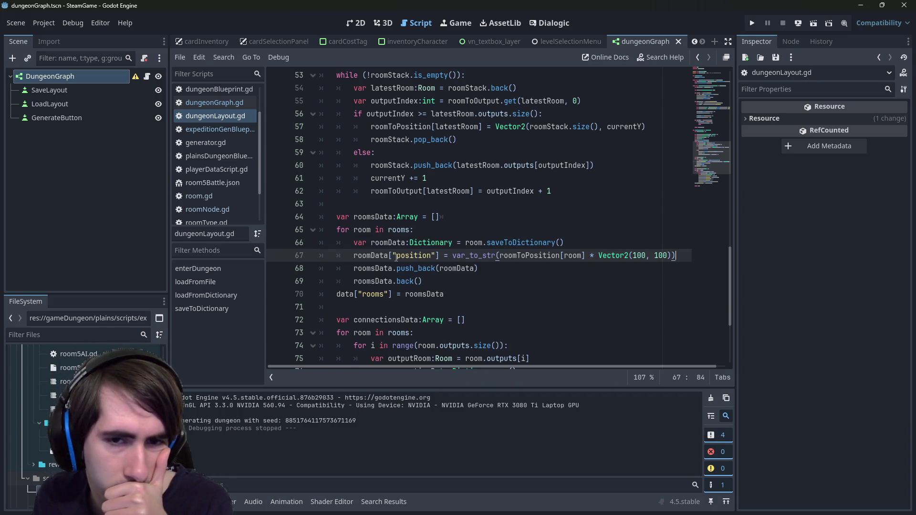
scroll(490, 251, "up", 2)
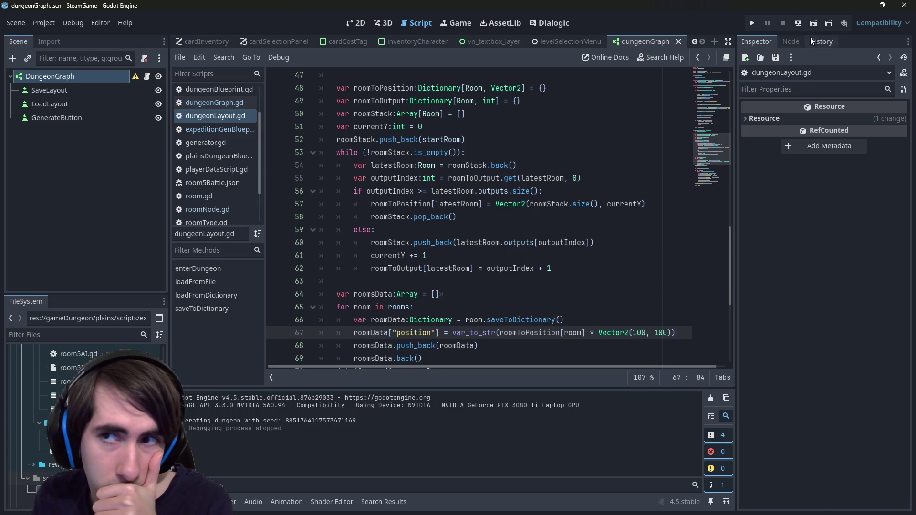
left_click(812, 22)
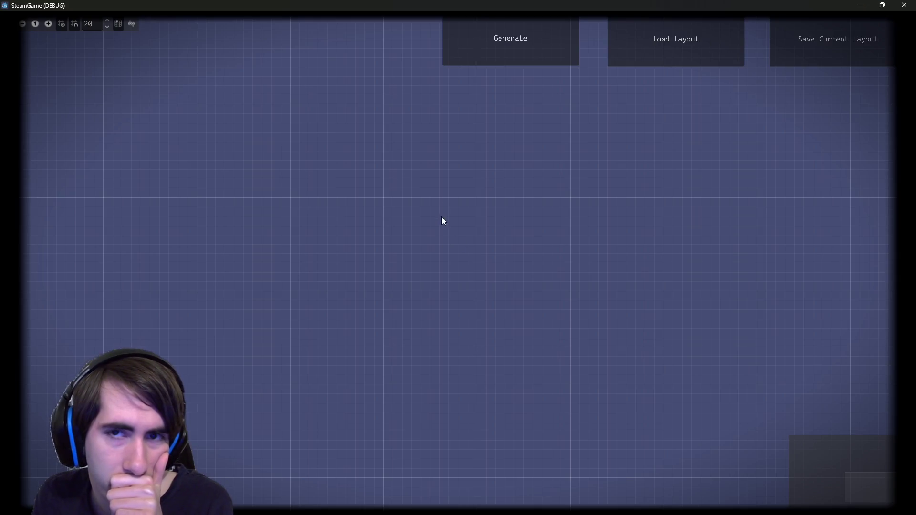
- Generate a new dungeon and zoom in and out to inspect its four linked rows of Room nodes
left_click(500, 57)
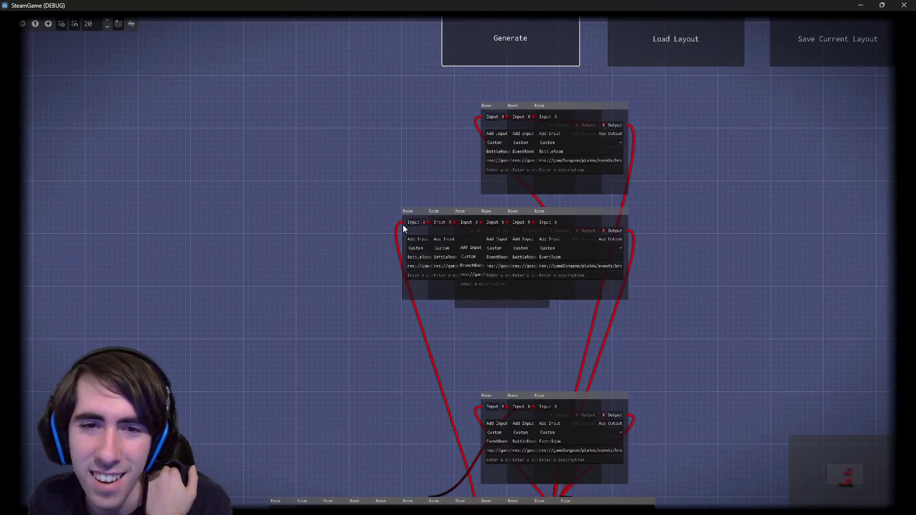
scroll(403, 225, "up", 5)
scroll(483, 163, "down", 5)
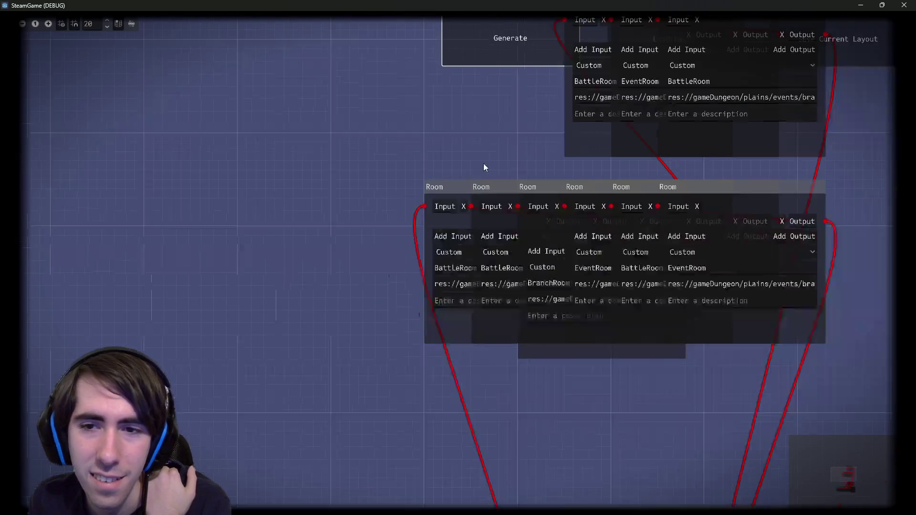
scroll(370, 293, "down", 1)
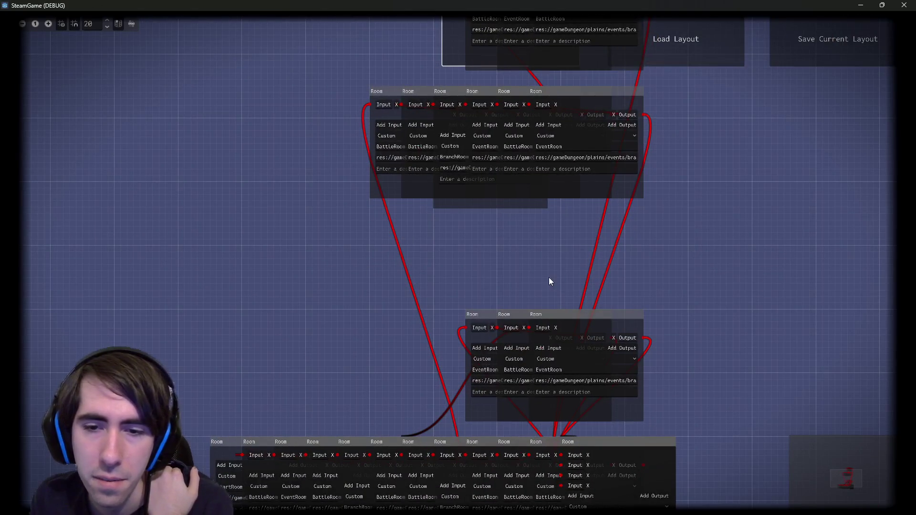
scroll(548, 280, "down", 1)
scroll(535, 276, "down", 1)
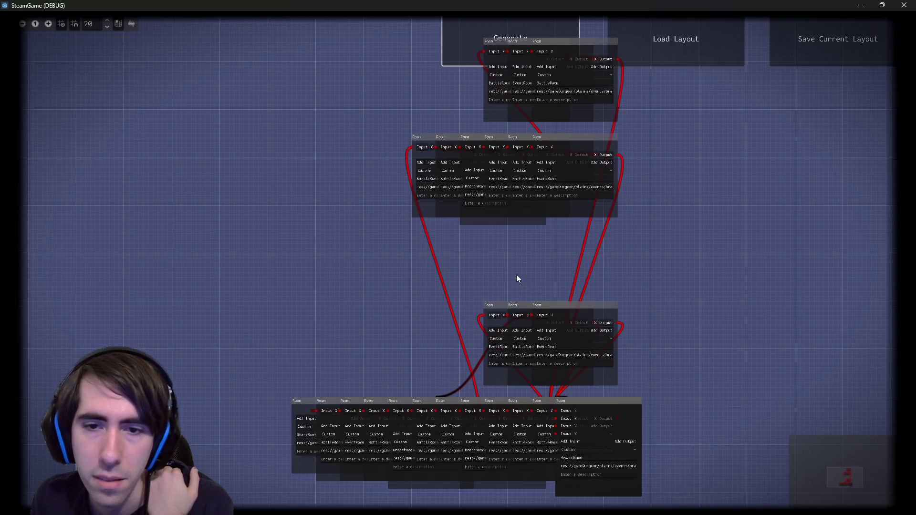
scroll(513, 265, "down", 1)
scroll(513, 265, "up", 1)
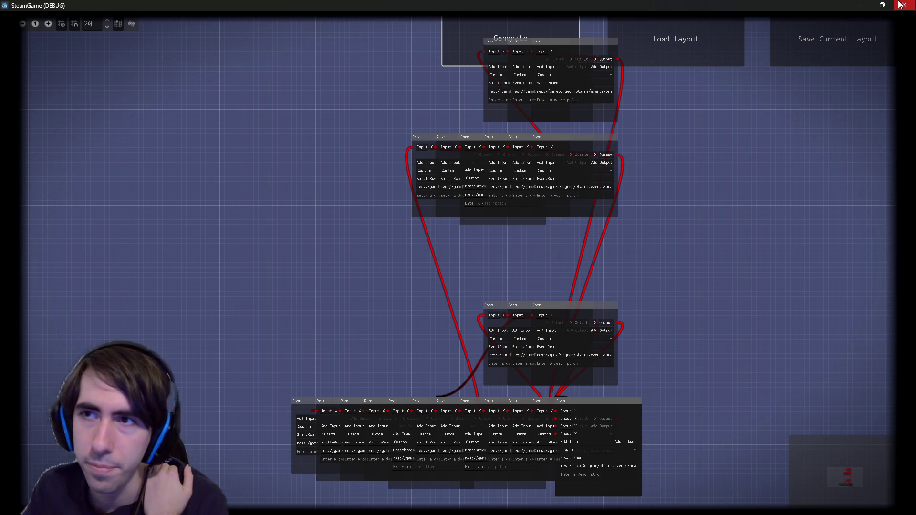
- Close the game and examine the currentY increment and outputIndex uses in dungeonLayout.gd lines 47–69
left_click(900, 4)
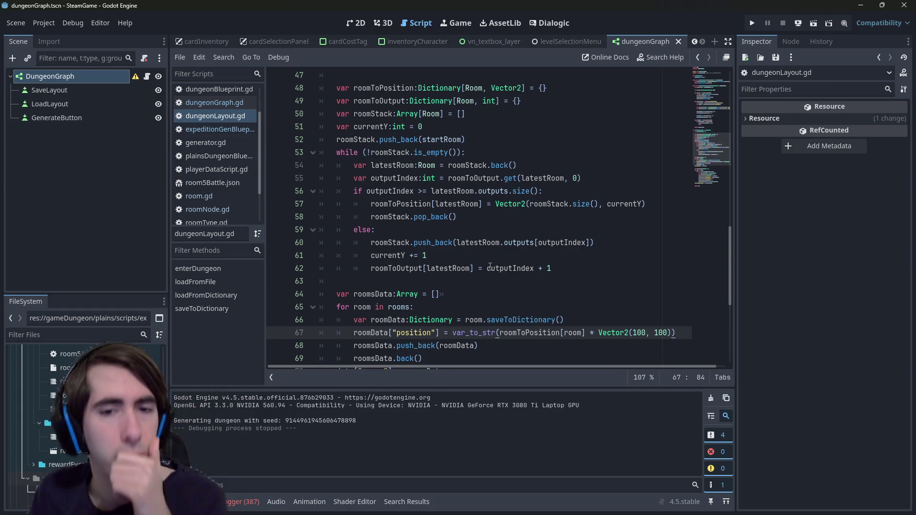
scroll(487, 271, "down", 1)
scroll(487, 270, "down", 1)
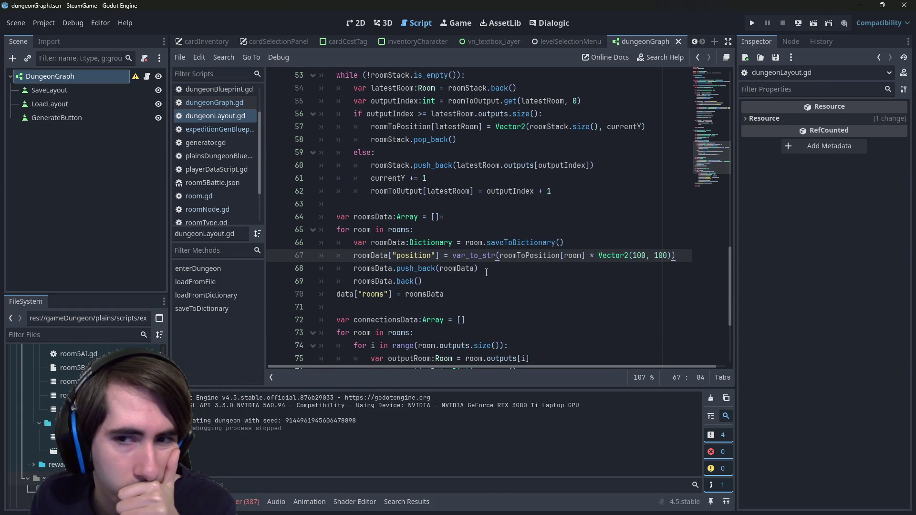
scroll(487, 271, "down", 1)
scroll(486, 271, "up", 2)
scroll(486, 272, "up", 1)
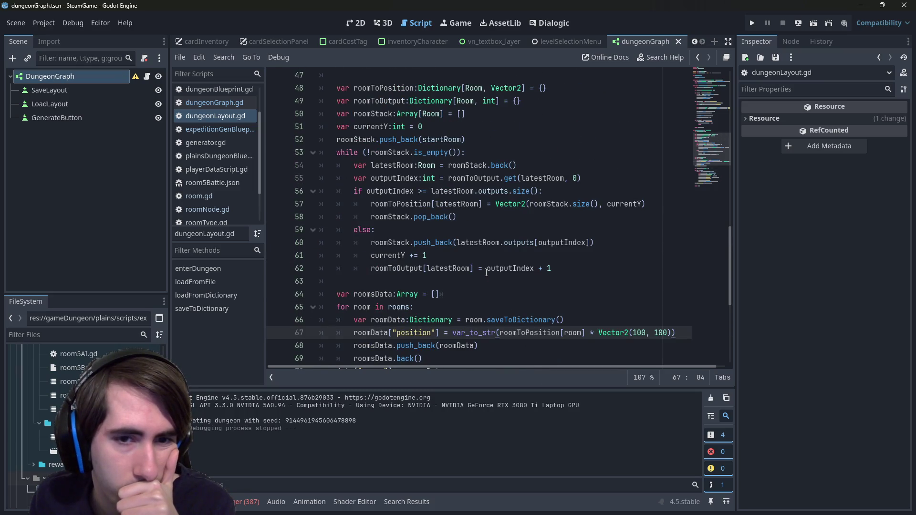
left_click(433, 253)
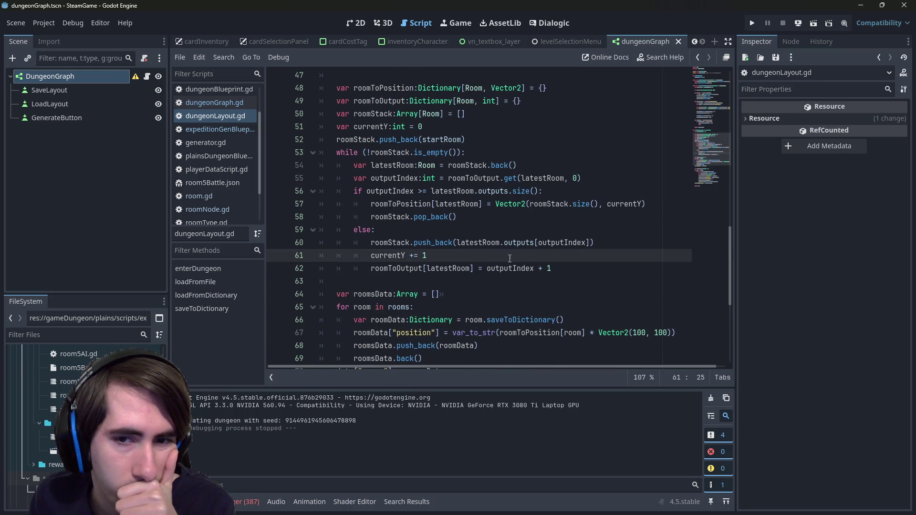
double_click(497, 270)
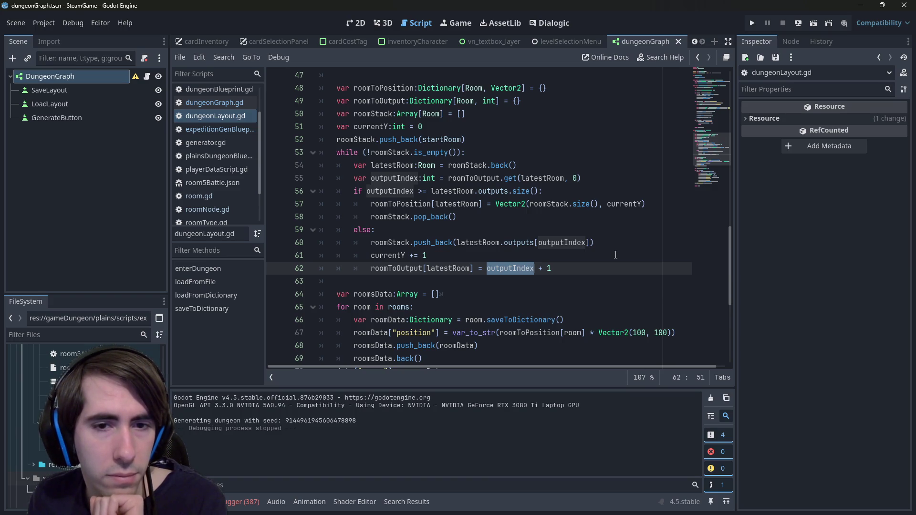
left_click(242, 501)
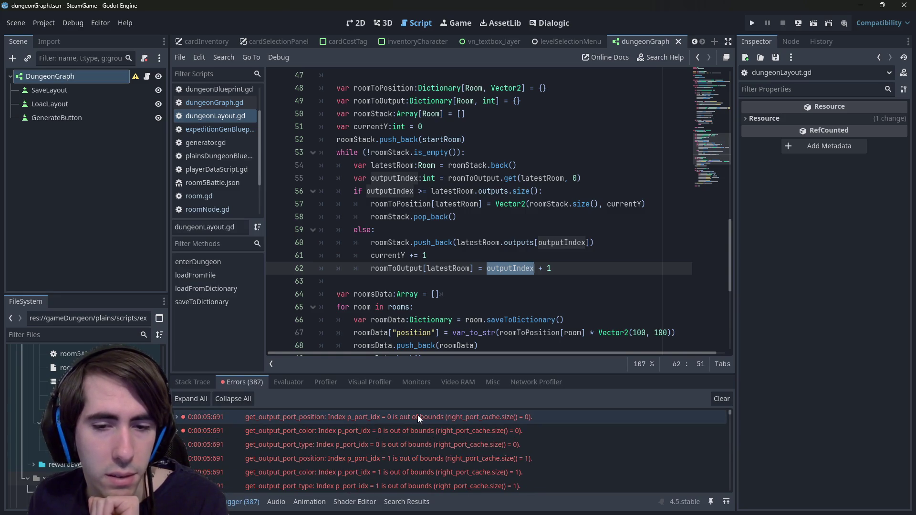
scroll(417, 417, "down", 5)
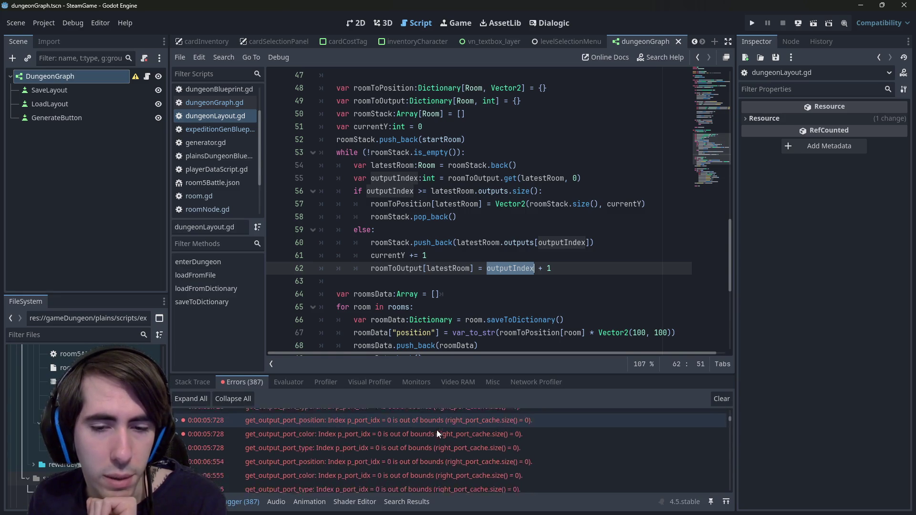
scroll(436, 430, "down", 5)
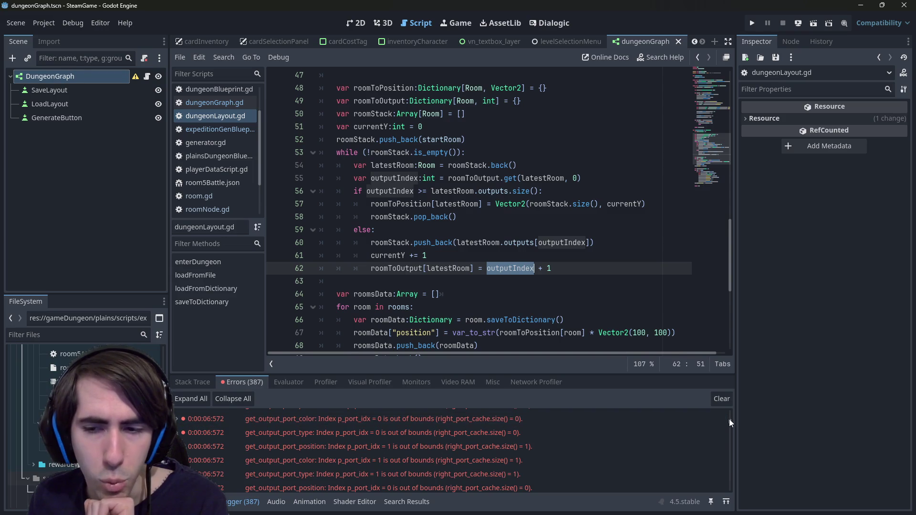
left_click_drag(728, 419, 730, 408)
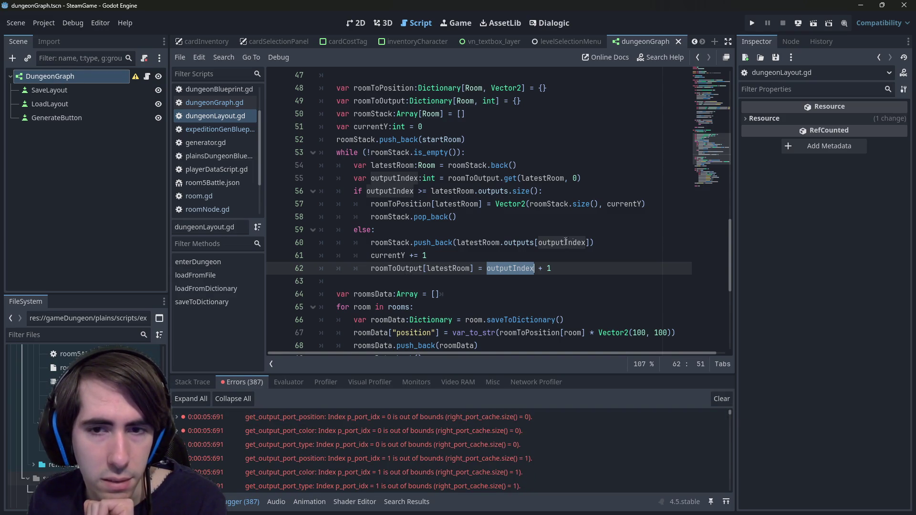
left_click(627, 248)
key("Down")
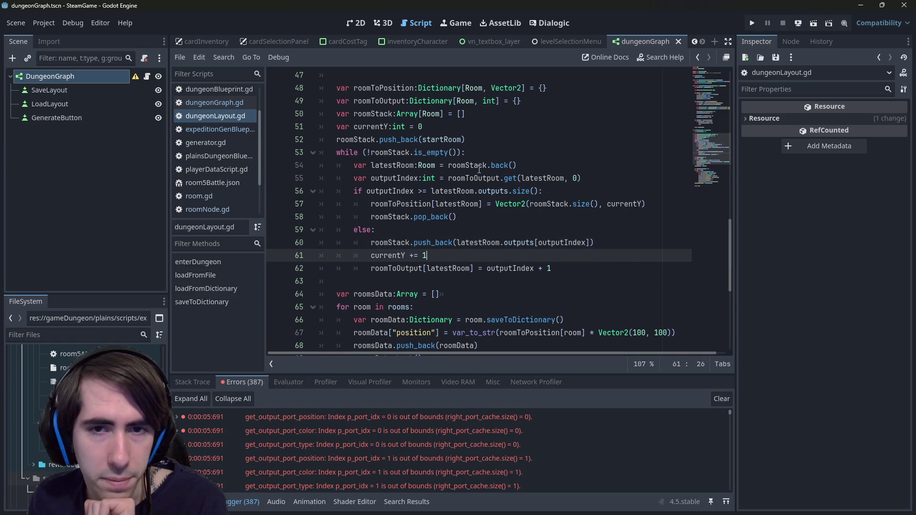
double_click(443, 190)
double_click(401, 190)
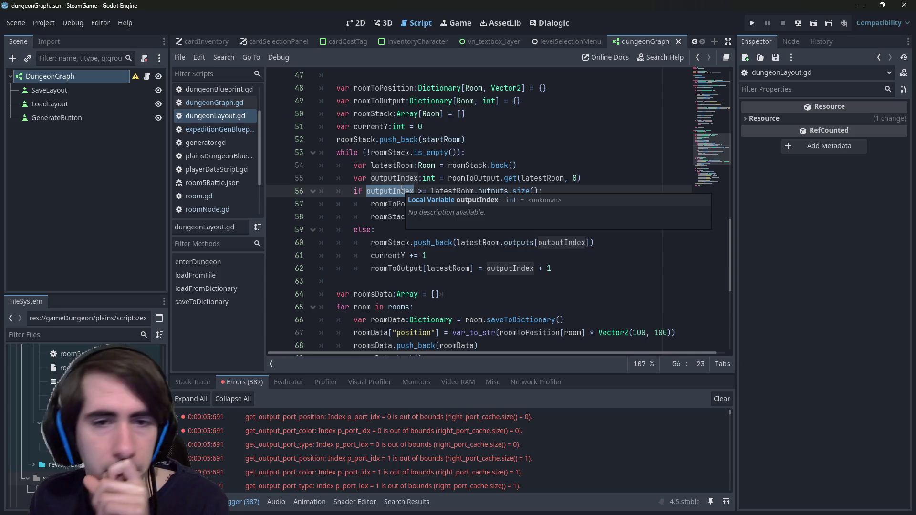
mouse_move(401, 189)
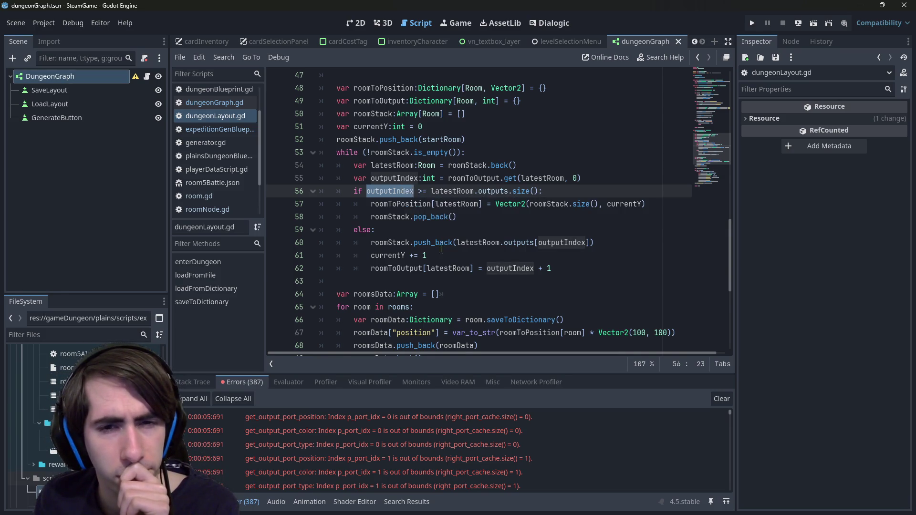
left_click(439, 257)
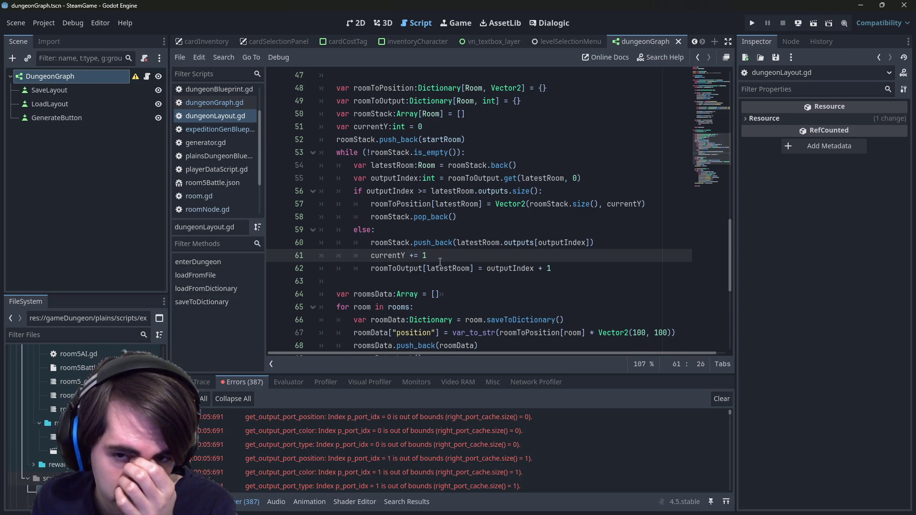
double_click(524, 274)
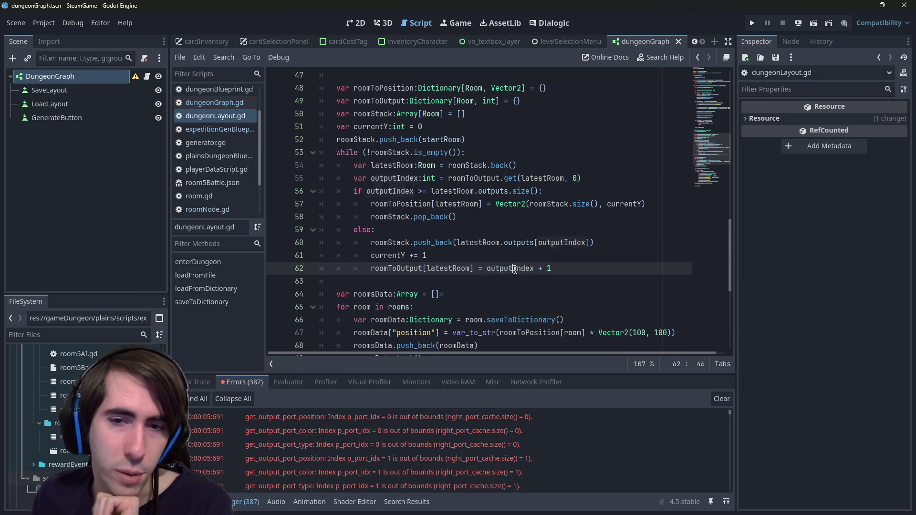
key("Return")
type("if outputIndex == 0:")
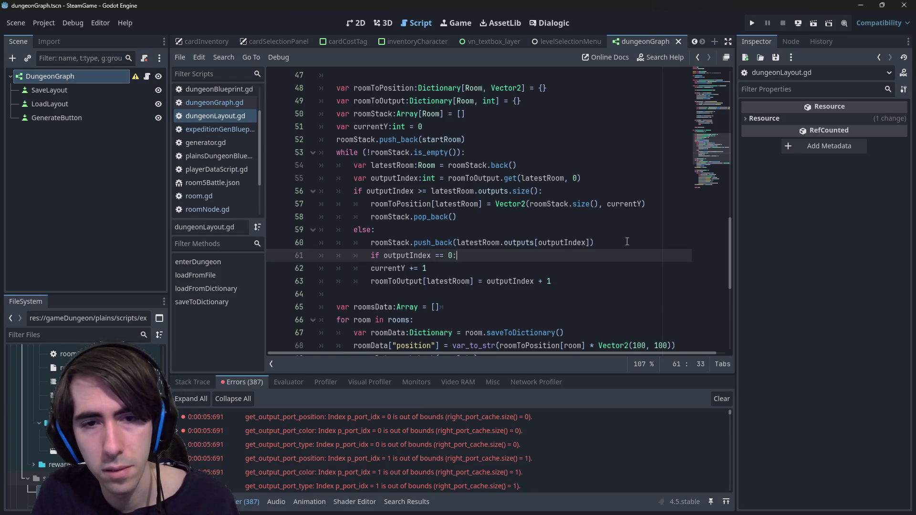
- Change the currentY condition to 'if outputIndex > 0:' and save the script
key("Left")
key("Left")
type("!")
key("Down")
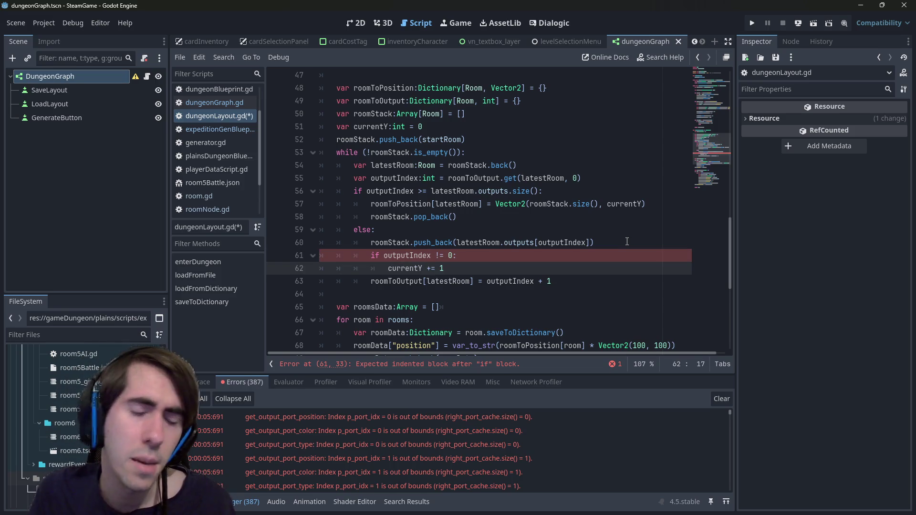
key("ctrl+s")
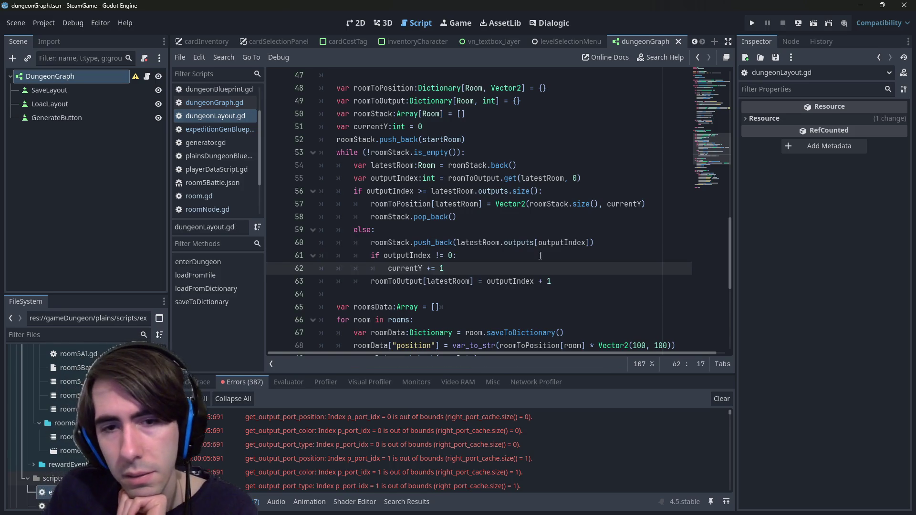
left_click(445, 254)
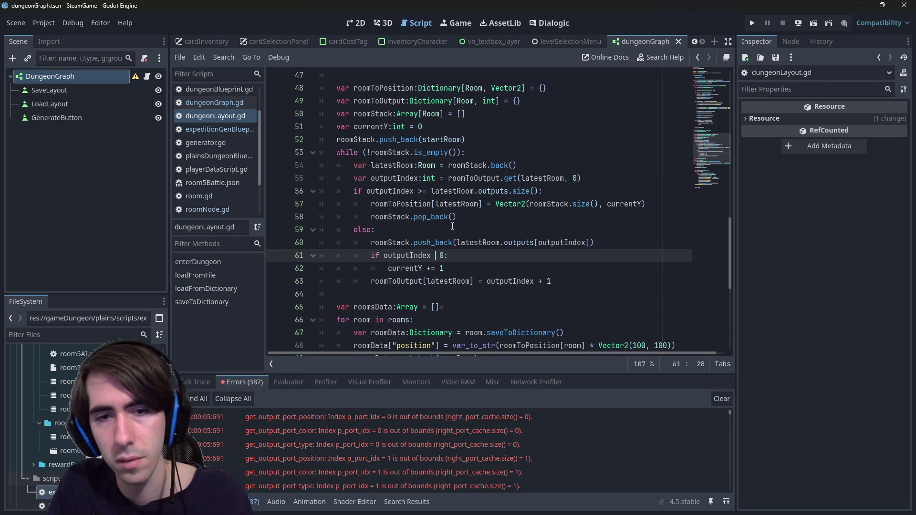
type(">")
key("ctrl+s")
- Raise the Vector2 room-position scale from 100 to 500 and run the scene
scroll(452, 226, "down", 2)
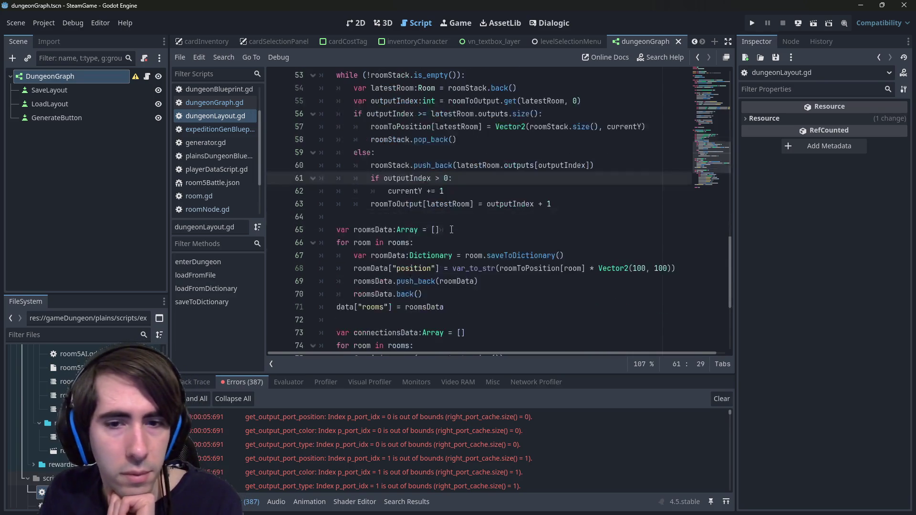
double_click(638, 268)
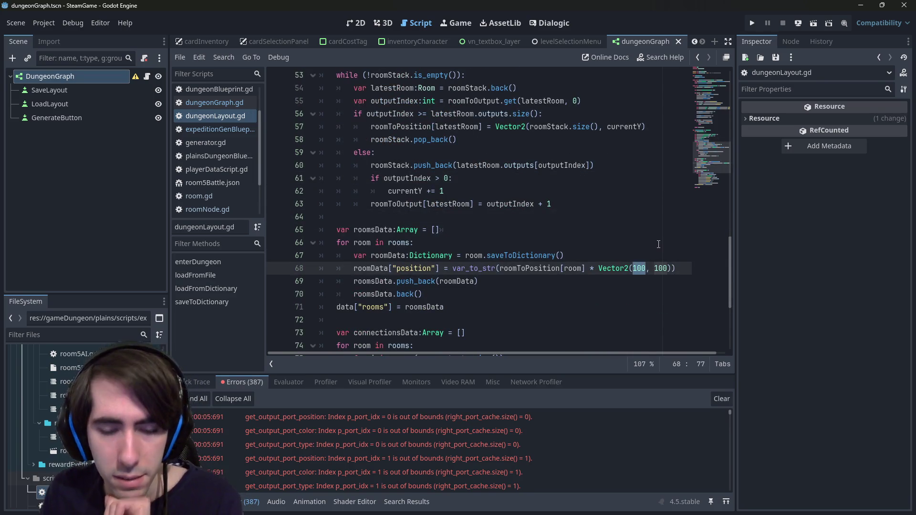
type("500, ")
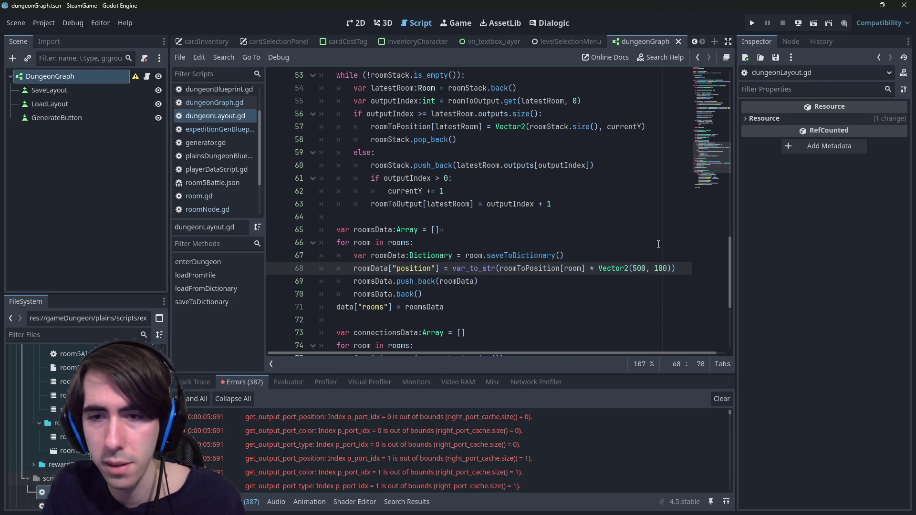
type("5")
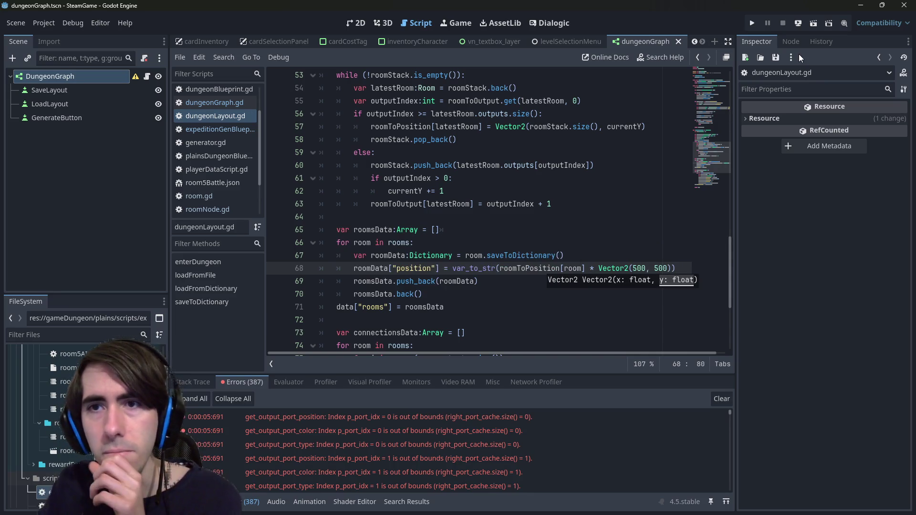
left_click(812, 23)
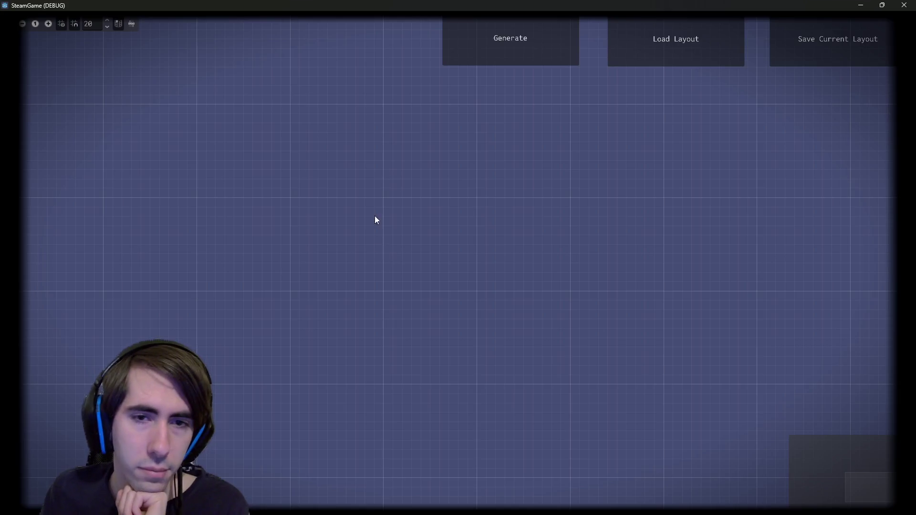
- Generate a new dungeon graph and frame the whole layout in the GraphEdit
left_click(469, 34)
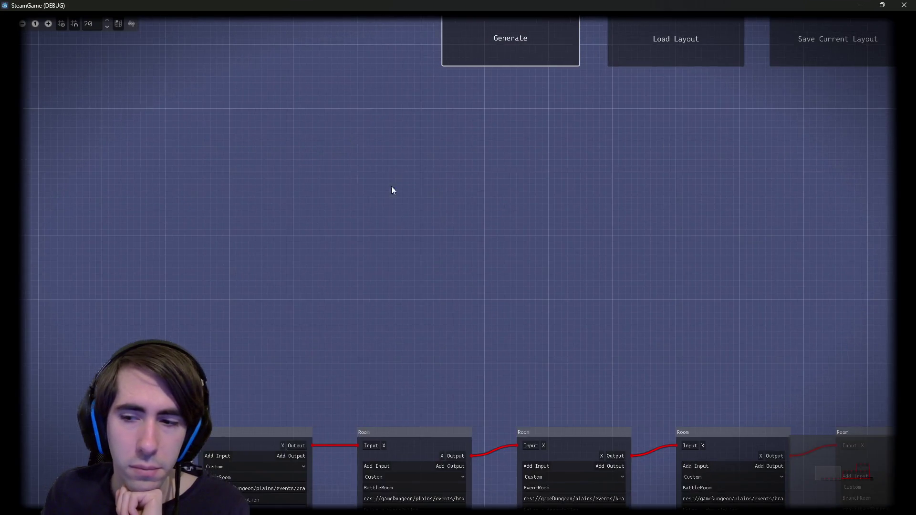
scroll(475, 334, "down", 3)
scroll(482, 283, "down", 2)
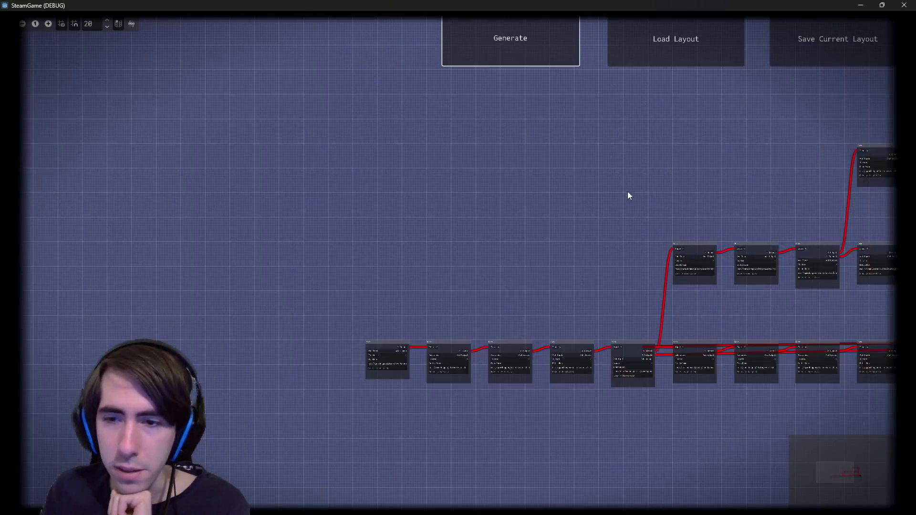
scroll(667, 188, "down", 1)
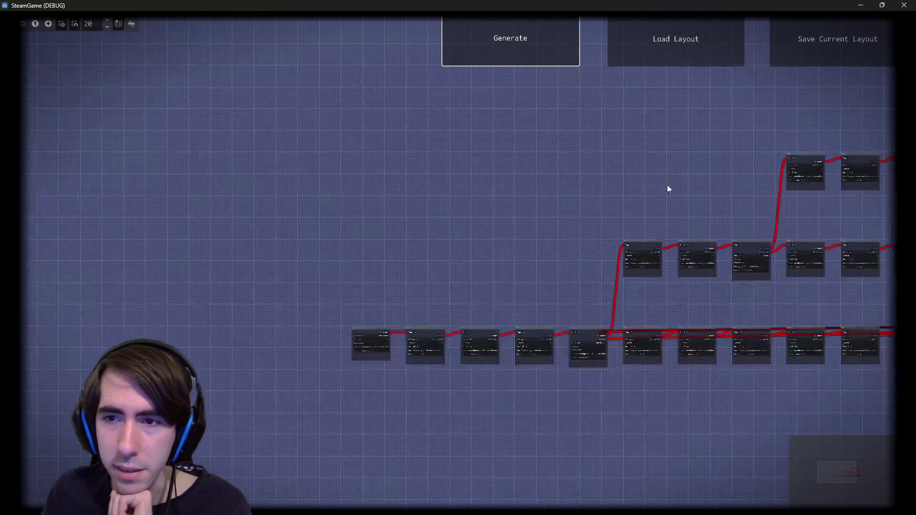
left_click_drag(677, 194, 428, 189)
scroll(521, 307, "up", 5)
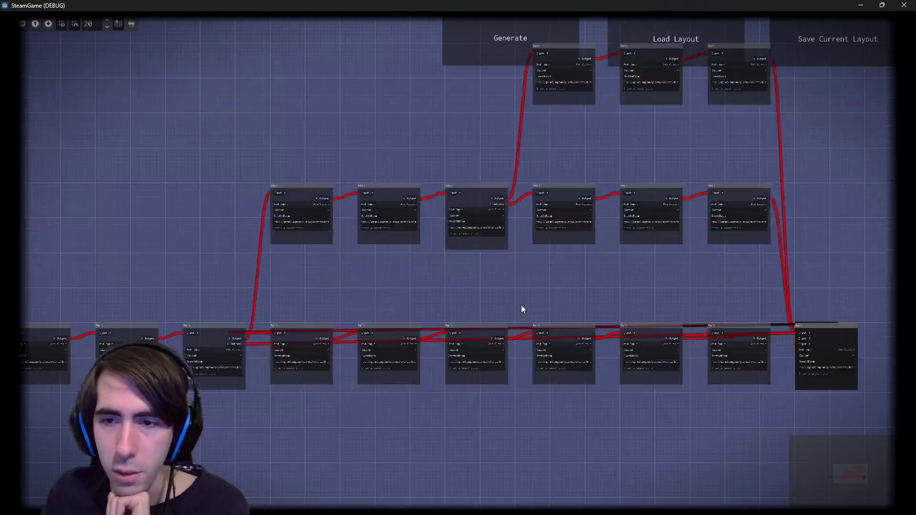
scroll(493, 349, "up", 2)
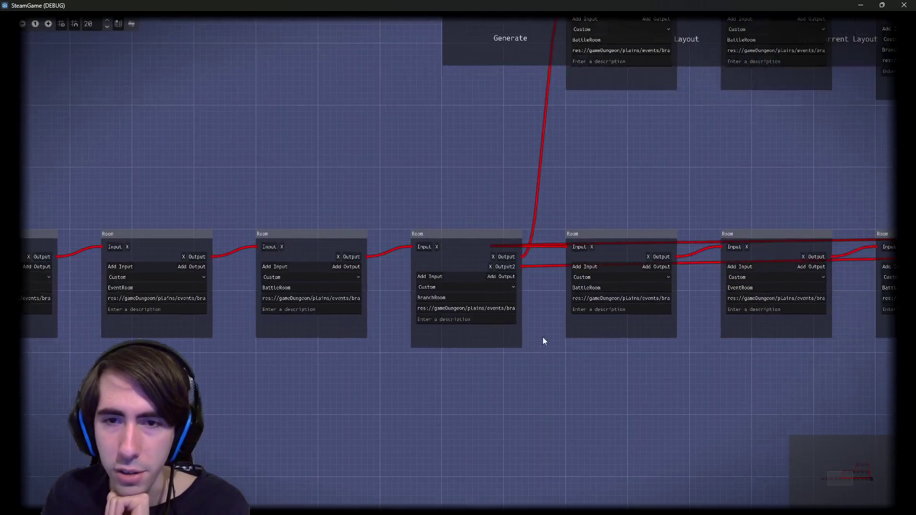
scroll(543, 339, "up", 2)
- Rearrange the BranchRoom and BattleRoom nodes so the branches sit in separate rows
mouse_move(459, 198)
left_mouse_down()
mouse_move(442, 270)
mouse_move(449, 253)
left_mouse_up()
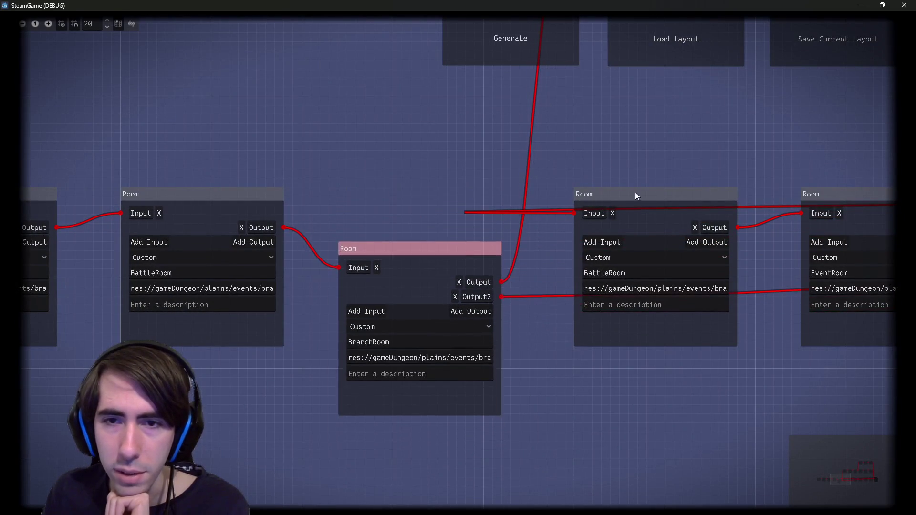
mouse_move(644, 192)
left_mouse_down()
mouse_move(654, 254)
mouse_move(651, 193)
mouse_move(650, 256)
mouse_move(664, 231)
left_mouse_up()
left_click_drag(458, 258, 455, 204)
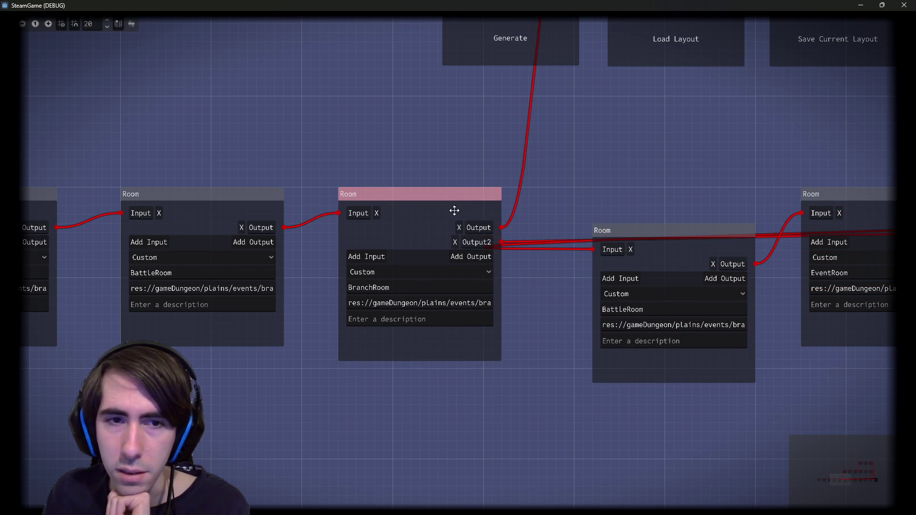
scroll(486, 206, "down", 5)
mouse_move(502, 224)
left_mouse_down()
mouse_move(535, 293)
mouse_move(750, 372)
mouse_move(847, 367)
left_mouse_up()
left_click_drag(748, 329, 420, 267)
scroll(497, 254, "down", 3)
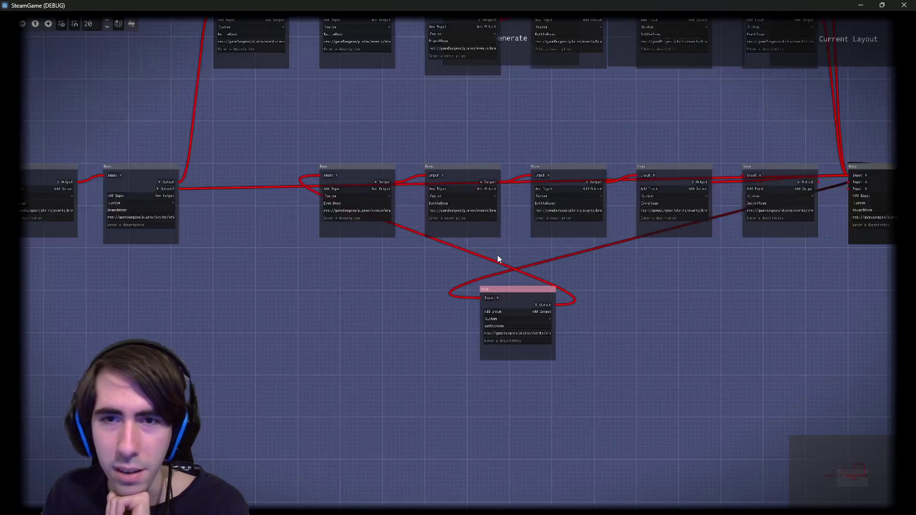
scroll(535, 258, "down", 1)
left_click_drag(535, 258, 464, 300)
mouse_move(480, 330)
left_mouse_down()
mouse_move(712, 355)
mouse_move(858, 333)
mouse_move(720, 314)
left_mouse_up()
scroll(805, 310, "up", 2)
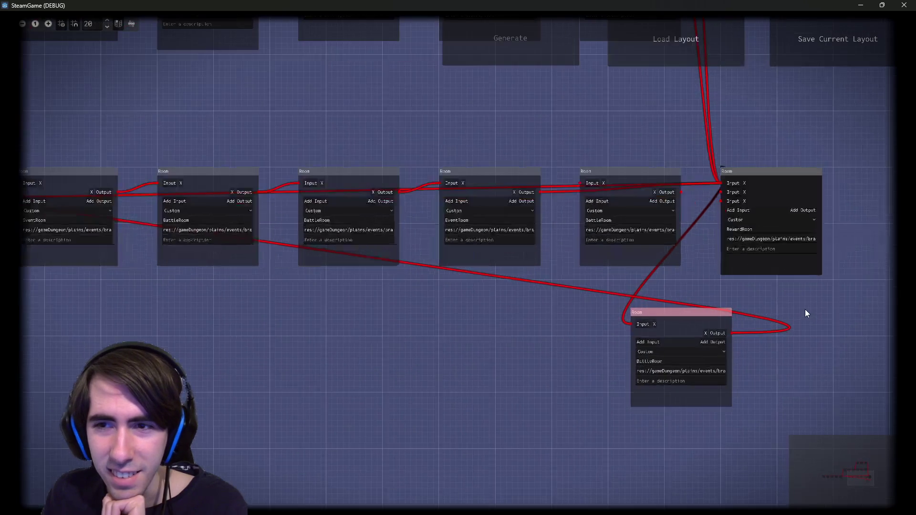
- Duplicate the RewardRoom node, place the copy to its right, then delete it
left_click(771, 176)
key("ctrl+d")
left_click_drag(806, 177, 886, 177)
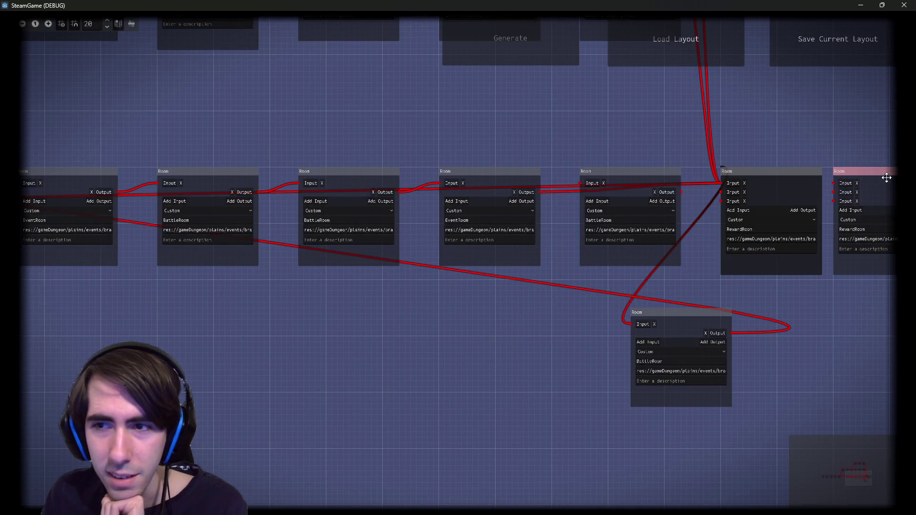
scroll(824, 149, "right", 5)
scroll(718, 184, "up", 2)
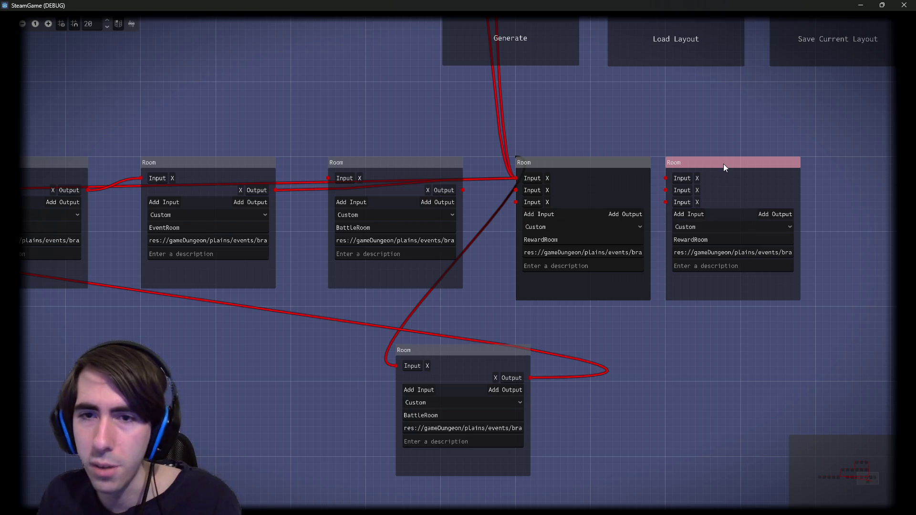
key("Delete")
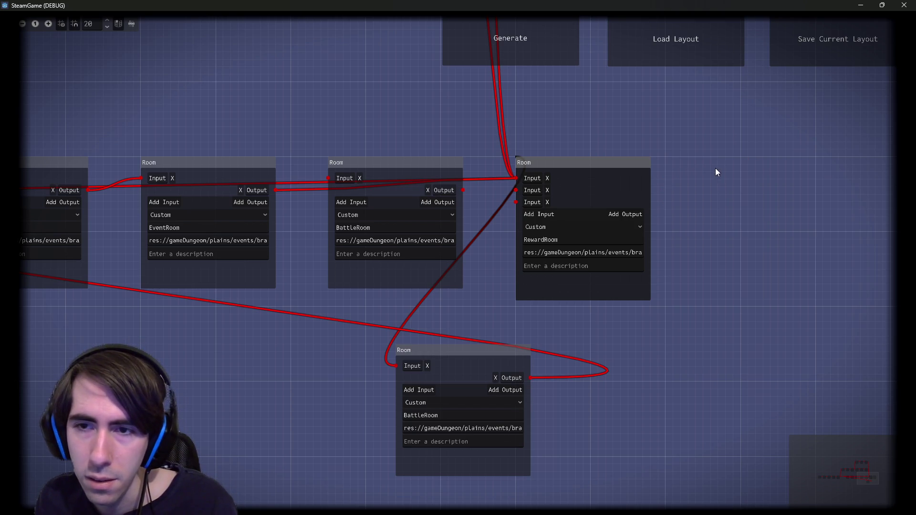
- Duplicate RewardRoom, move the copy to the lower left, and shift the lower BattleRoom left
left_click(631, 164)
key("ctrl+d")
mouse_move(631, 172)
left_mouse_down()
mouse_move(808, 172)
mouse_move(812, 281)
mouse_move(783, 317)
mouse_move(693, 342)
mouse_move(241, 361)
left_mouse_up()
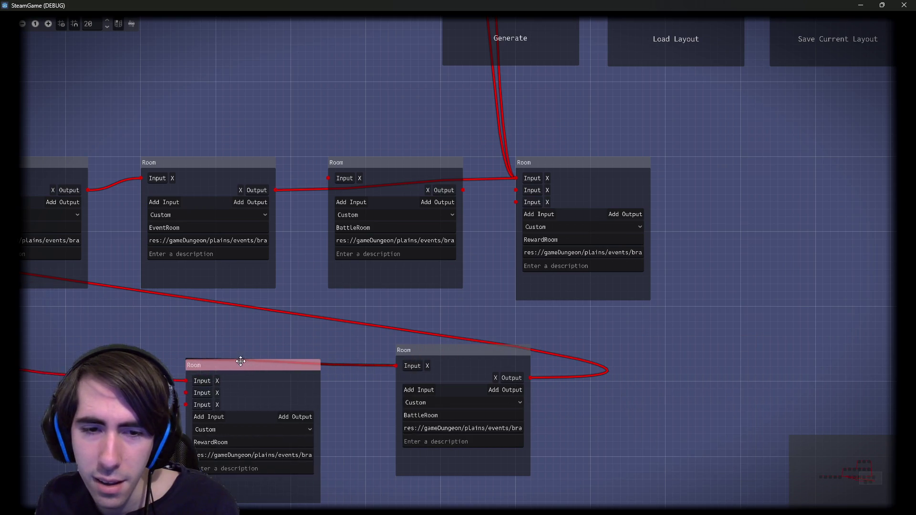
scroll(357, 299, "left", 2)
scroll(358, 310, "down", 2)
left_click_drag(423, 327, 434, 417)
left_click_drag(337, 363, 633, 330)
scroll(633, 330, "down", 2)
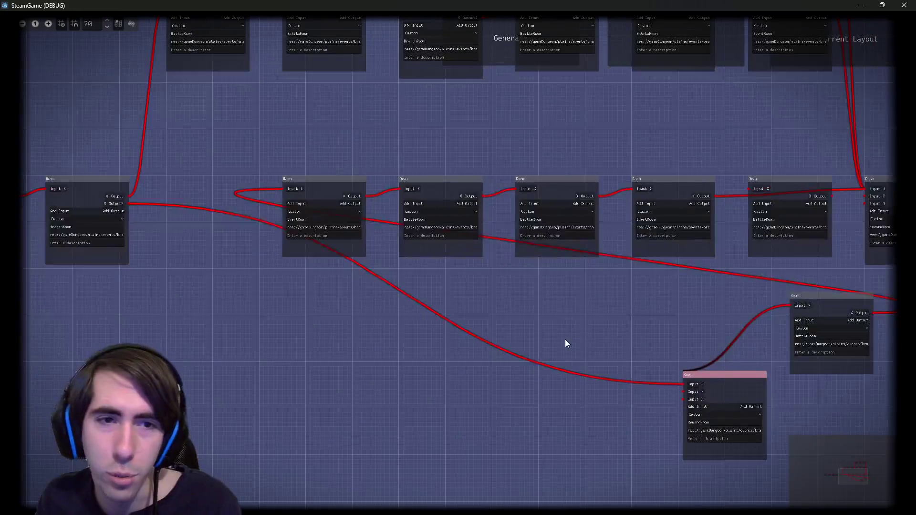
left_click_drag(747, 385, 295, 339)
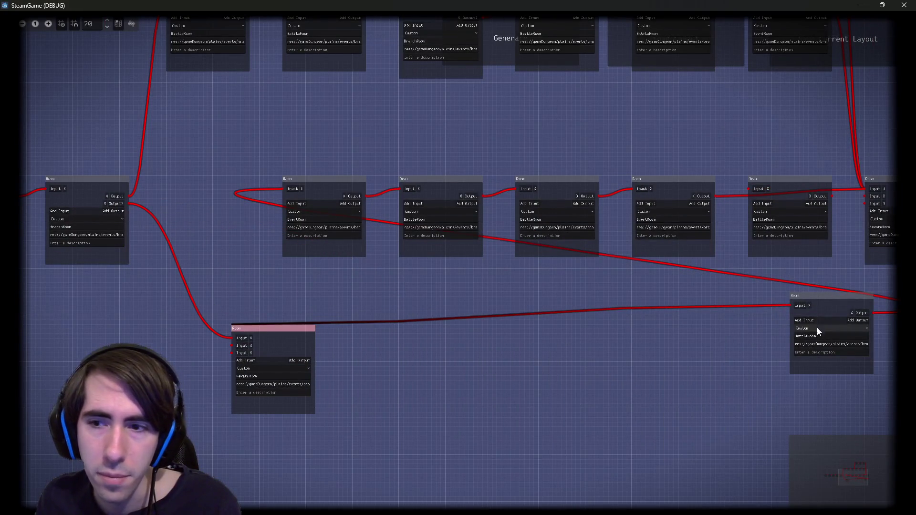
mouse_move(844, 298)
left_mouse_down()
mouse_move(729, 310)
mouse_move(238, 258)
mouse_move(369, 265)
mouse_move(378, 276)
left_mouse_up()
mouse_move(268, 356)
left_mouse_down()
mouse_move(213, 314)
mouse_move(276, 331)
mouse_move(369, 329)
left_mouse_up()
scroll(212, 317, "up", 3)
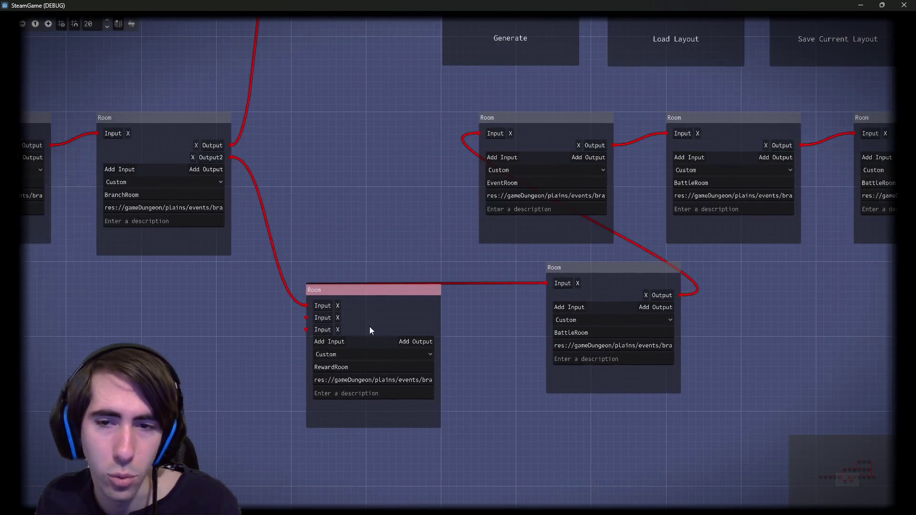
- Pan and zoom around the room graph to inspect the lower branch
double_click(334, 367)
left_click_drag(483, 296, 466, 329)
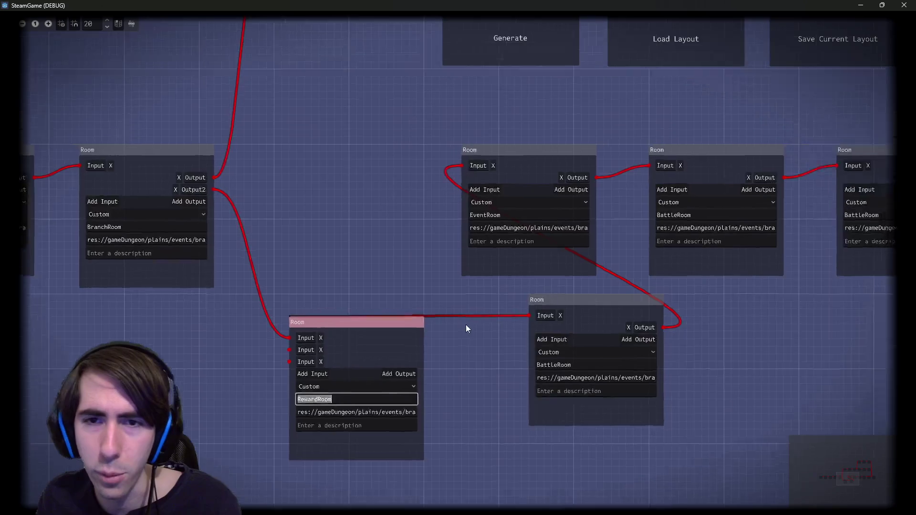
scroll(467, 306, "down", 2)
scroll(474, 231, "up", 1)
scroll(420, 187, "up", 2)
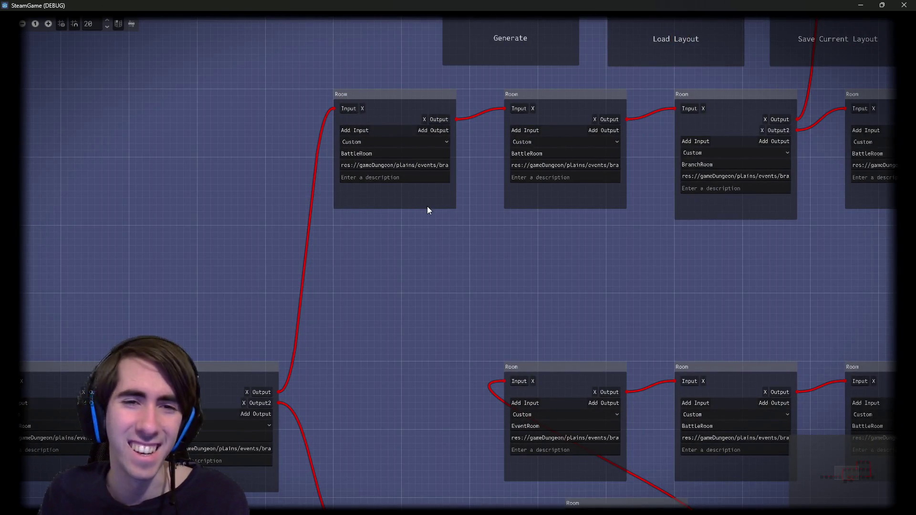
left_click_drag(482, 258, 294, 289)
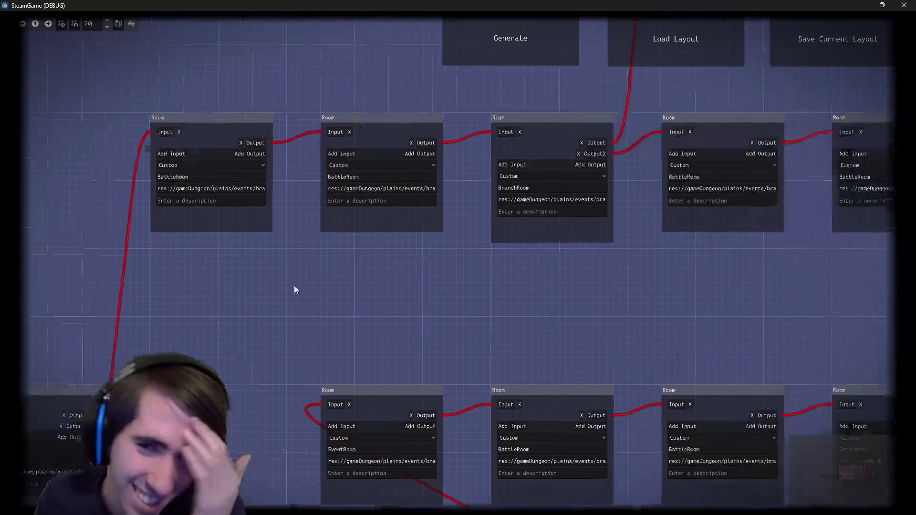
scroll(401, 344, "down", 3)
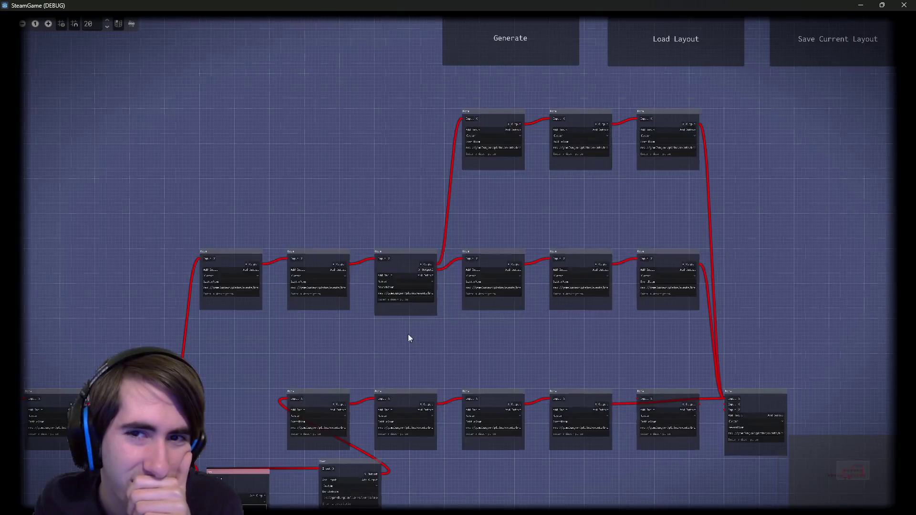
left_click_drag(408, 338, 454, 237)
scroll(470, 240, "up", 2)
mouse_move(398, 248)
left_mouse_down()
mouse_move(366, 252)
mouse_move(472, 253)
left_mouse_up()
scroll(376, 245, "down", 2)
scroll(542, 241, "up", 1)
scroll(423, 237, "down", 2)
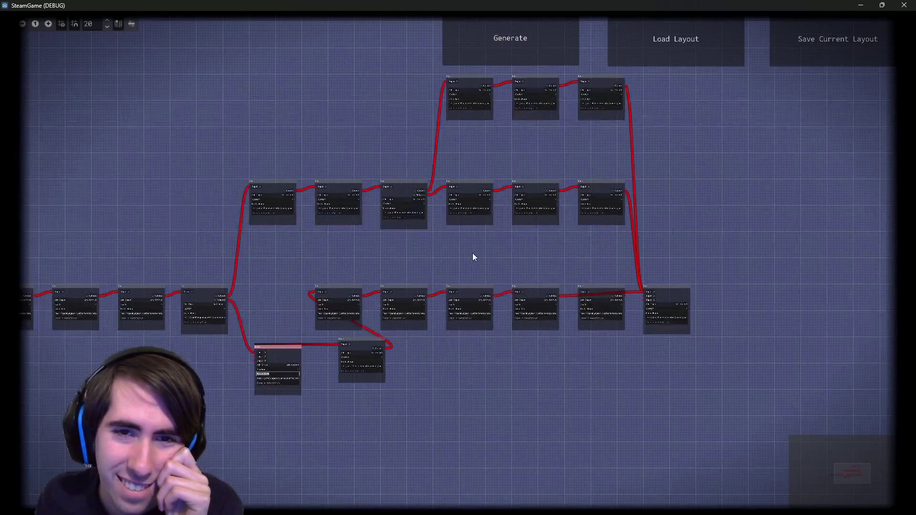
scroll(401, 260, "down", 1)
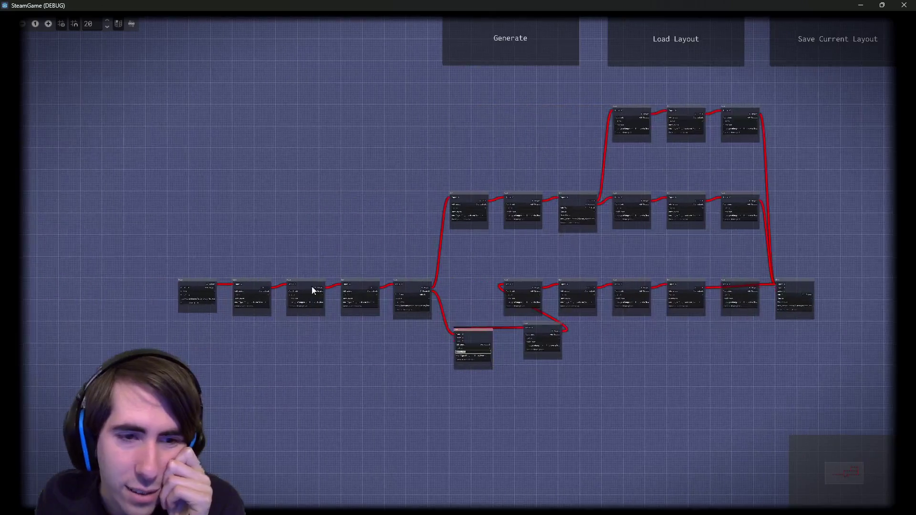
scroll(312, 290, "up", 1)
left_click_drag(460, 245, 382, 264)
scroll(377, 269, "down", 1)
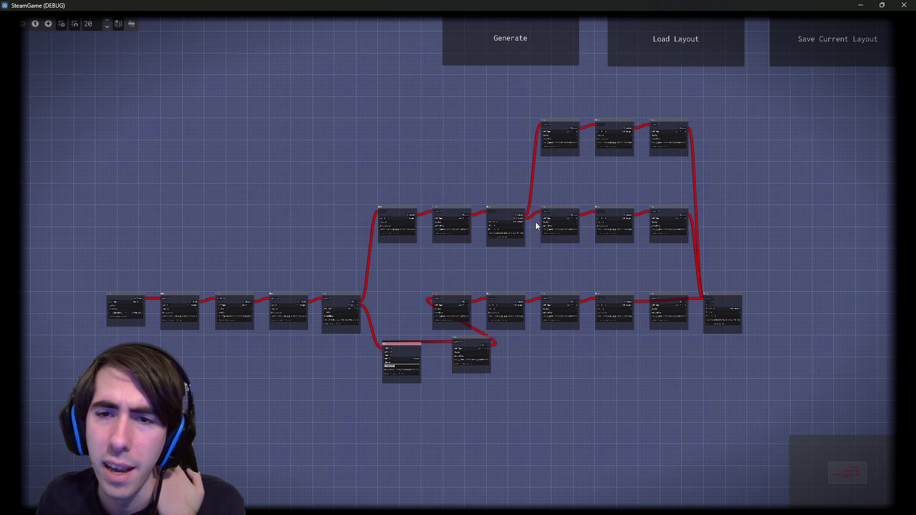
scroll(748, 308, "up", 5)
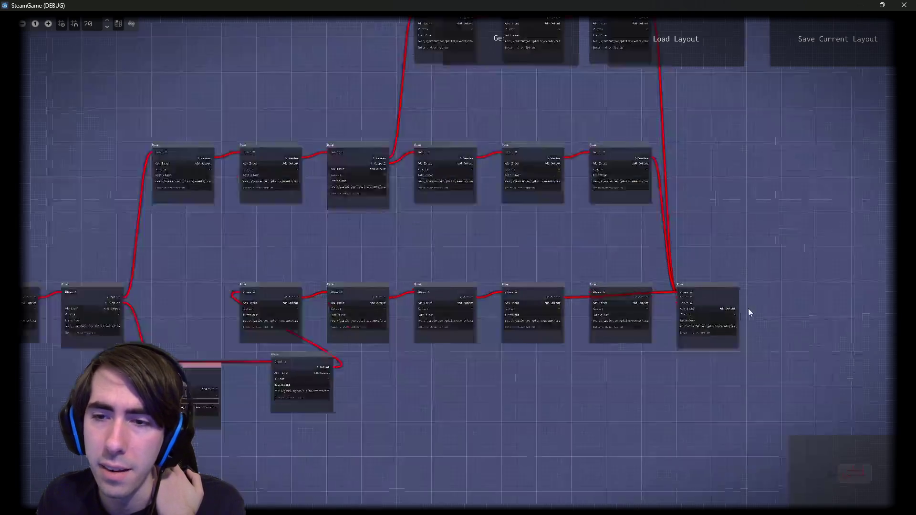
scroll(651, 318, "down", 5)
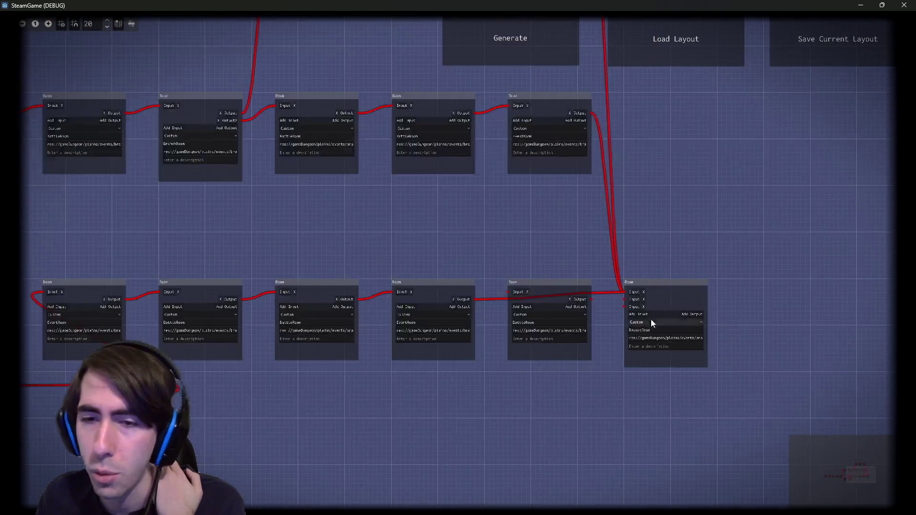
scroll(265, 393, "up", 5)
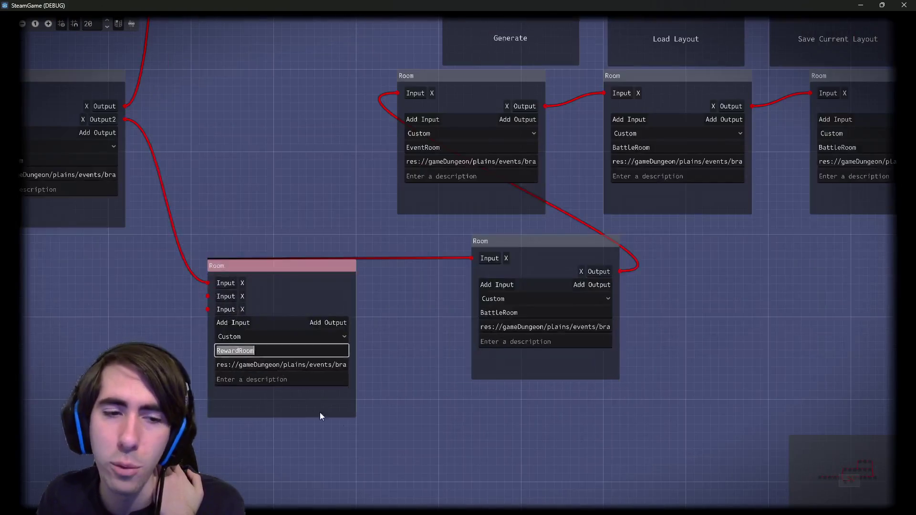
scroll(285, 176, "down", 5)
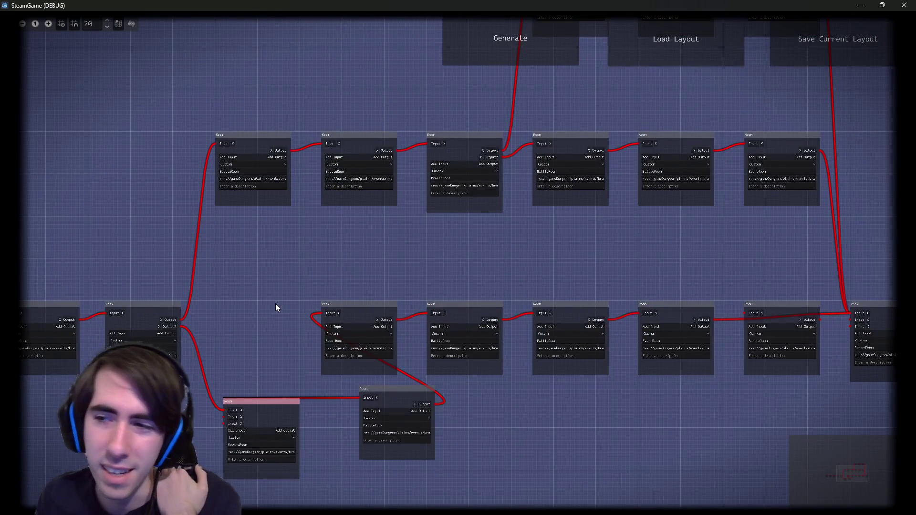
scroll(445, 257, "down", 1)
scroll(446, 258, "down", 2)
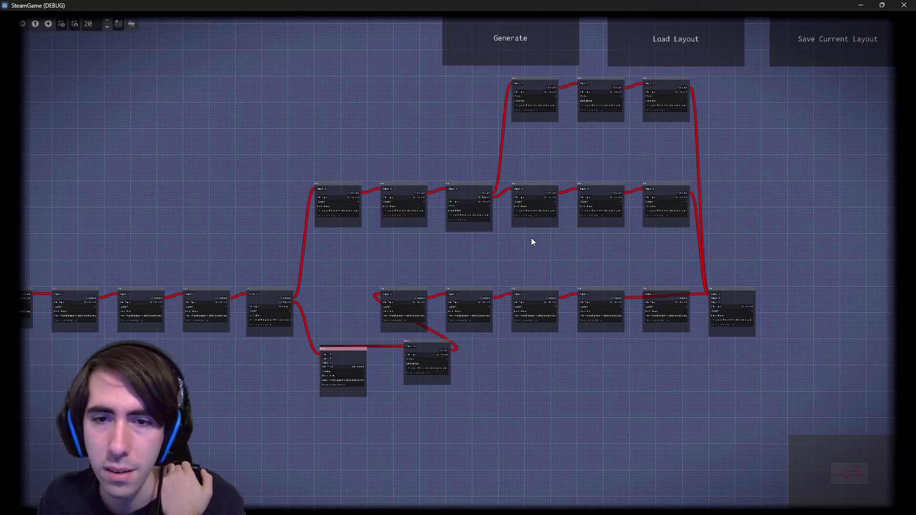
scroll(517, 268, "up", 1)
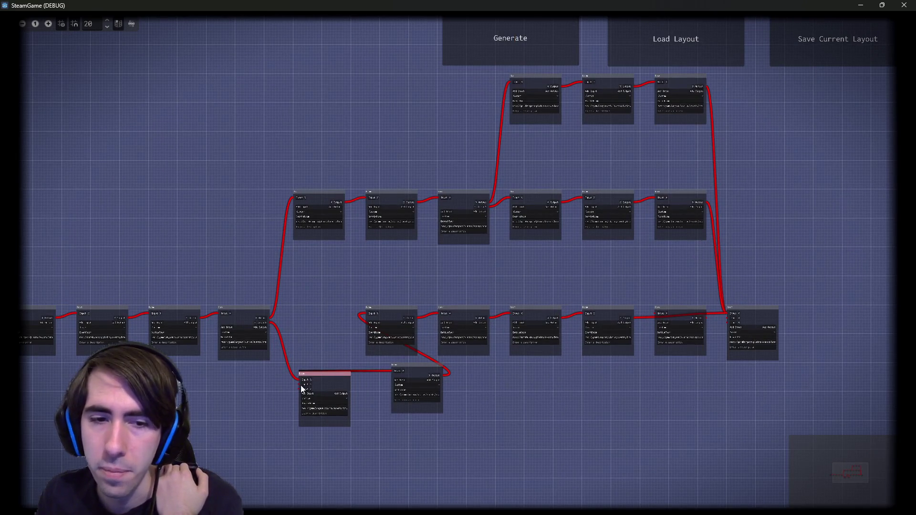
scroll(324, 368, "up", 3)
- Move a BattleRoom into the middle row and delete the stray RewardRoom node
left_click_drag(327, 400, 312, 441)
mouse_move(490, 369)
left_mouse_down()
mouse_move(271, 302)
mouse_move(321, 280)
left_mouse_up()
mouse_move(312, 381)
left_mouse_down()
mouse_move(315, 402)
mouse_move(296, 427)
left_mouse_up()
key("Delete")
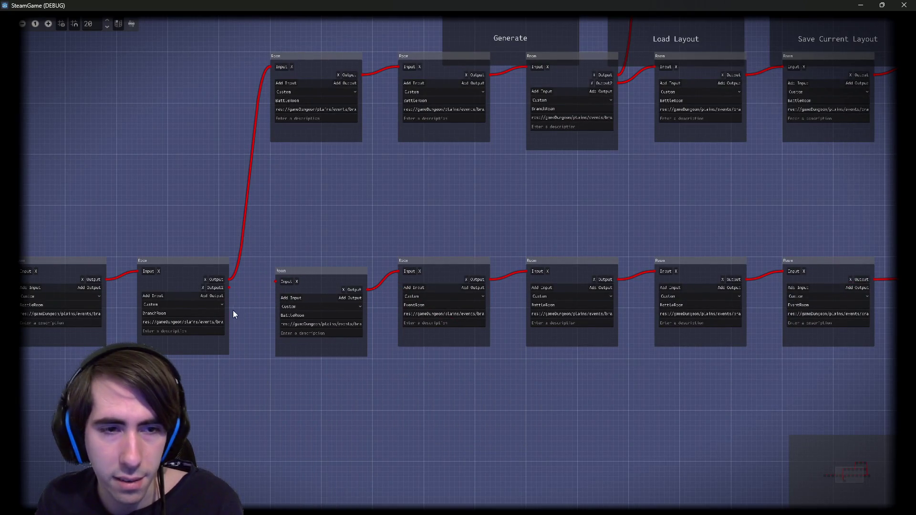
- Connect BranchRoom's Output2 to the middle BattleRoom and move the final room up-right
left_click_drag(227, 285, 276, 284)
scroll(311, 354, "down", 4)
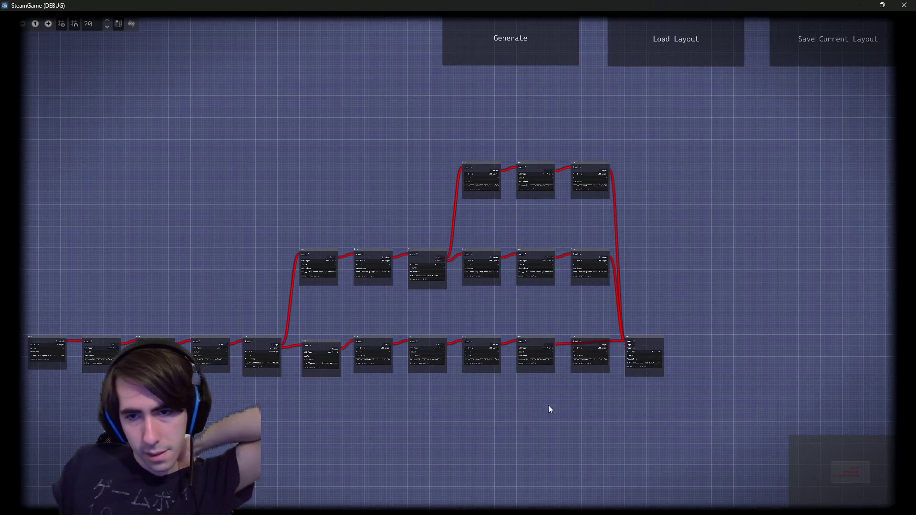
mouse_move(647, 336)
left_mouse_down()
mouse_move(738, 248)
mouse_move(734, 259)
left_mouse_up()
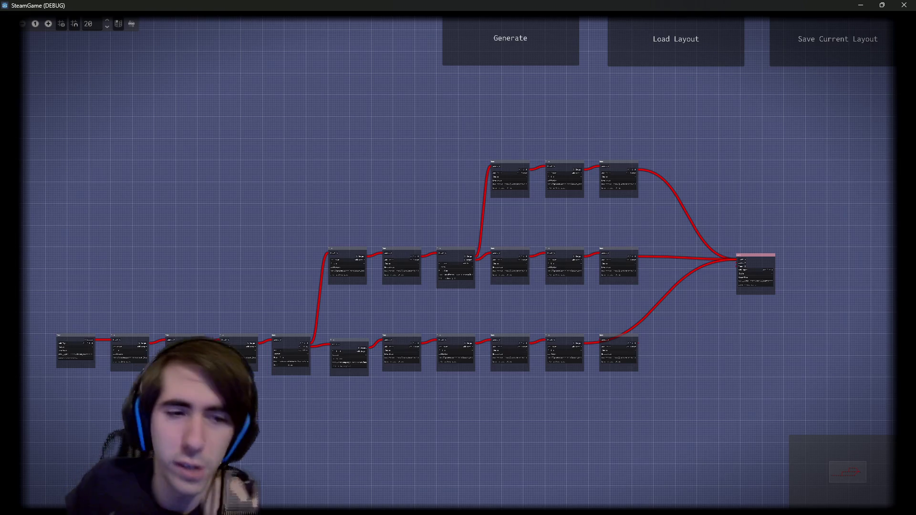
scroll(75, 398, "up", 3)
scroll(75, 398, "up", 2)
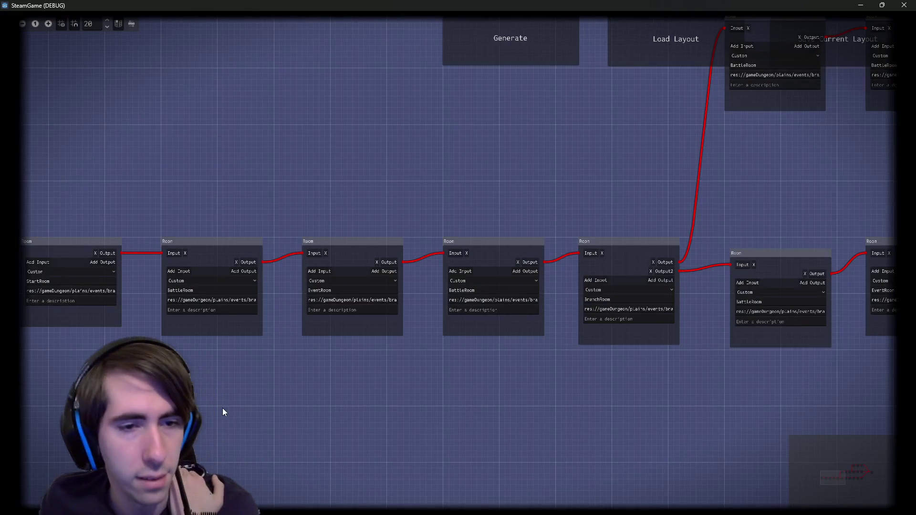
scroll(269, 339, "down", 1)
scroll(651, 336, "up", 3)
scroll(719, 372, "up", 1)
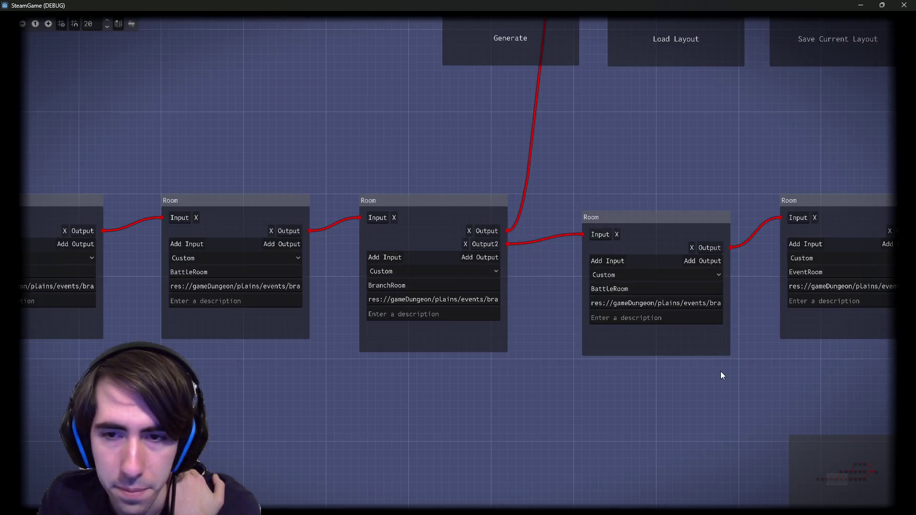
scroll(715, 350, "down", 4)
left_click_drag(715, 349, 264, 351)
scroll(456, 365, "up", 2)
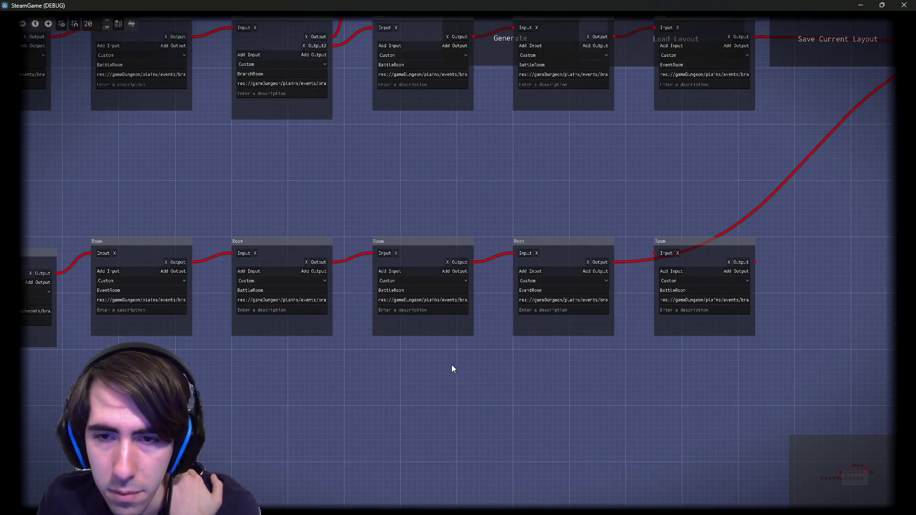
left_click_drag(451, 364, 373, 418)
scroll(373, 403, "down", 2)
scroll(677, 328, "up", 3)
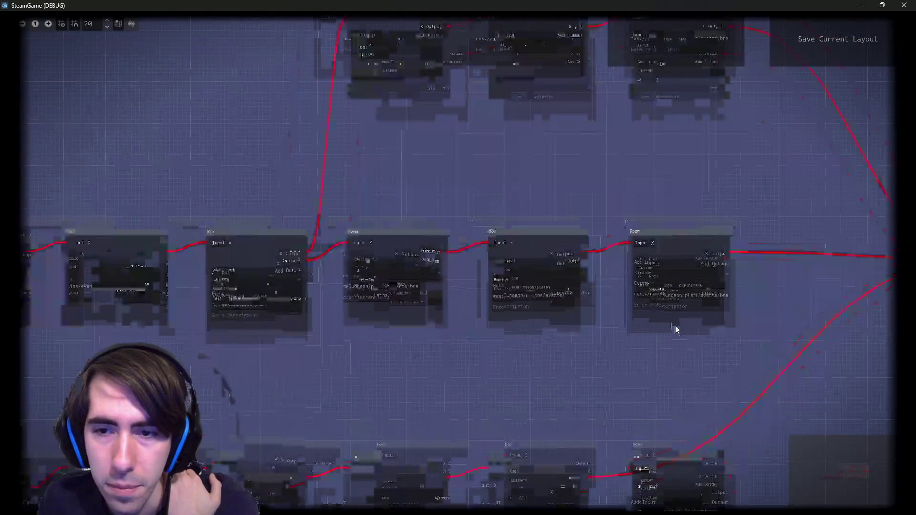
left_click(689, 282)
left_click(513, 379)
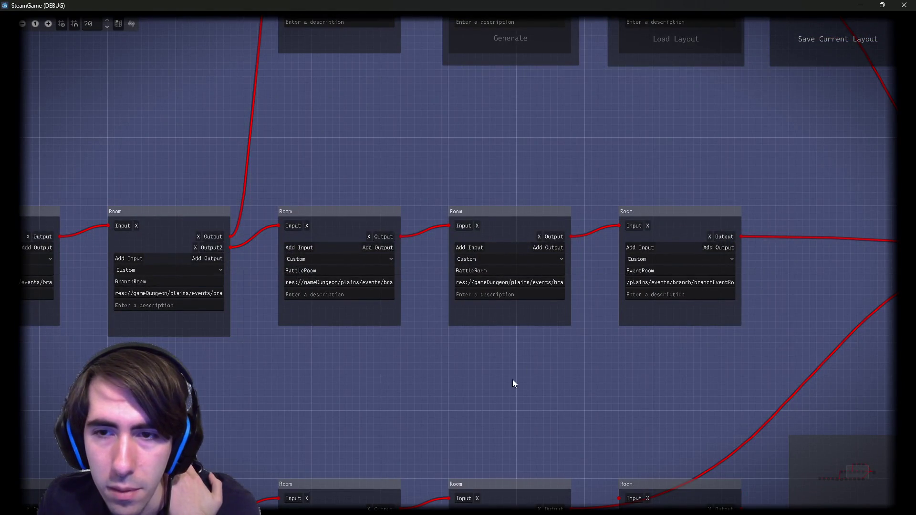
scroll(431, 368, "down", 1)
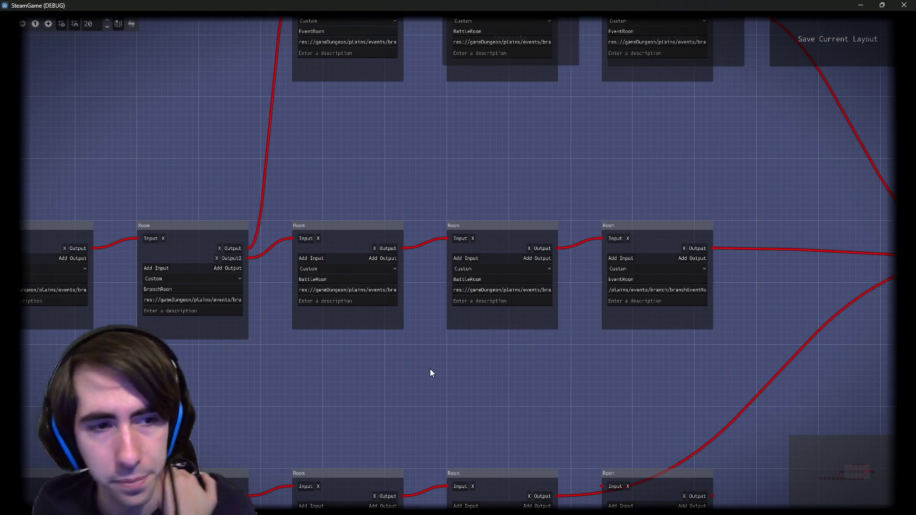
scroll(386, 388, "down", 1)
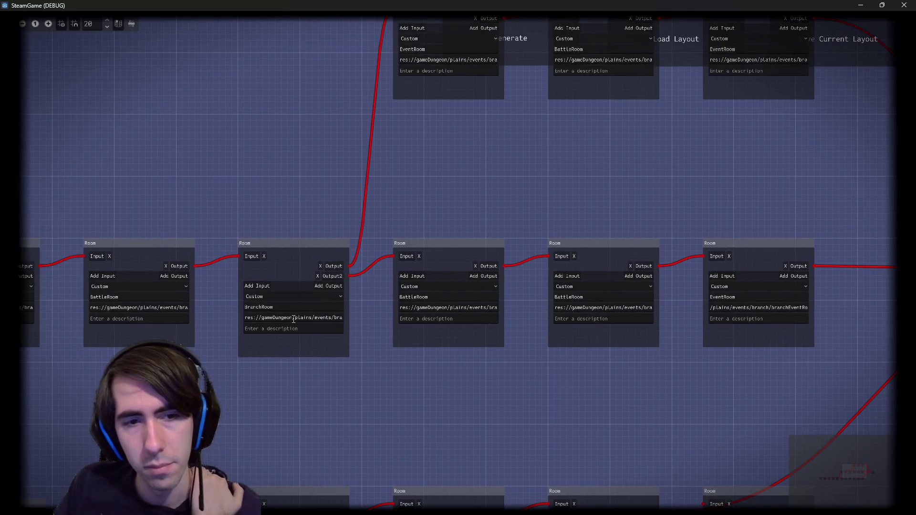
scroll(255, 392, "down", 2)
mouse_move(256, 393)
left_mouse_down()
mouse_move(424, 284)
mouse_move(272, 427)
left_mouse_up()
scroll(424, 281, "down", 1)
scroll(415, 256, "up", 3)
scroll(271, 427, "down", 2)
scroll(446, 219, "up", 2)
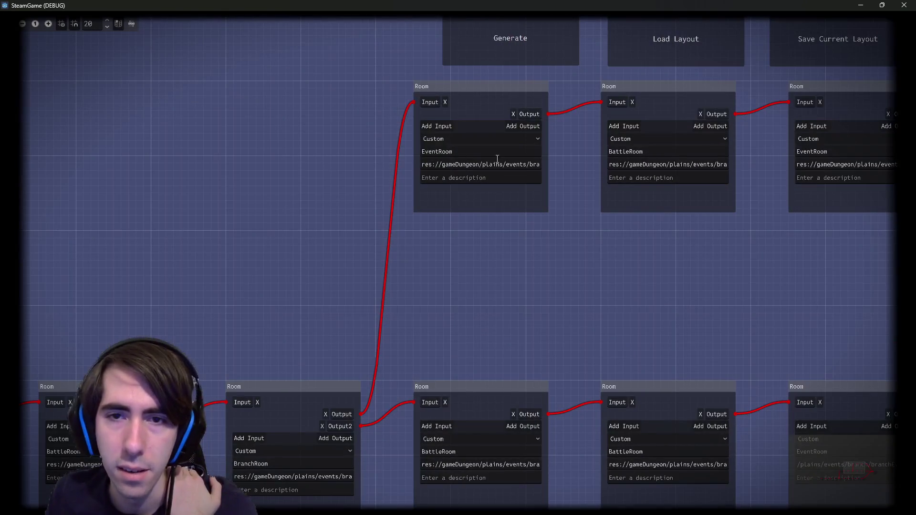
left_click_drag(481, 164, 556, 172)
key("ctrl+c")
- Paste the branchEventRoom.tscn path into the BattleRoom beside the top EventRoom
left_click(458, 264)
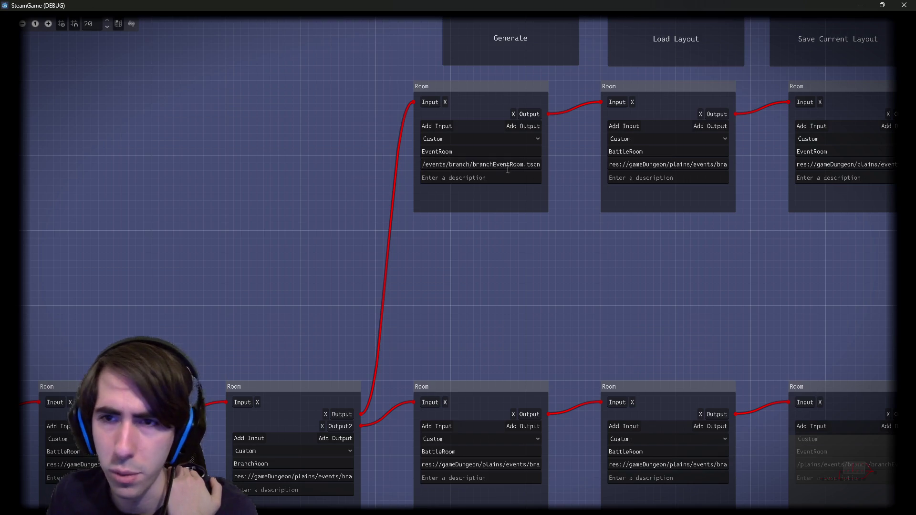
left_click(656, 167)
key("ctrl+v")
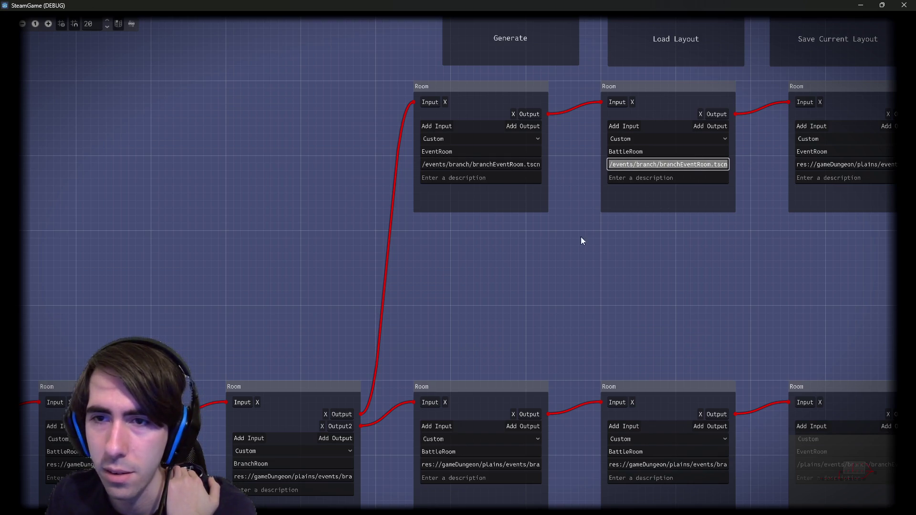
scroll(580, 236, "down", 3)
left_click(391, 355)
- Drag a connection from the lower branch's end room, then close the running game
scroll(408, 273, "down", 5)
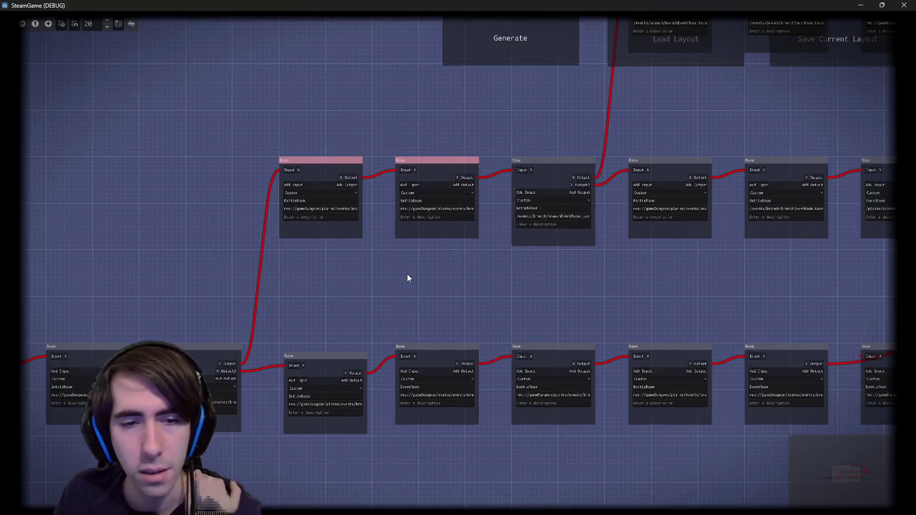
scroll(396, 270, "up", 1)
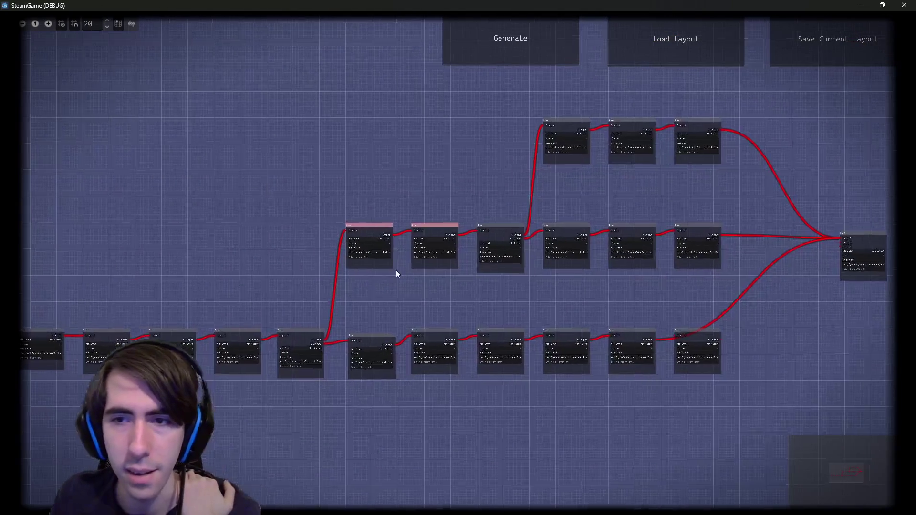
scroll(250, 268, "down", 1)
scroll(308, 278, "down", 1)
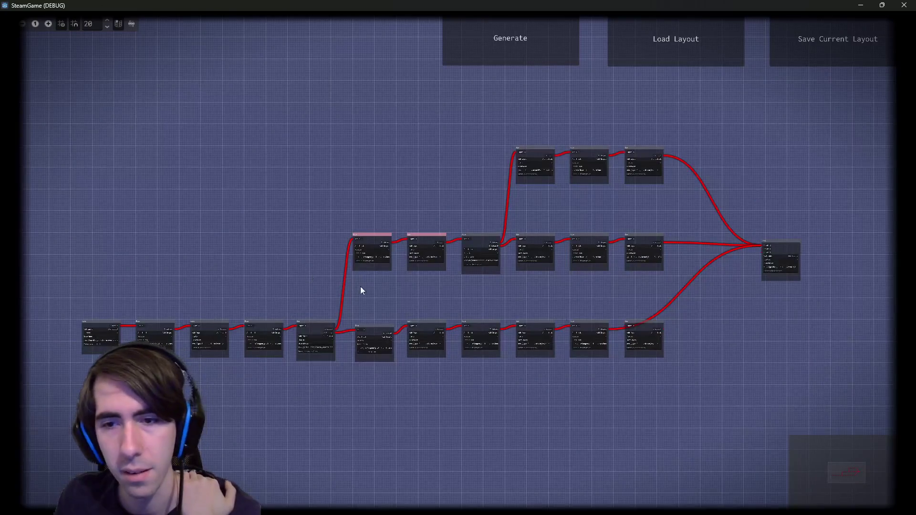
scroll(680, 339, "up", 7)
scroll(680, 335, "up", 5)
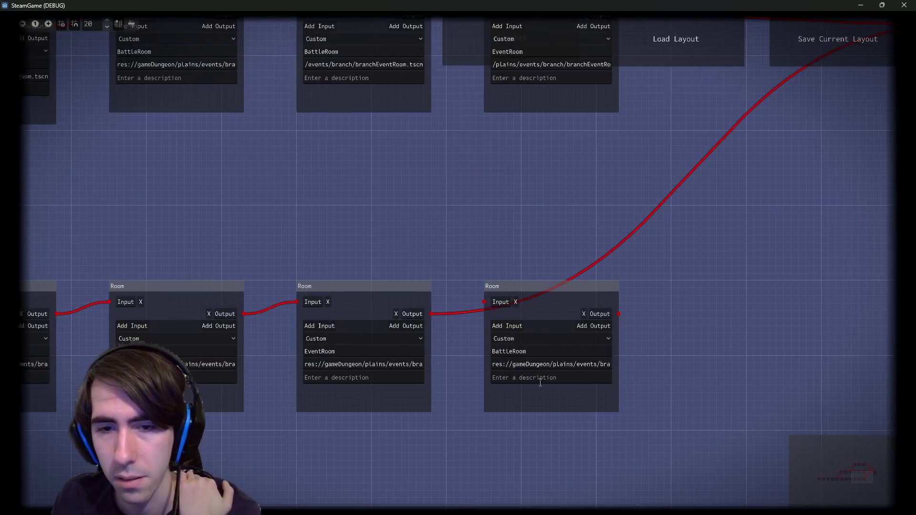
scroll(691, 319, "down", 3)
mouse_move(734, 295)
left_mouse_down()
mouse_move(665, 333)
mouse_move(607, 348)
left_mouse_up()
mouse_move(440, 397)
left_mouse_down()
mouse_move(660, 213)
mouse_move(697, 196)
left_mouse_up()
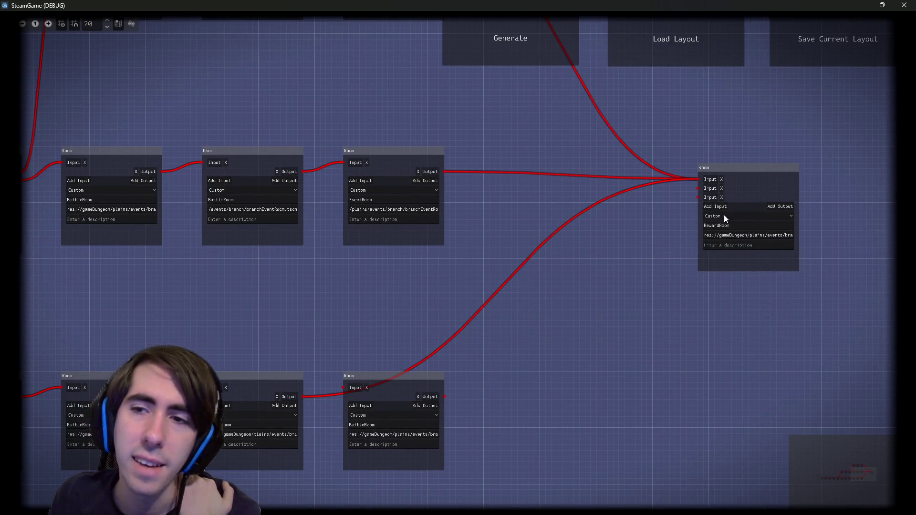
left_click(903, 5)
- In expeditionGenBlueprint.gd, select the createExitRoom function name at its definition
left_click(215, 129)
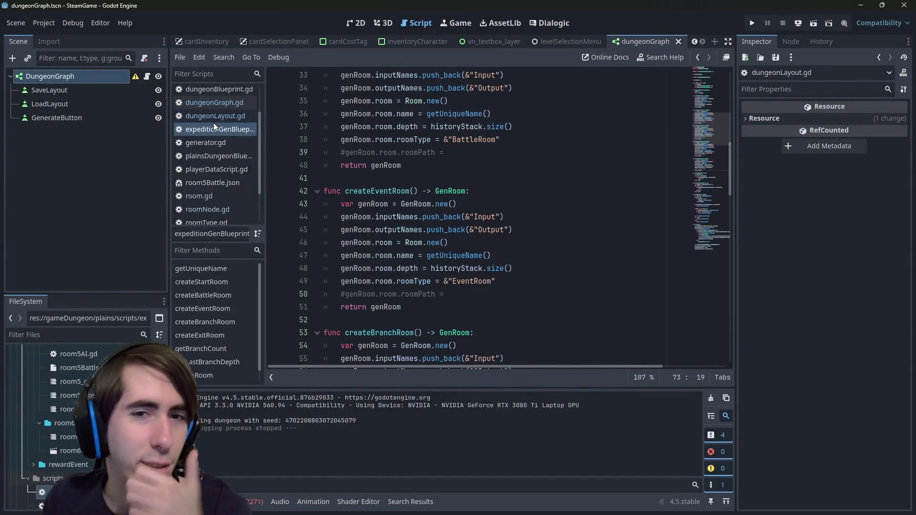
scroll(429, 223, "down", 5)
scroll(429, 224, "down", 10)
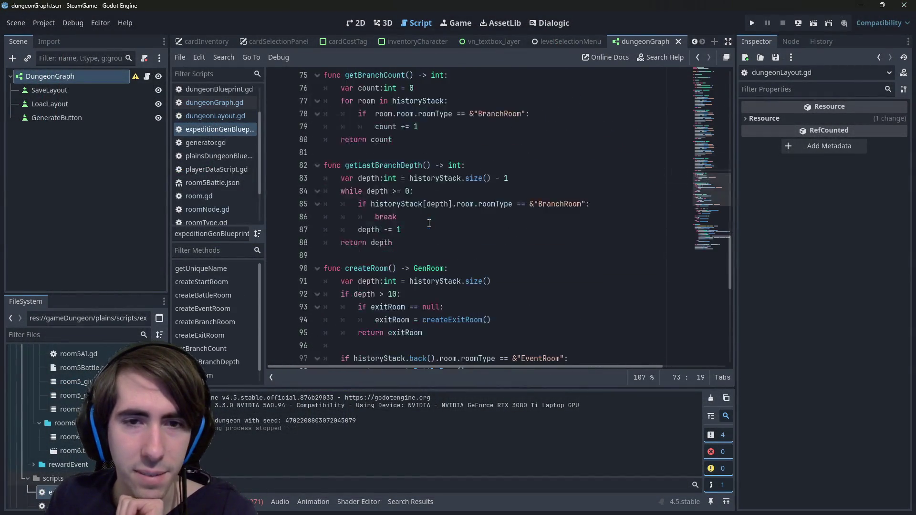
scroll(429, 223, "up", 5)
double_click(385, 165)
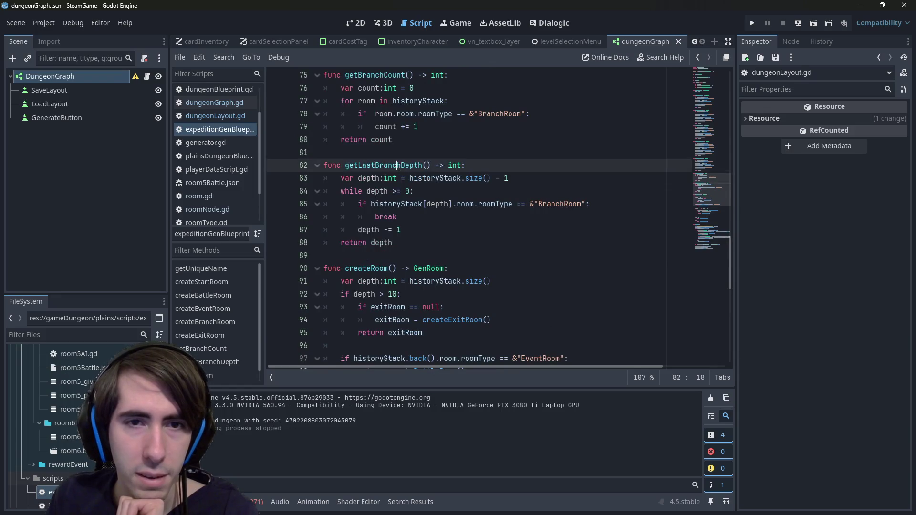
scroll(387, 201, "up", 7)
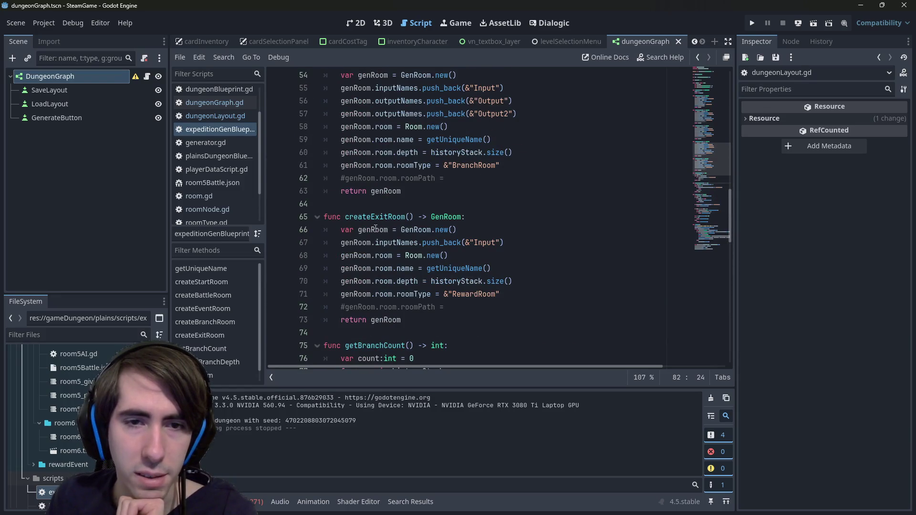
double_click(375, 228)
scroll(375, 228, "up", 2)
scroll(375, 228, "down", 2)
left_click(376, 212)
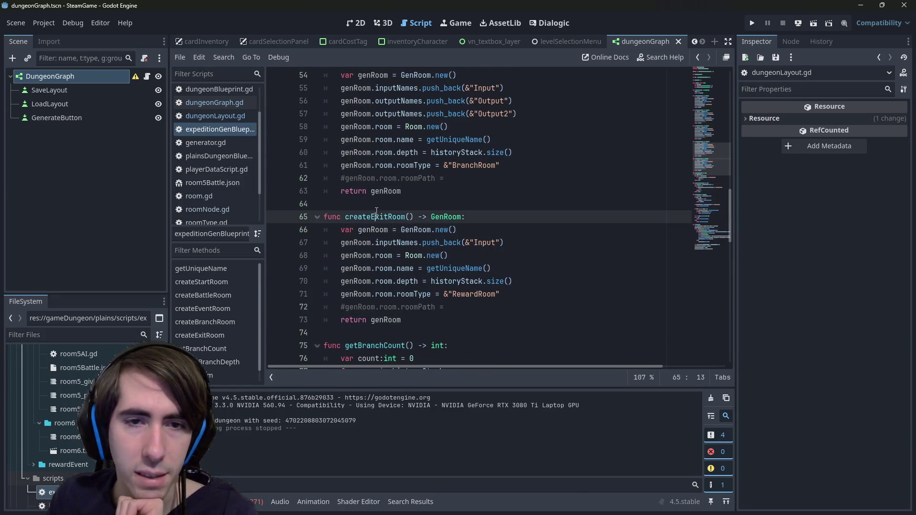
double_click(377, 217)
- Search the script for the createExitRoom and createRoom calls in generate
key("ctrl+f")
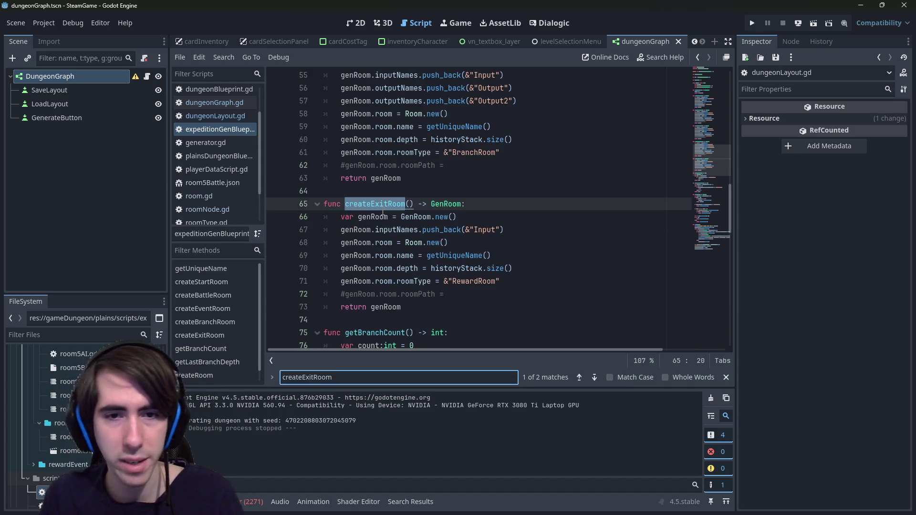
key("Return")
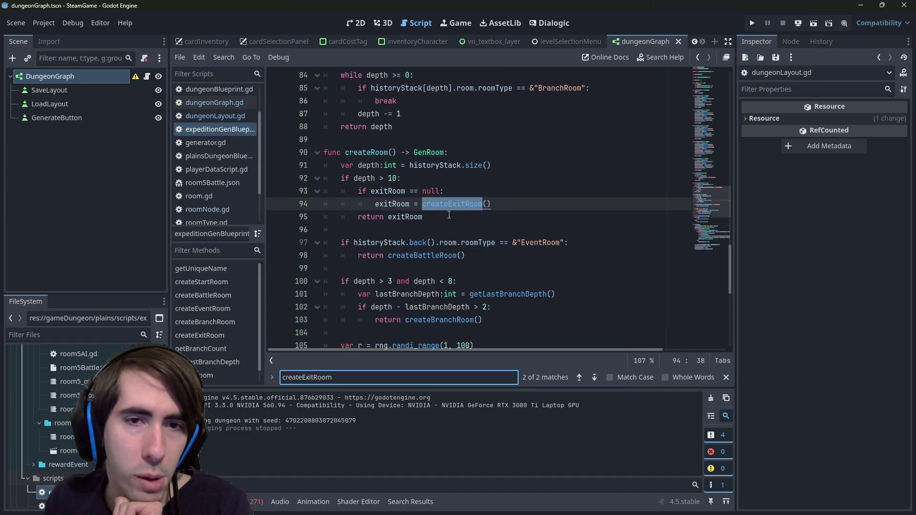
left_click_drag(449, 215, 324, 191)
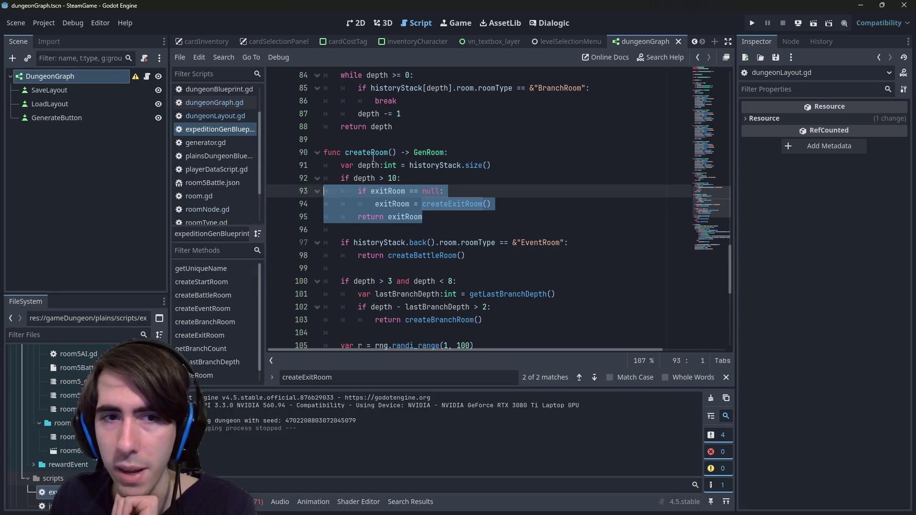
double_click(365, 153)
key("ctrl+f")
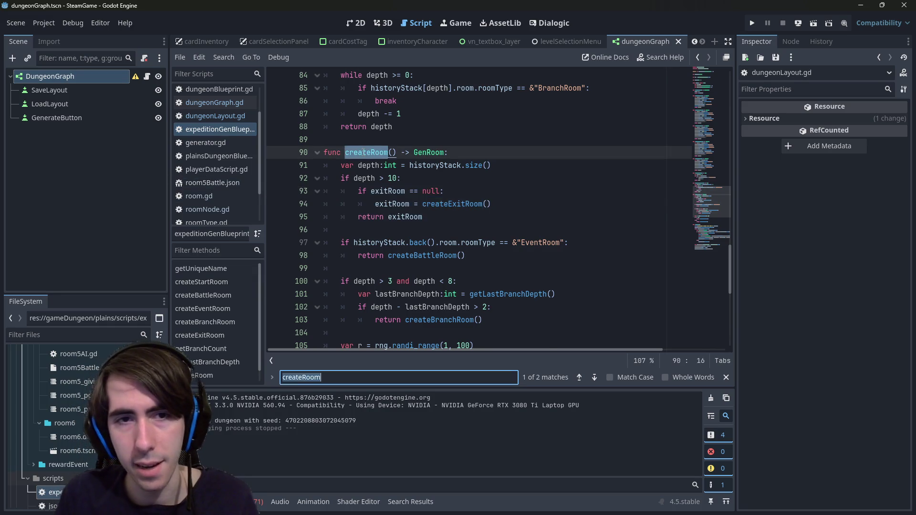
key("Return")
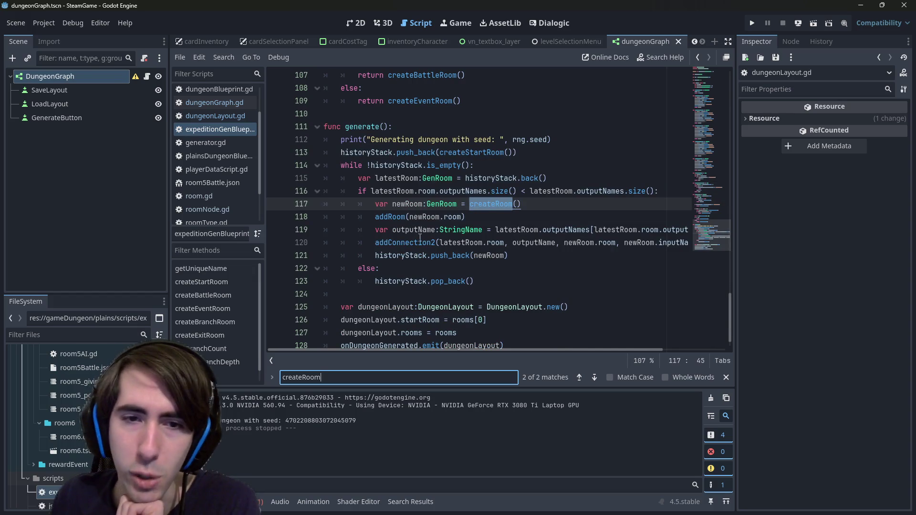
- Jump from the line 120 addConnection2 call to its definition in dungeonBlueprint.gd
double_click(420, 238)
mouse_move(533, 351)
left_mouse_down()
mouse_move(619, 351)
mouse_move(473, 341)
left_mouse_up()
left_click(419, 242)
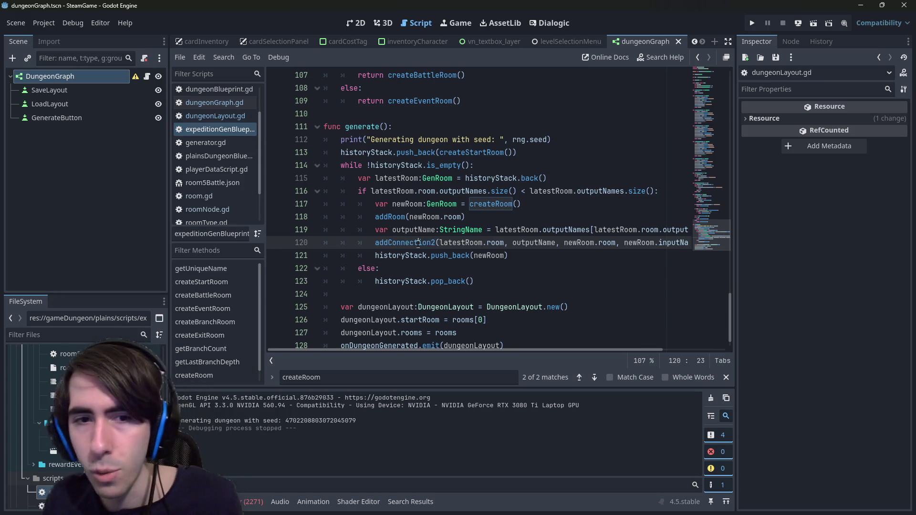
left_click(419, 242, "ctrl")
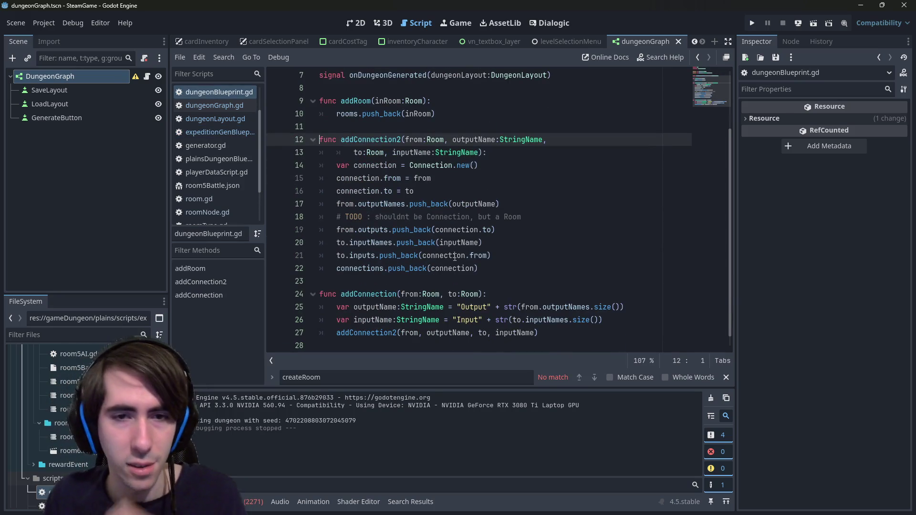
double_click(479, 140)
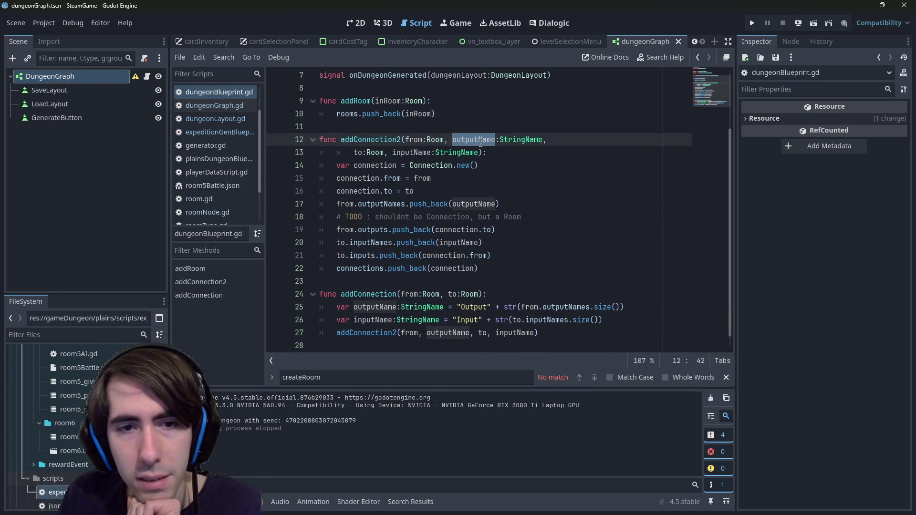
double_click(466, 204)
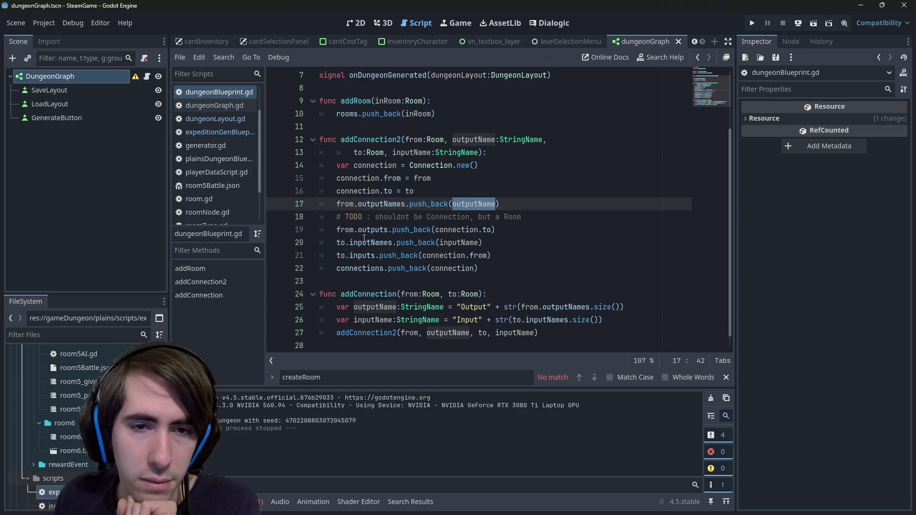
left_click(364, 241)
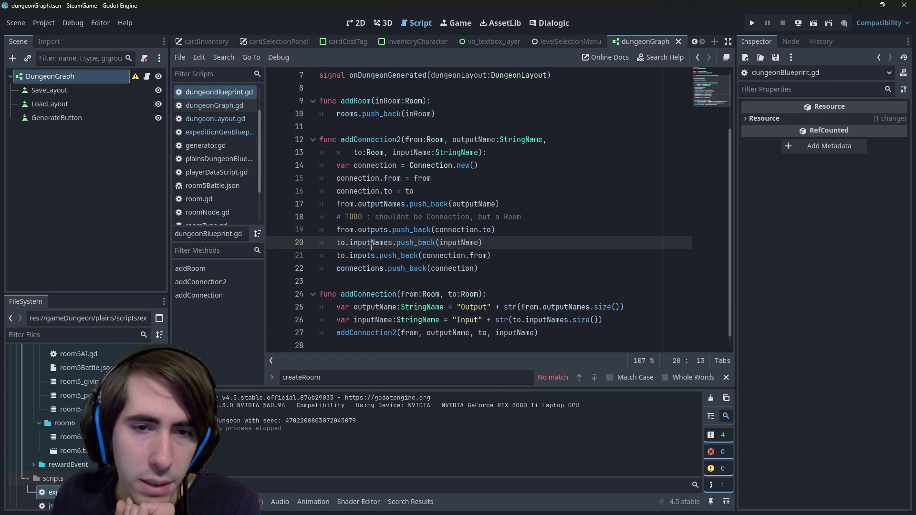
key("shift+Home")
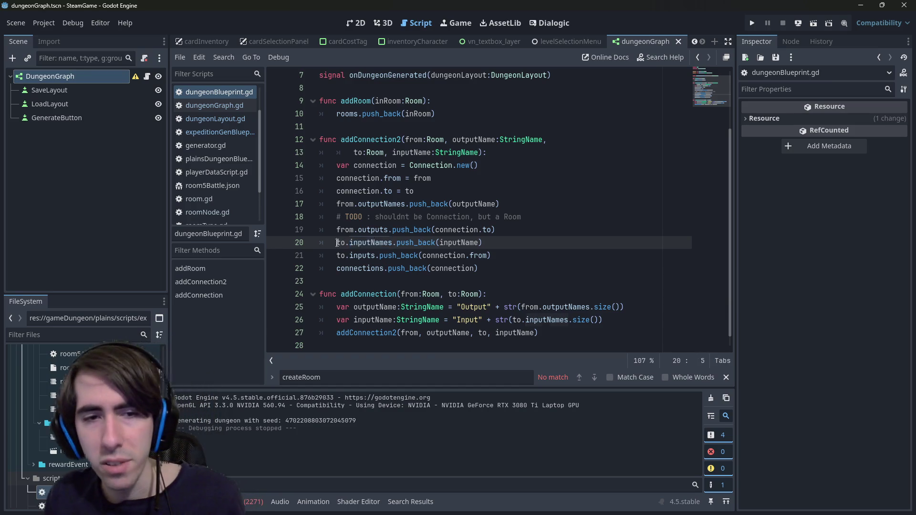
key("ctrl+c")
key("Up")
key("End")
key("Return")
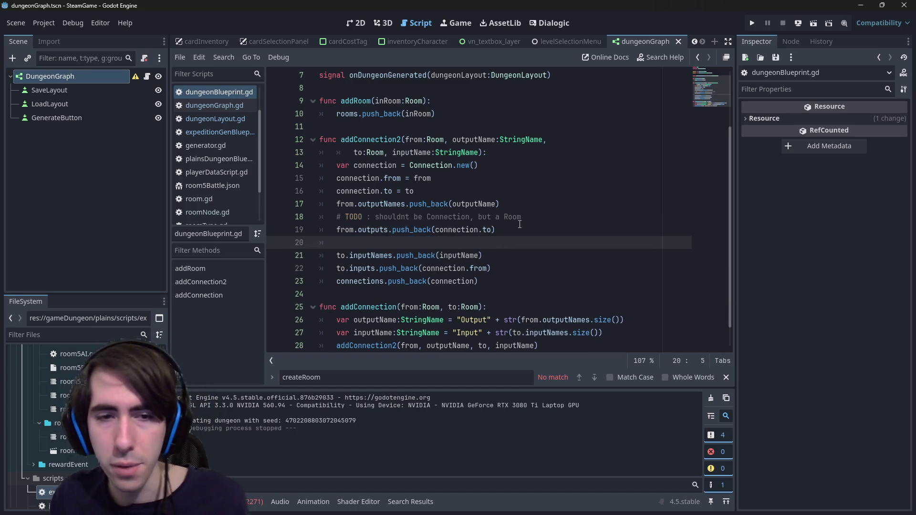
key("ctrl+v")
type(".")
key("Escape")
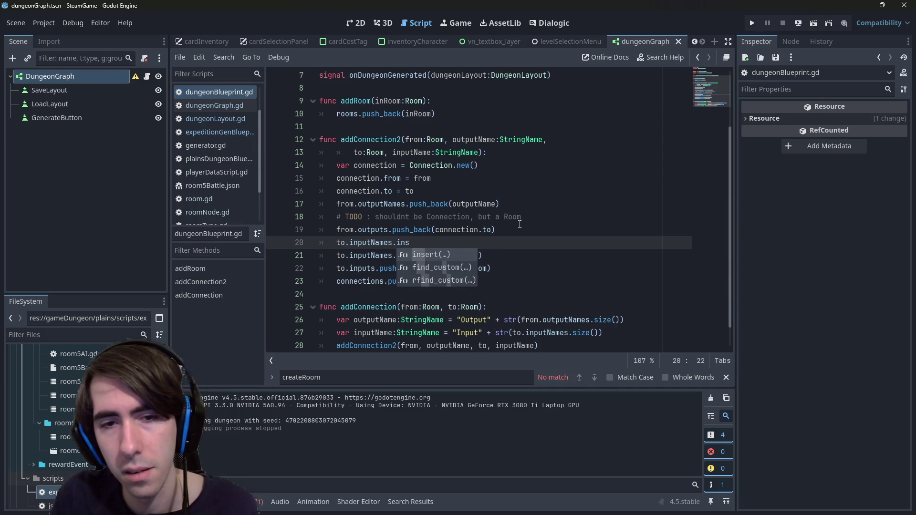
key("ctrl+space")
key("Escape")
key("ctrl+space")
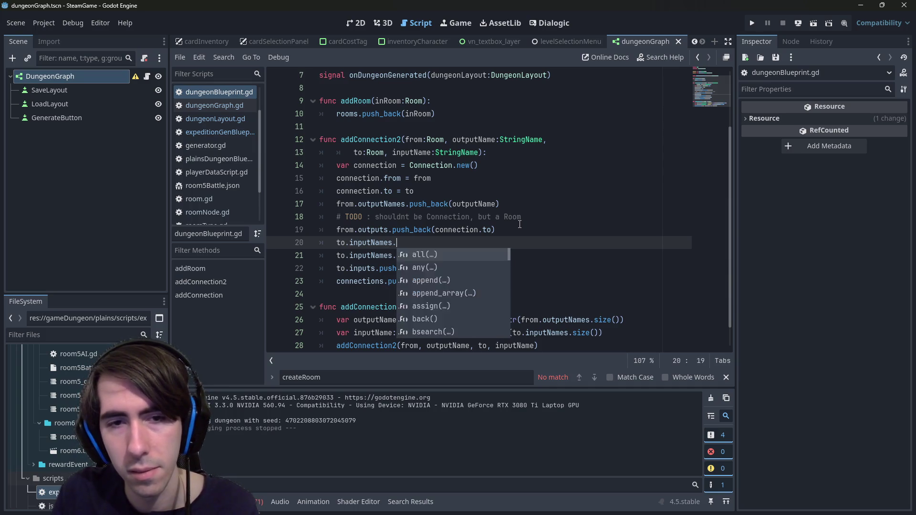
key("Escape")
key("ctrl+space")
type("du")
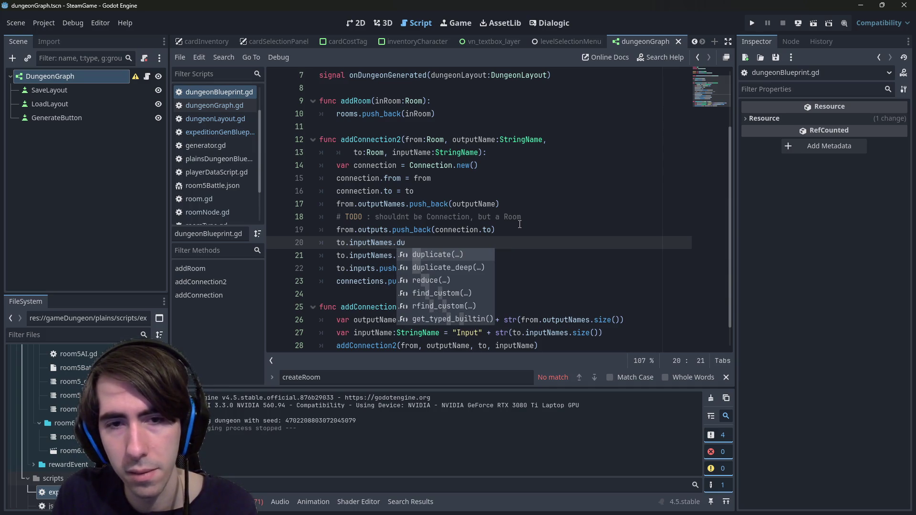
key("Down")
key("Down")
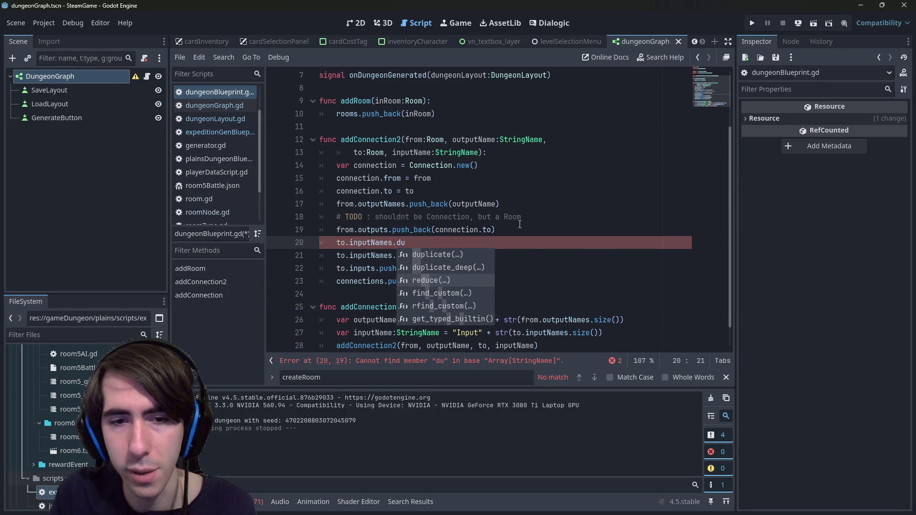
key("Return")
mouse_move(407, 244)
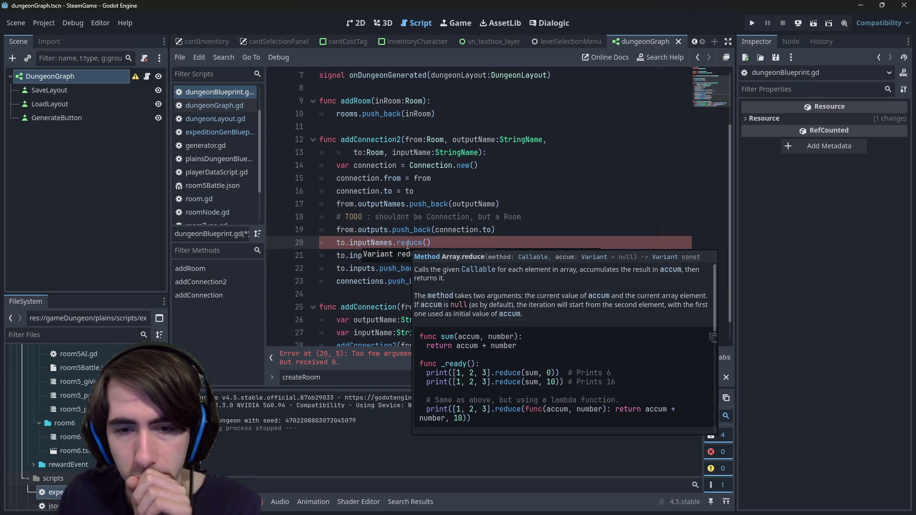
key("ctrl+BackSpace")
key("ctrl+BackSpace")
key("ctrl+BackSpace")
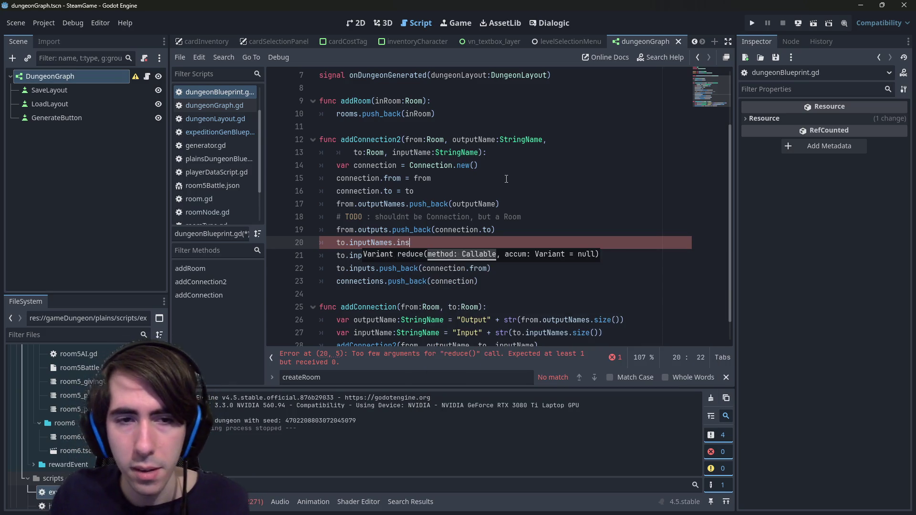
key("BackSpace")
key("BackSpace")
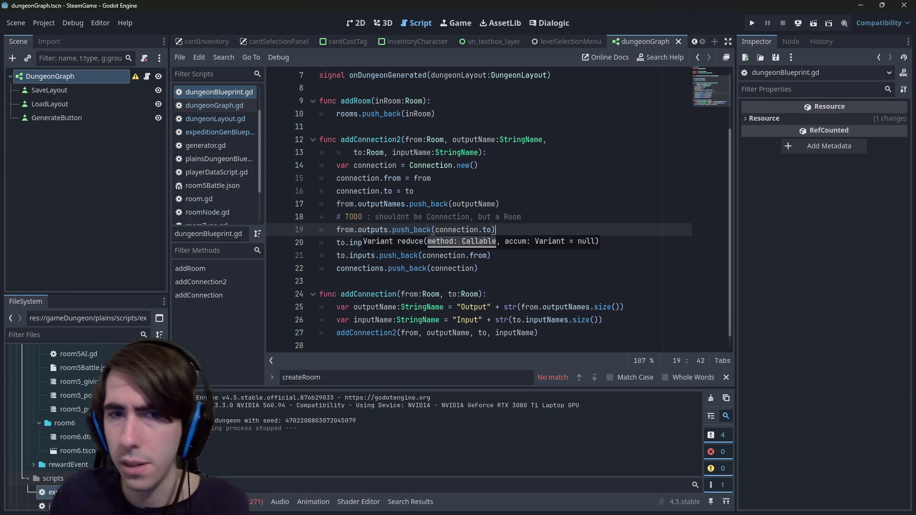
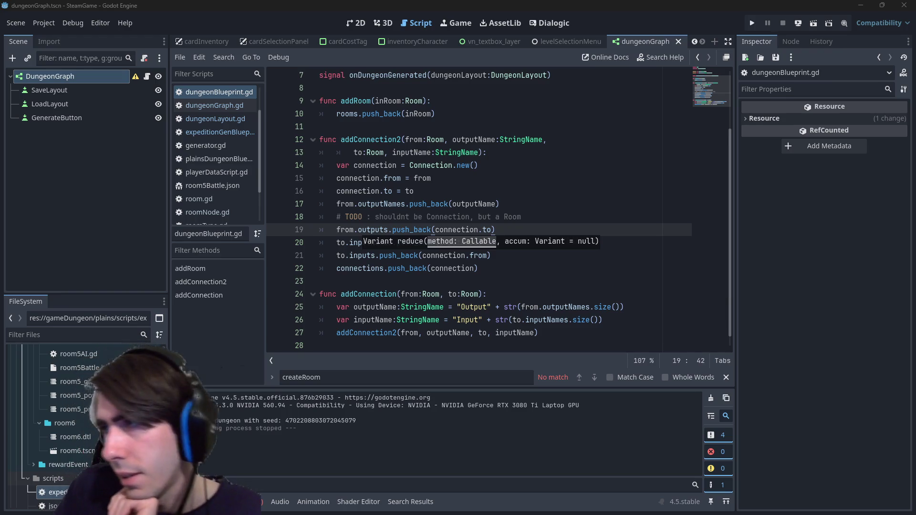
- Review the 'godot array add unique' results, keep the r/godot thread in a background tab, and expand the AI overview
key("alt+Tab")
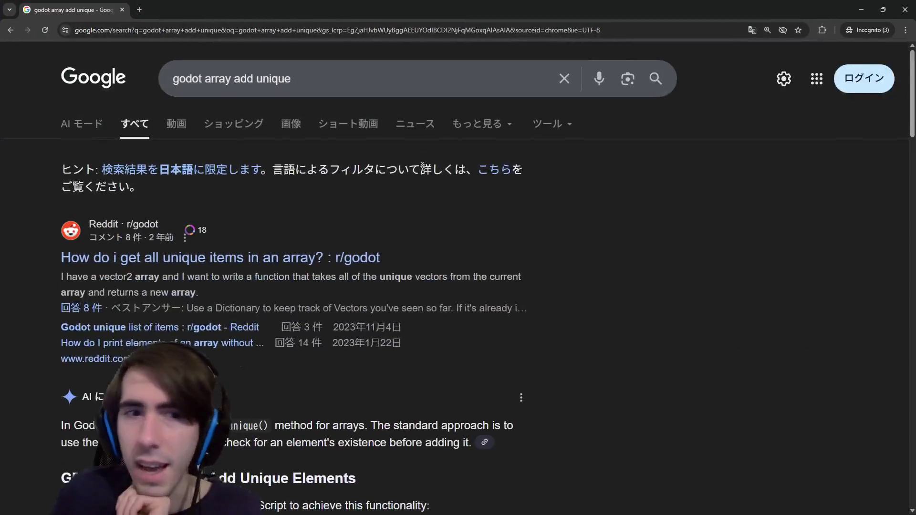
middle_click(157, 259)
scroll(159, 263, "down", 2)
scroll(158, 261, "down", 2)
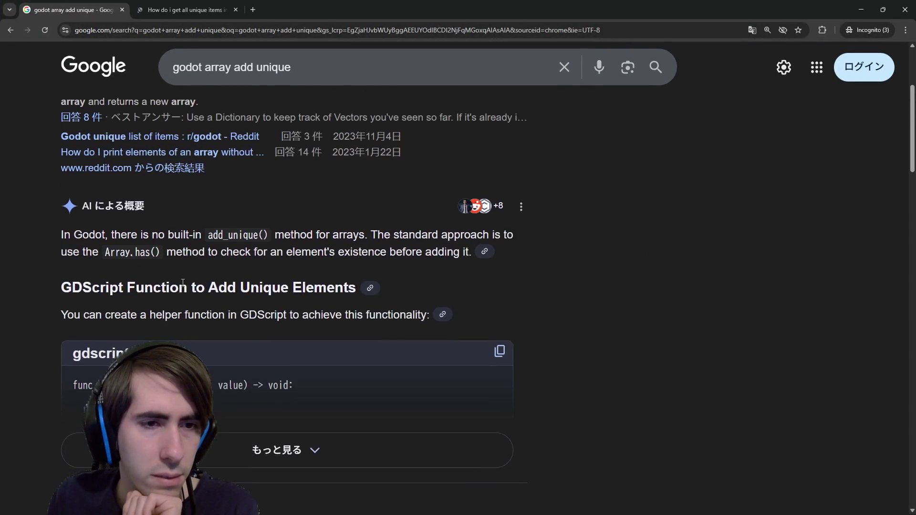
double_click(256, 235)
scroll(255, 235, "down", 1)
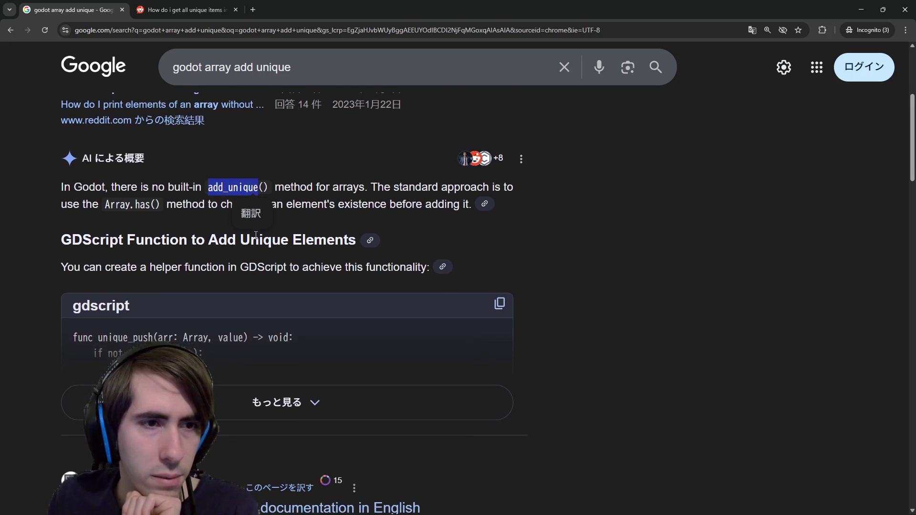
left_click(365, 205)
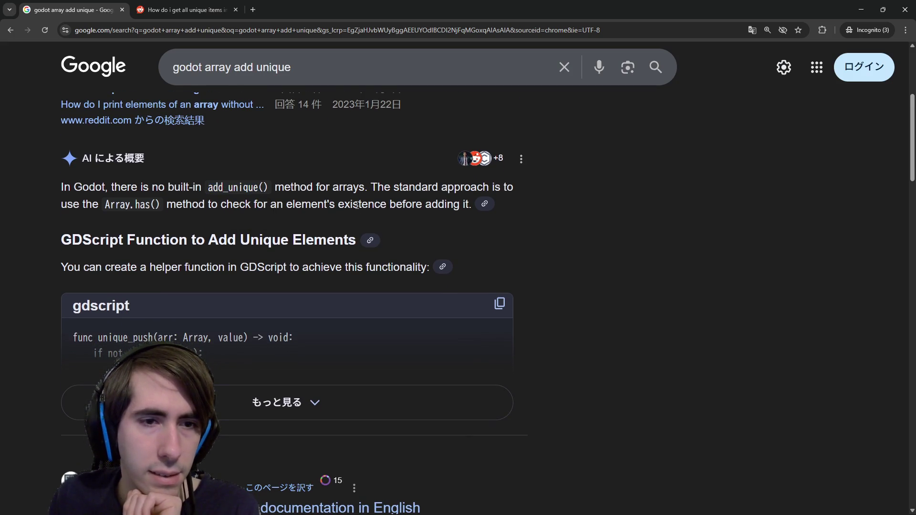
left_click(295, 402)
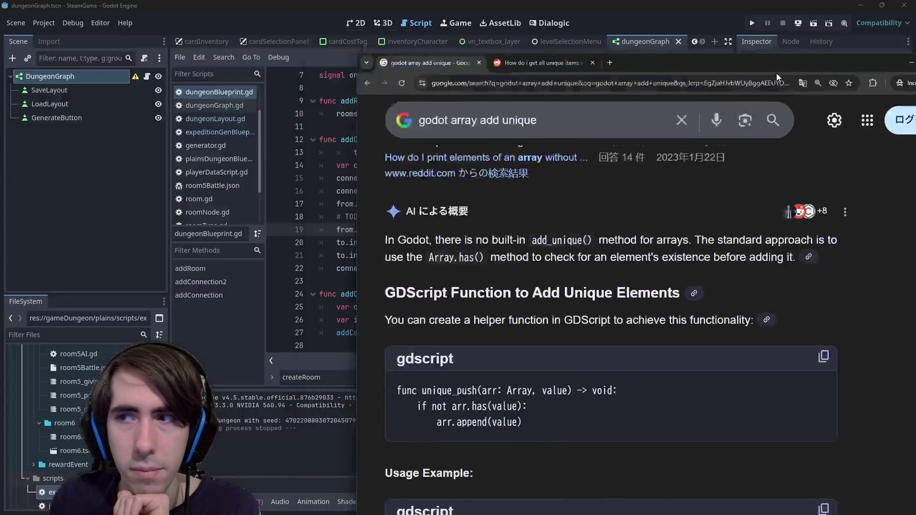
left_click(860, 9)
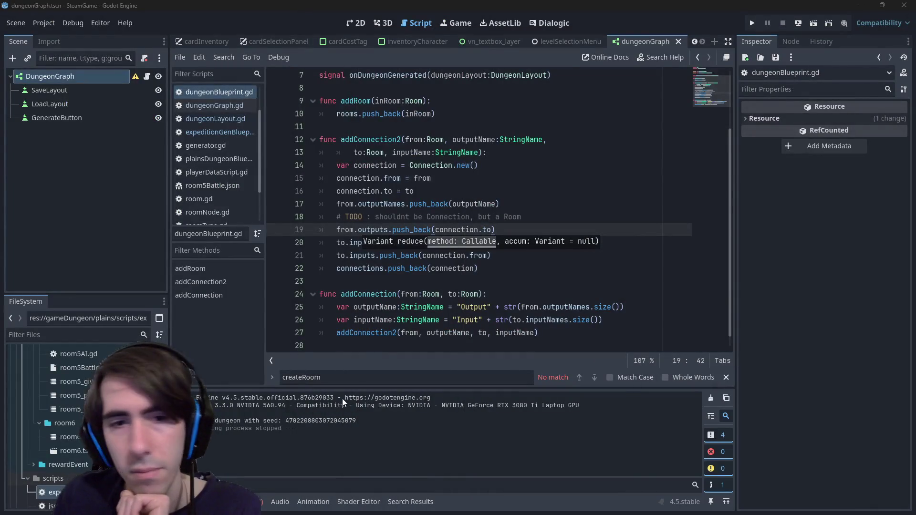
- Insert a new line 20 below line 19 starting a to.inputNames.has() call
left_click(413, 230)
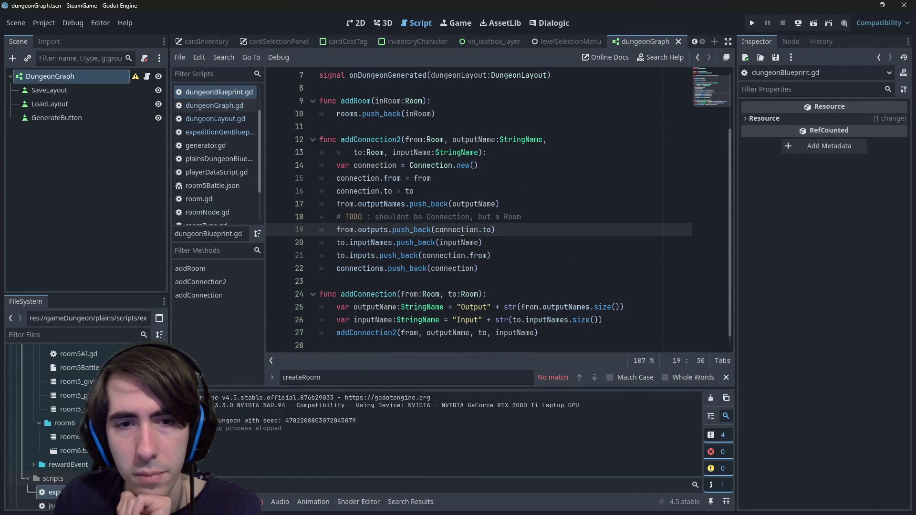
left_click(488, 255)
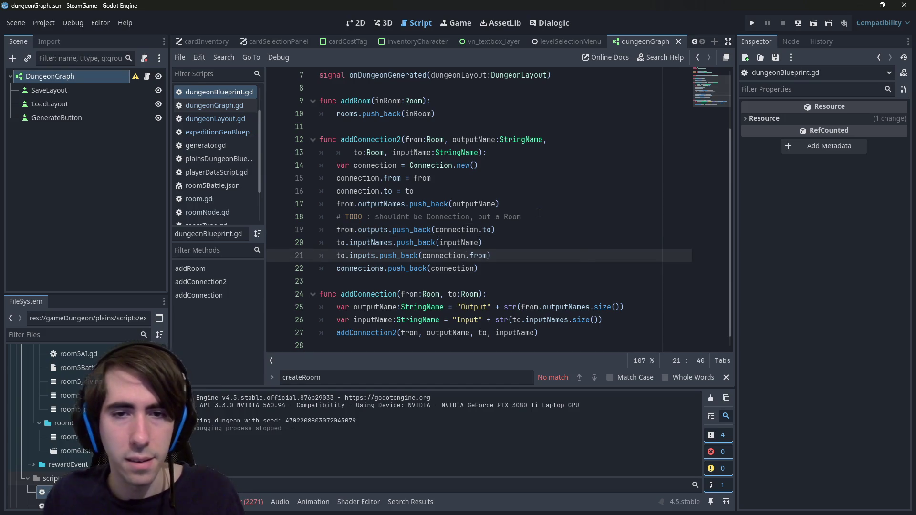
key("Up")
key("Up")
key("Return")
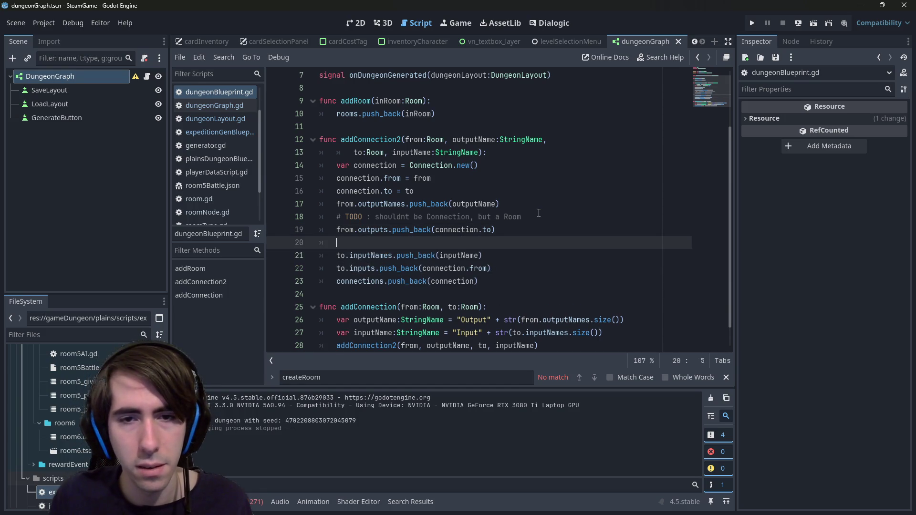
key("BackSpace")
key("BackSpace")
key("Return")
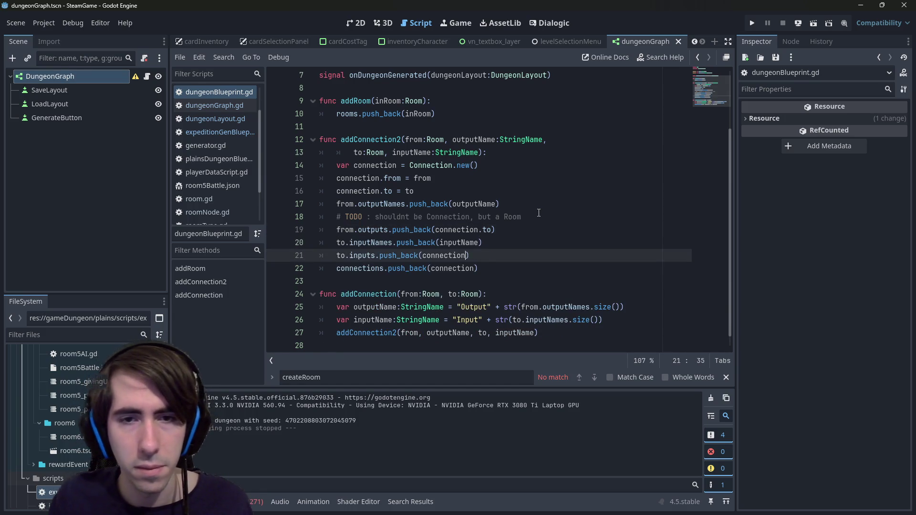
type("to.inputNames.reduce(")
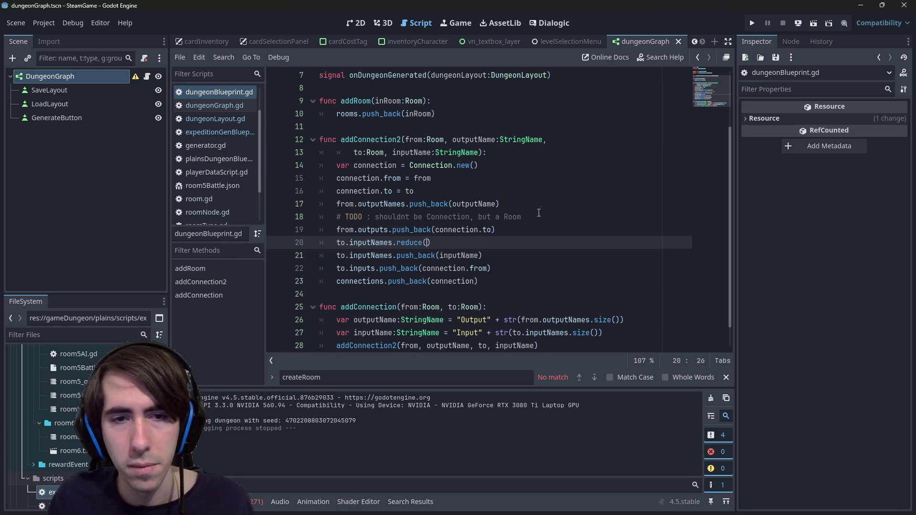
key("BackSpace")
key("BackSpace")
key("BackSpace")
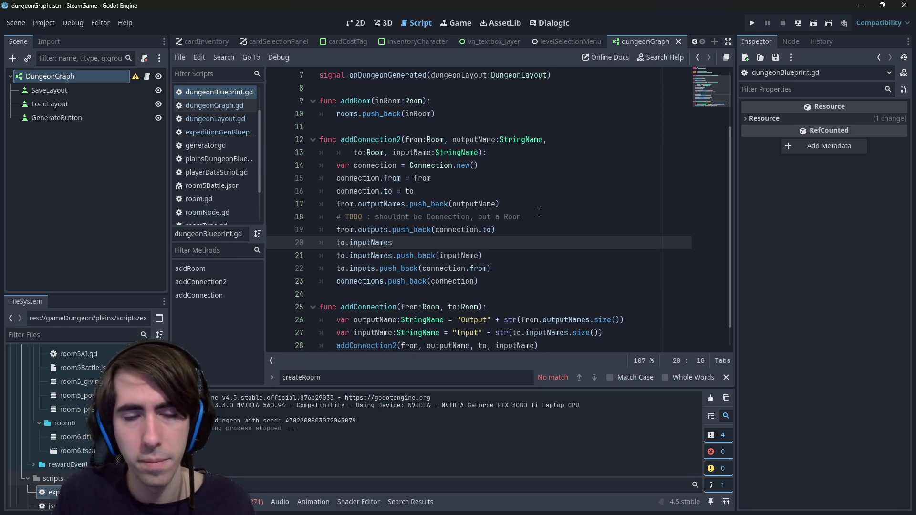
type(".has")
key("Return")
- Complete it as 'if !to.inputNames.has(inputName):' and indent the inputNames push_back beneath it
key("Down")
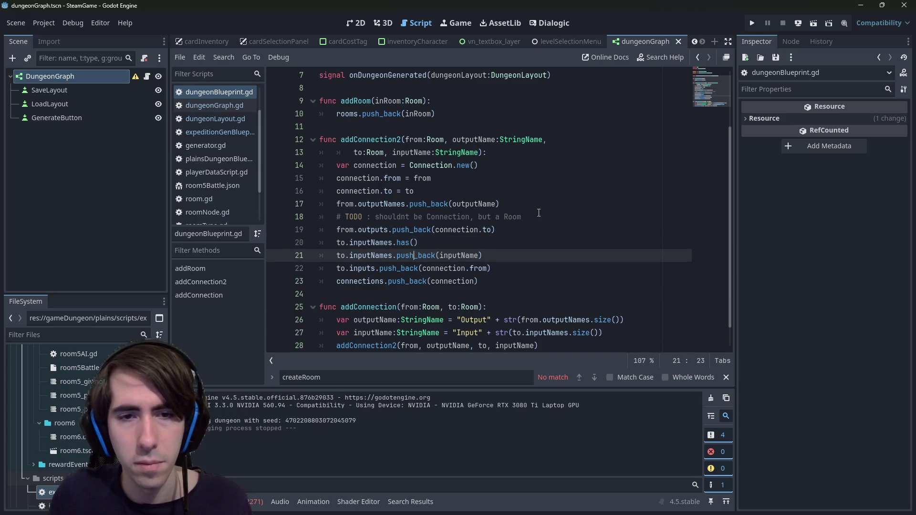
key("Up")
key("Left")
type("inputName")
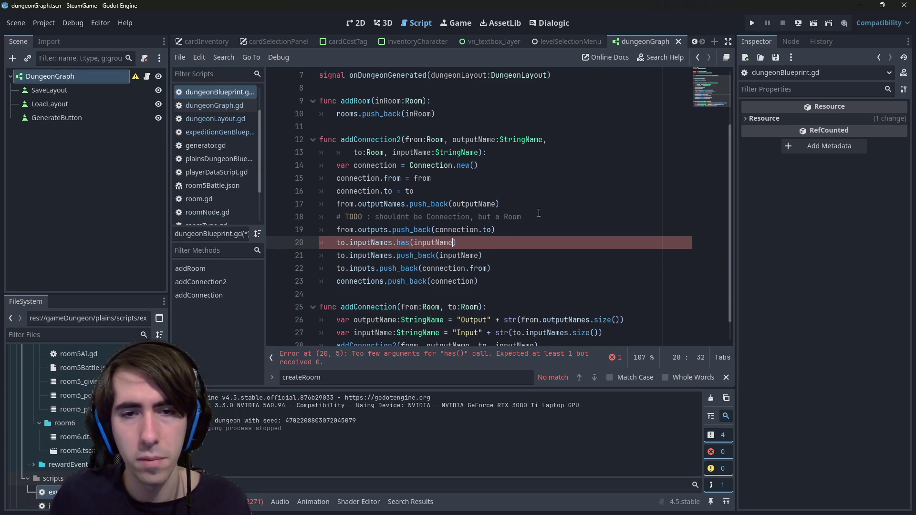
key("End")
type(":")
key("Home")
type("if ")
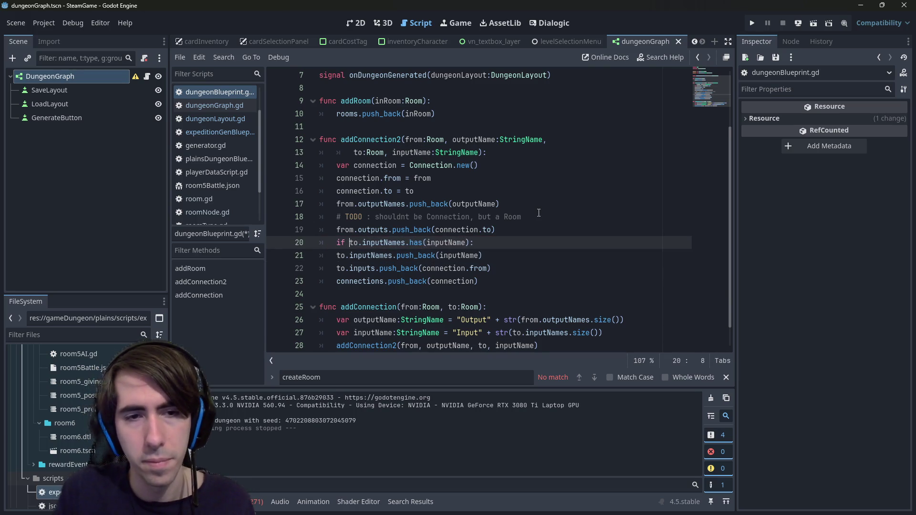
type("!")
key("Down")
key("Home")
key("Tab")
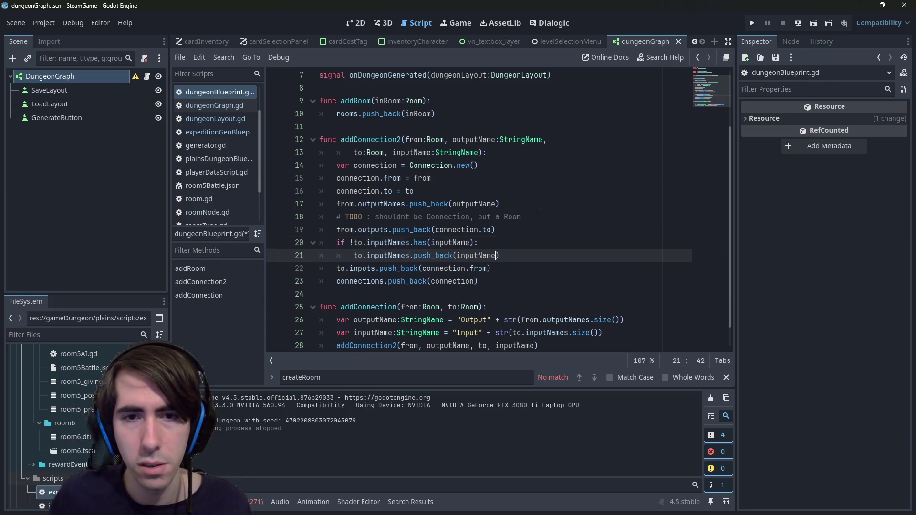
key("Up")
key("Up")
key("Up")
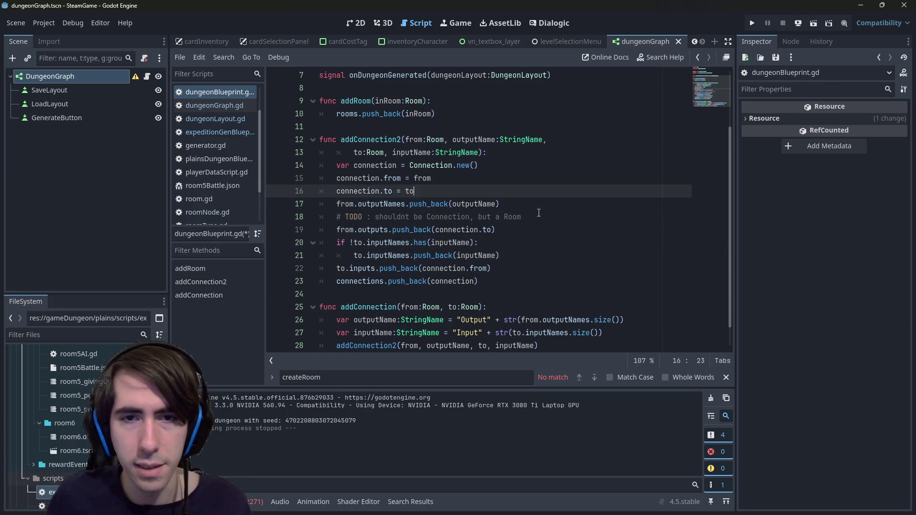
- Copy the if-check line onto a new line 17 above the outputNames push_back
key("Return")
key("Down")
key("Down")
key("Down")
key("ctrl+shift+Right")
key("ctrl+shift+Right")
key("ctrl+shift+Right")
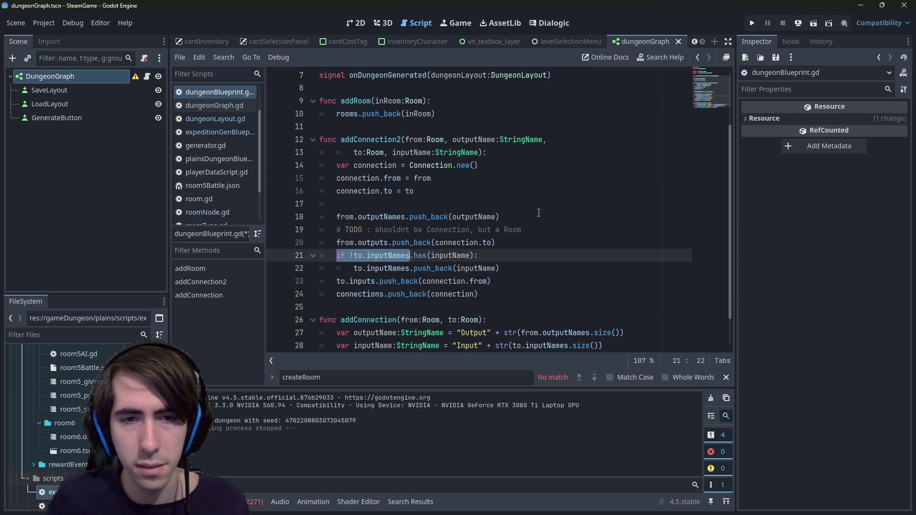
key("ctrl+shift+Right")
key("ctrl+shift+Right")
key("ctrl+shift+Right")
key("ctrl+c")
key("Up")
key("Up")
key("Up")
key("ctrl+v")
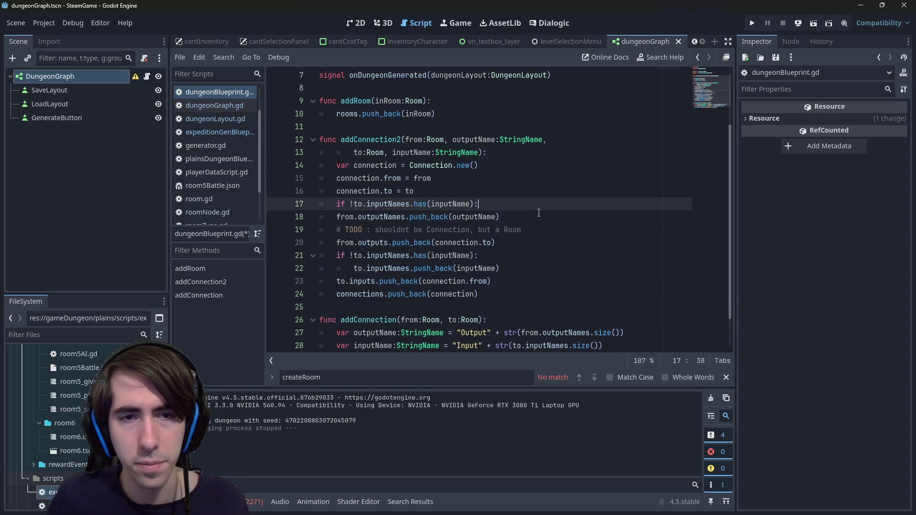
- Change the copied condition to check outputNames for outputName and save the script
key("Down")
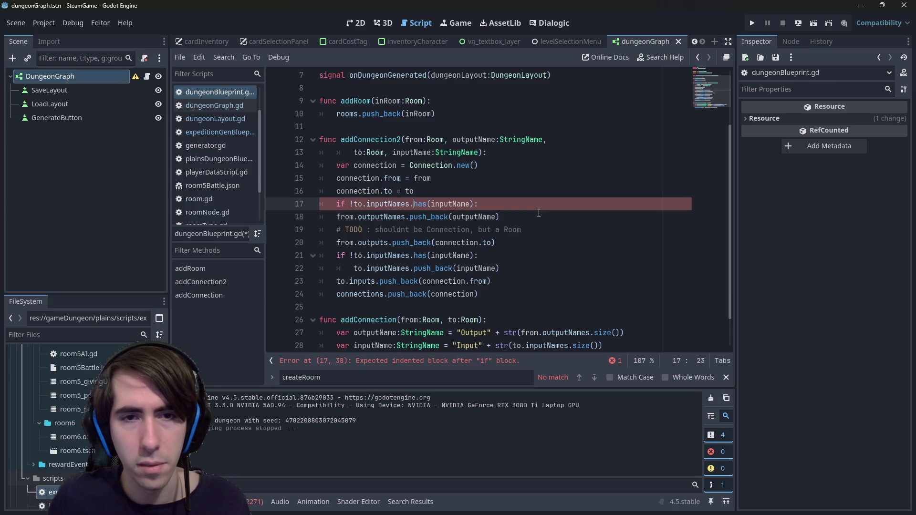
key("ctrl+shift+Left")
key("ctrl+shift+Left")
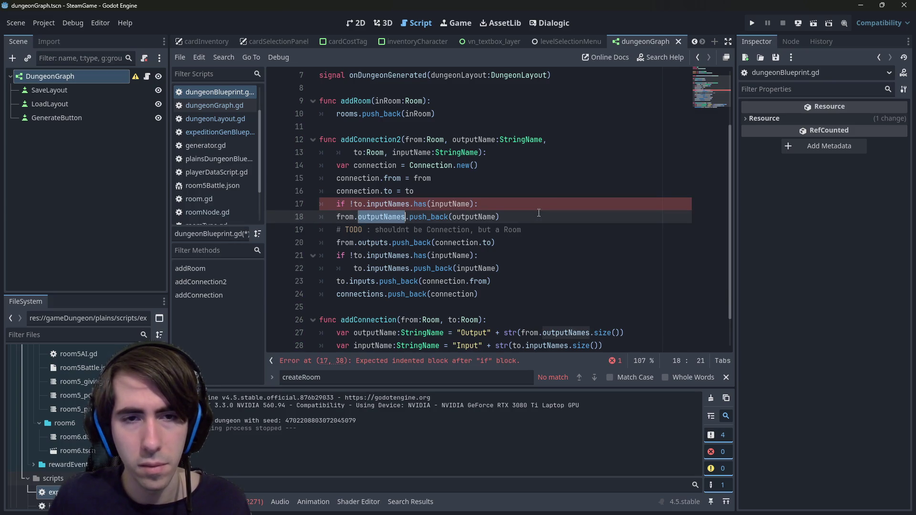
key("Up")
key("ctrl+Right")
key("ctrl+Right")
key("ctrl+shift+Left")
key("ctrl+v")
key("Down")
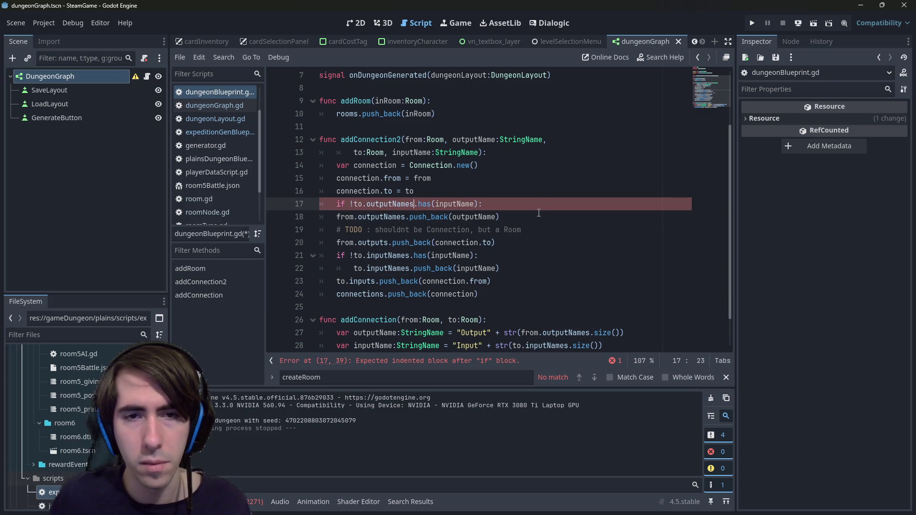
key("Right")
key("Right")
key("Right")
key("ctrl+shift+Right")
key("ctrl+c")
key("Up")
key("Left")
key("Left")
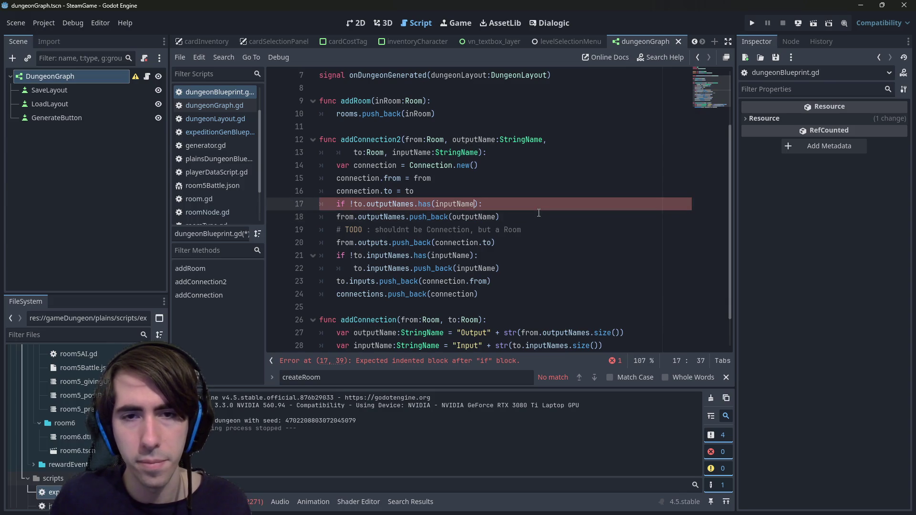
key("ctrl+shift+Left")
key("ctrl+v")
key("ctrl+s")
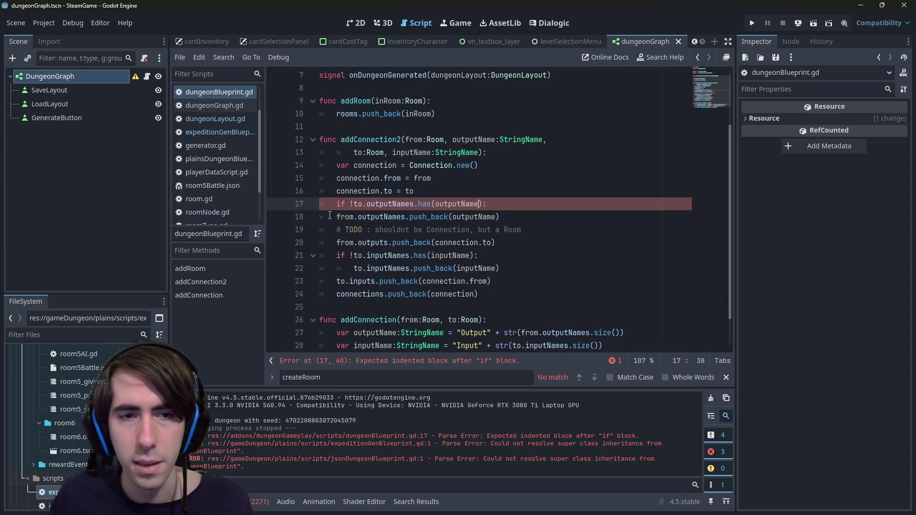
- Indent the outputNames push_back, change 'to' to 'from' in the condition, and run the current scene
left_click(329, 217)
key("Tab")
double_click(361, 216)
left_click(355, 204)
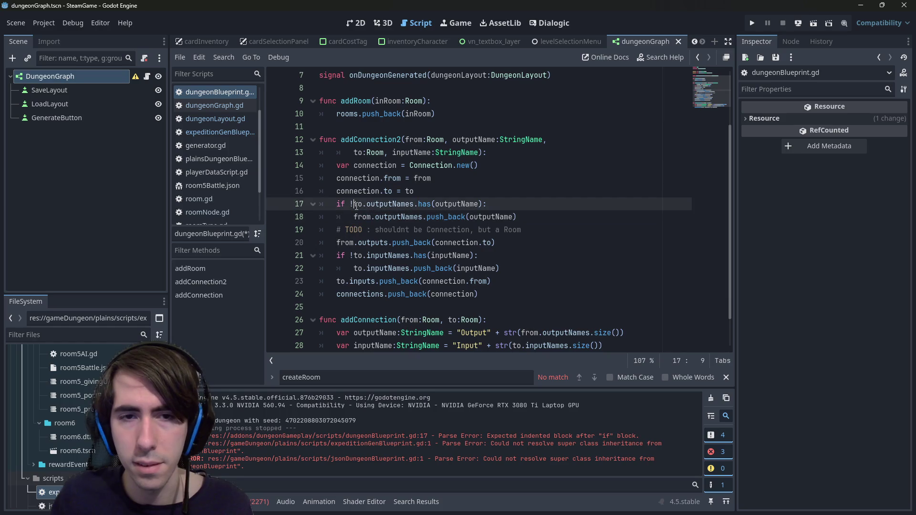
double_click(358, 204)
type("from")
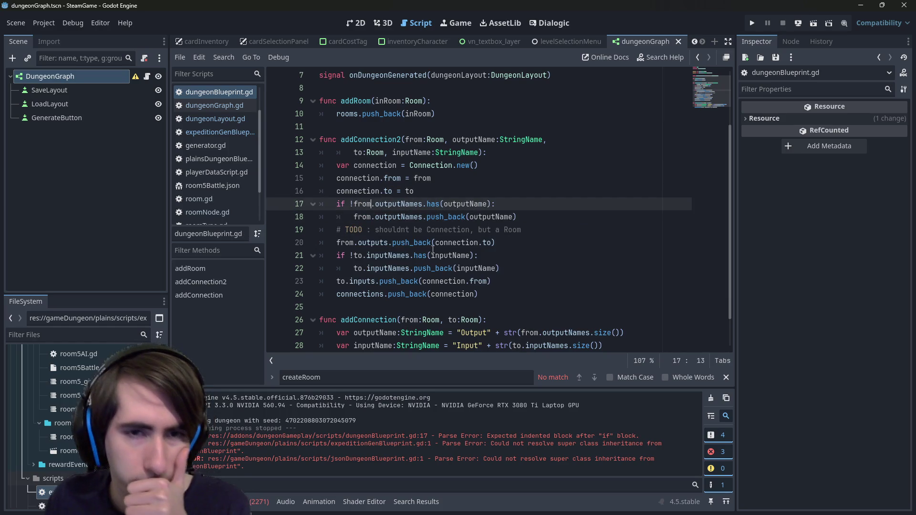
double_click(456, 242)
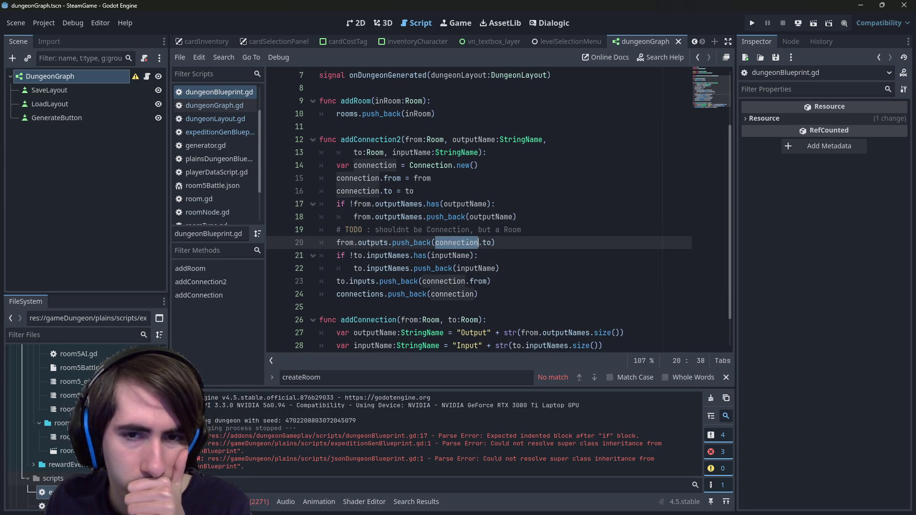
left_click(378, 243)
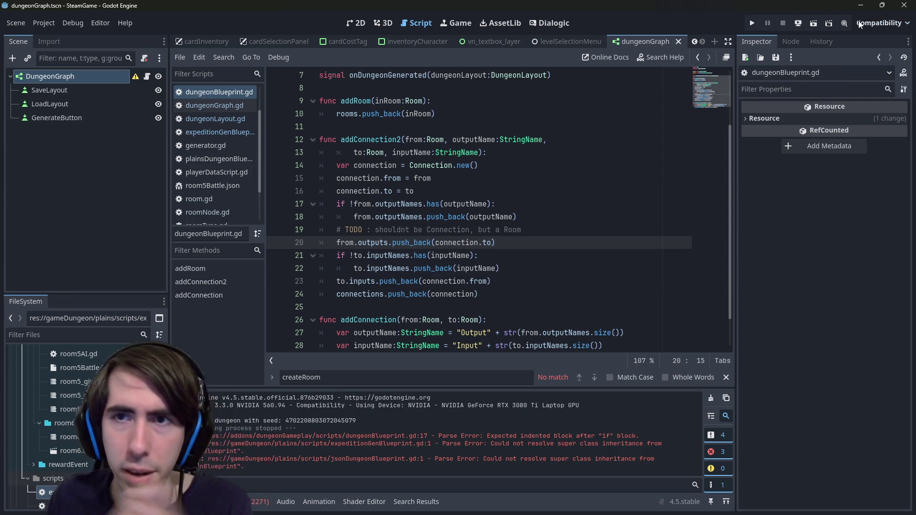
left_click(814, 17)
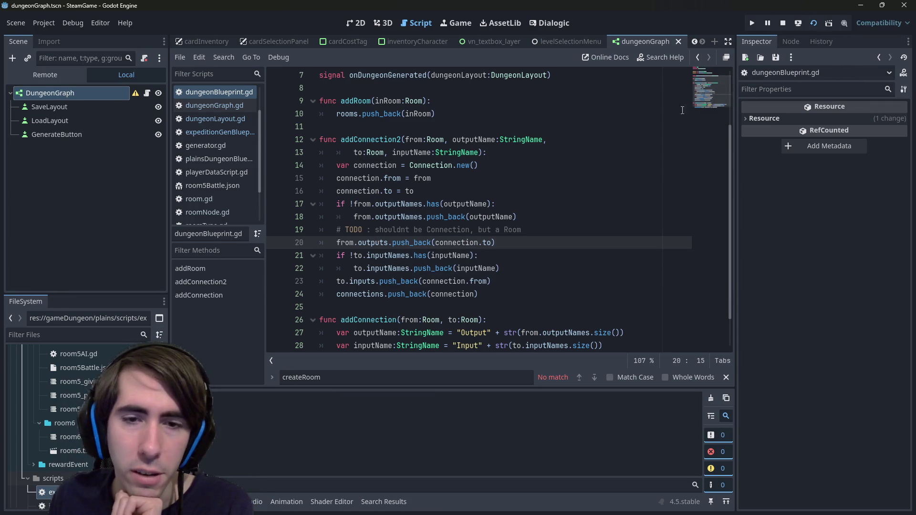
- Generate a new branching dungeon room graph and zoom around to view it
scroll(563, 253, "down", 1)
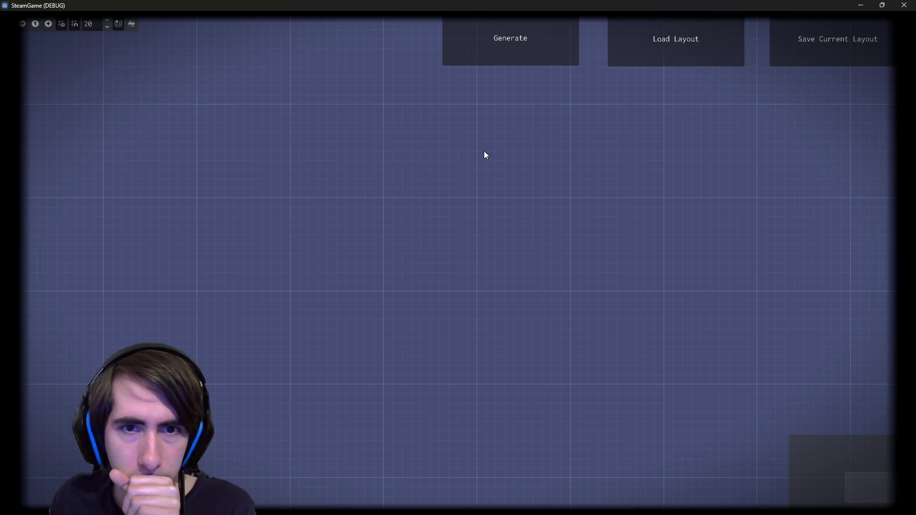
left_click(513, 47)
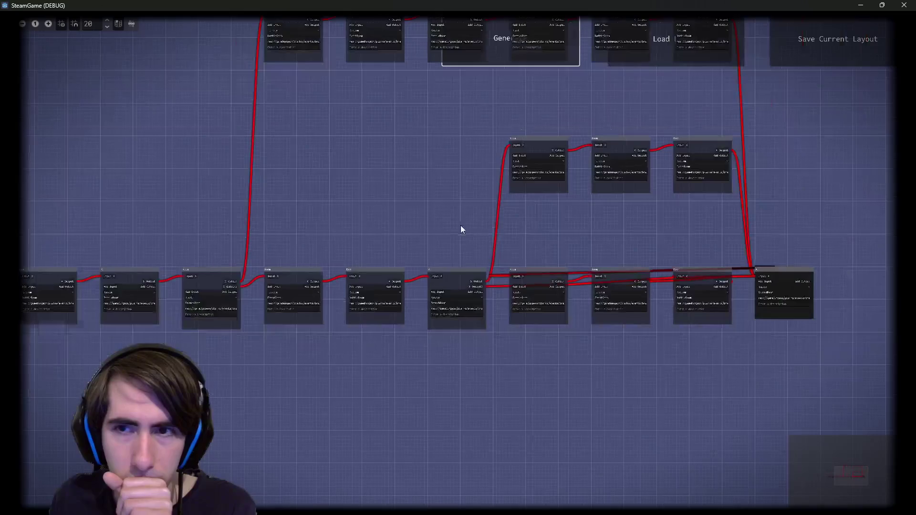
scroll(648, 258, "up", 5)
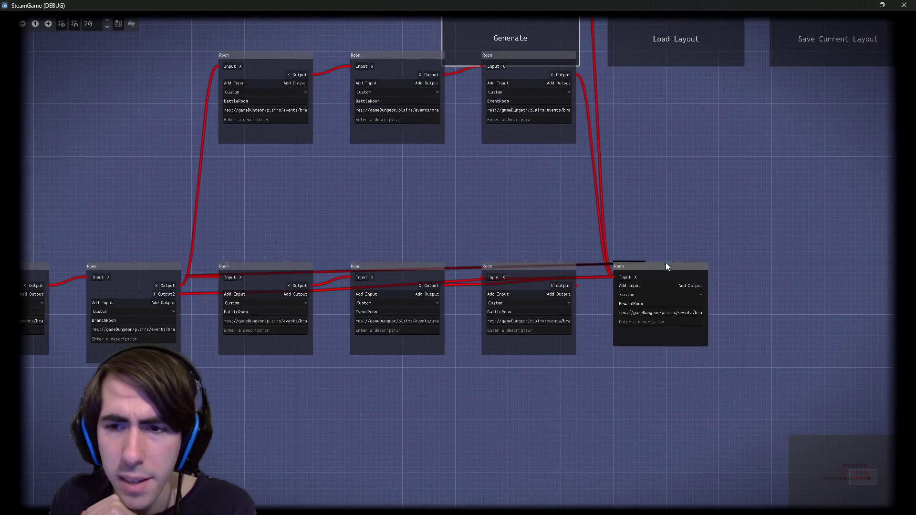
scroll(571, 374, "down", 5)
scroll(571, 374, "up", 5)
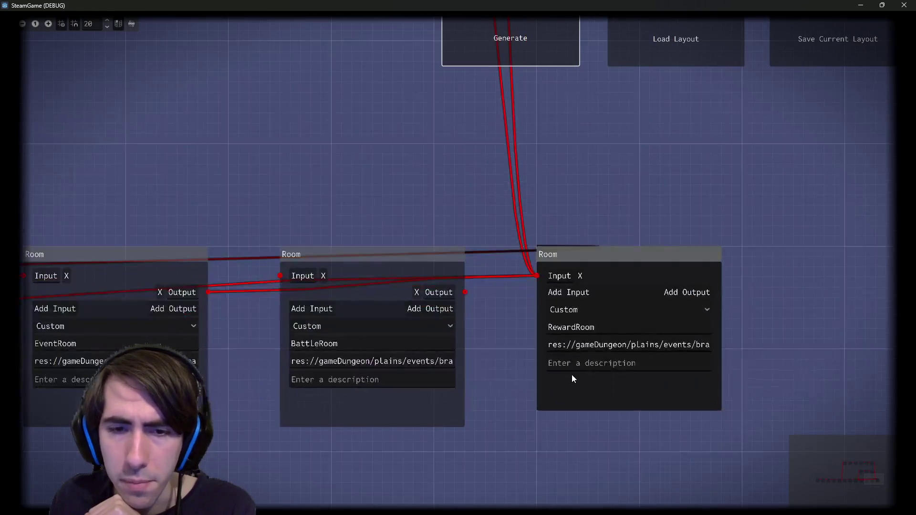
- Duplicate the RewardRoom node twice and arrange the copies and original beside each other
left_click_drag(687, 344, 730, 353)
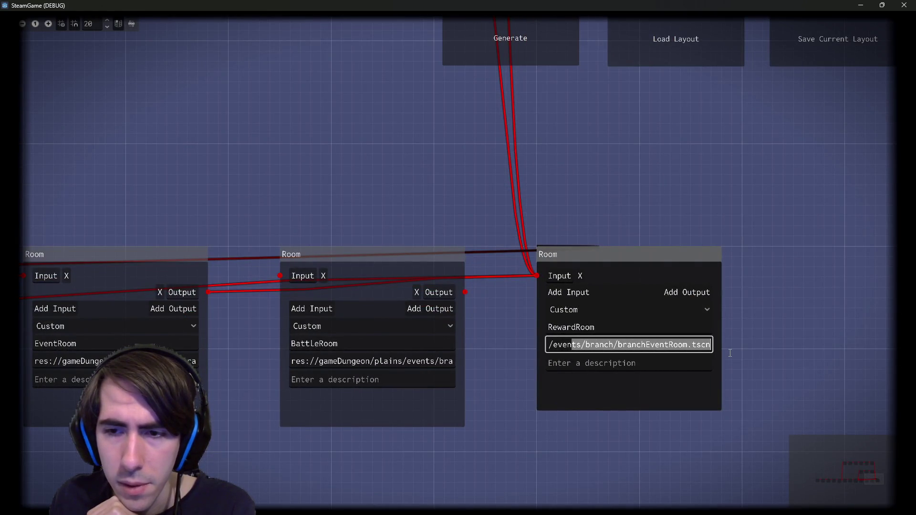
scroll(502, 416, "down", 1)
key("shift+Tab")
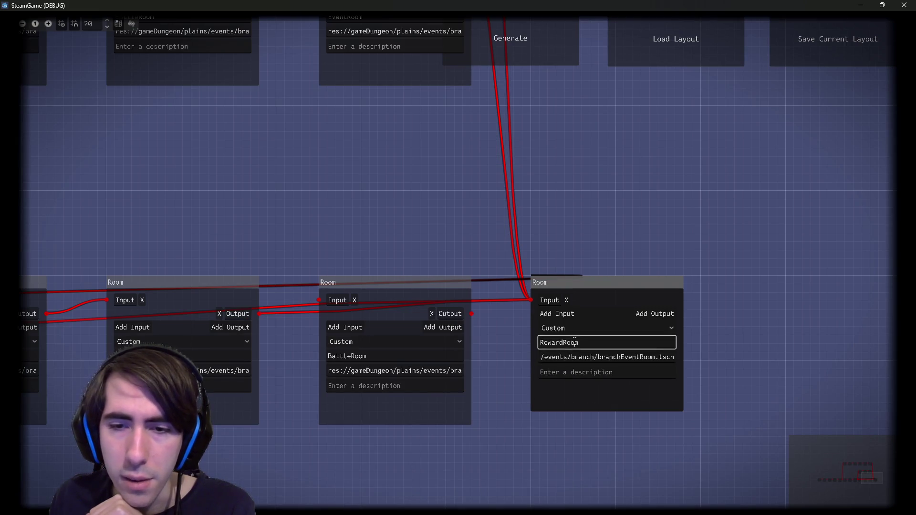
scroll(500, 363, "down", 3)
key("ctrl+d")
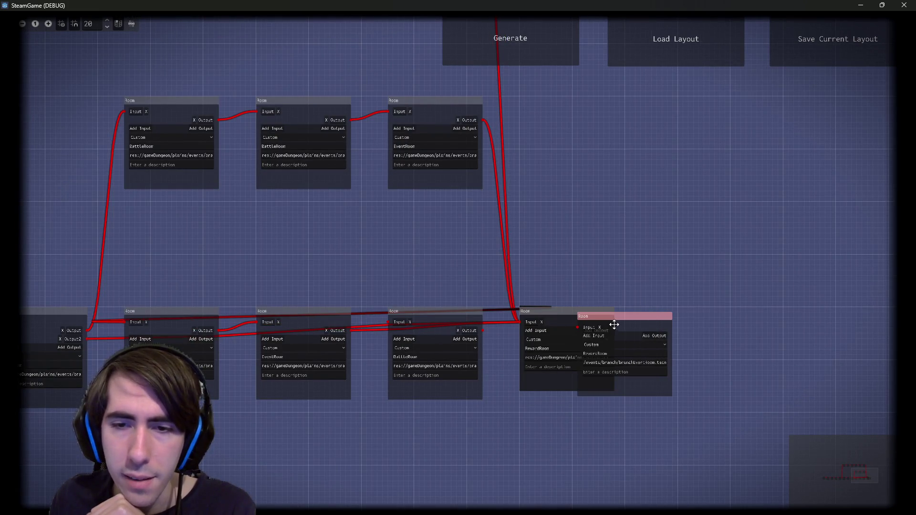
left_click_drag(613, 323, 675, 239)
key("ctrl+d")
left_click_drag(630, 348, 694, 349)
mouse_move(570, 317)
left_mouse_down()
mouse_move(601, 215)
mouse_move(566, 317)
mouse_move(565, 309)
left_mouse_up()
- Close the running game and switch back to expeditionGenBlueprint.gd
left_click(904, 5)
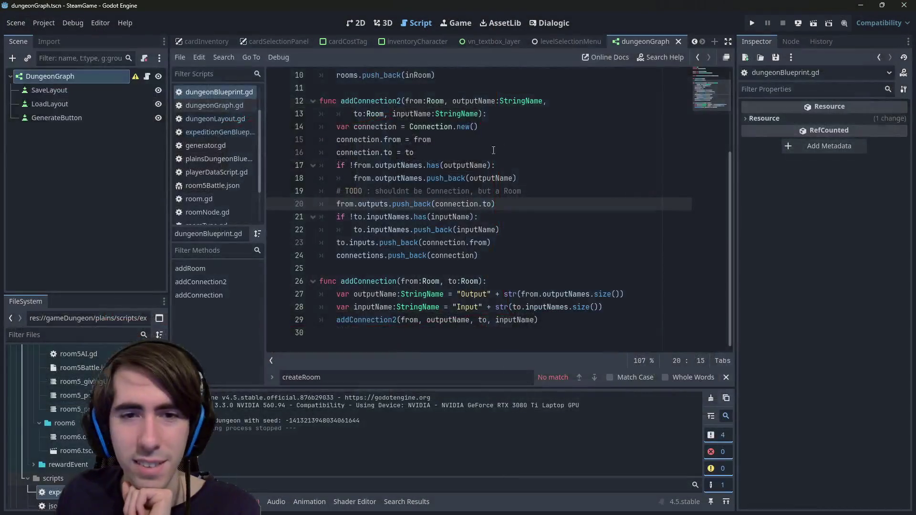
left_click(201, 282)
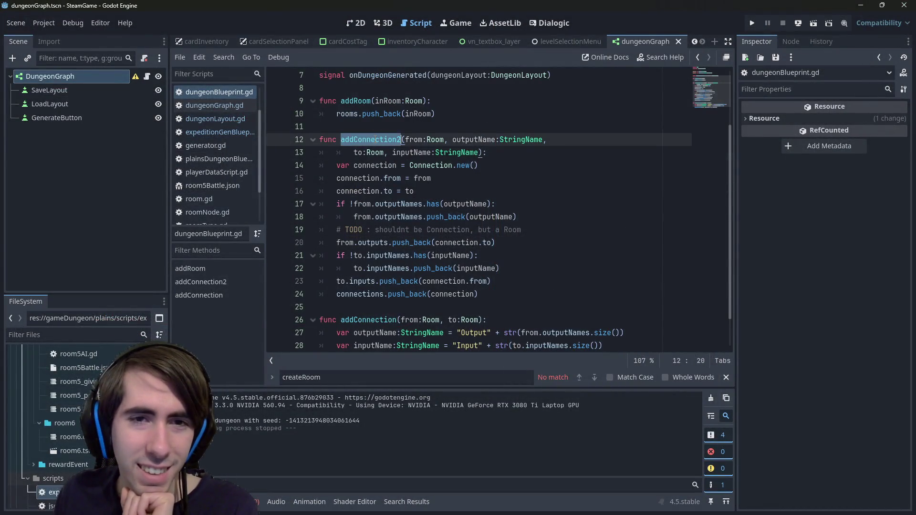
left_click(216, 93)
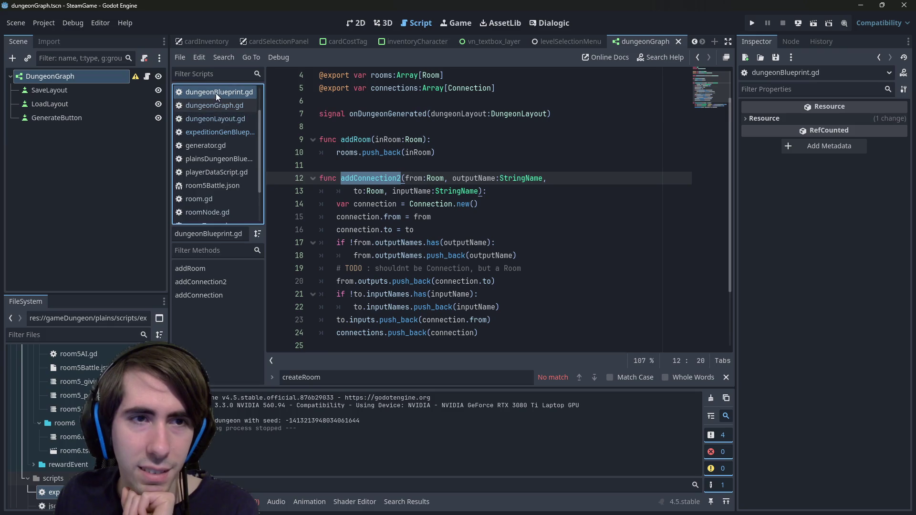
key("alt+Left")
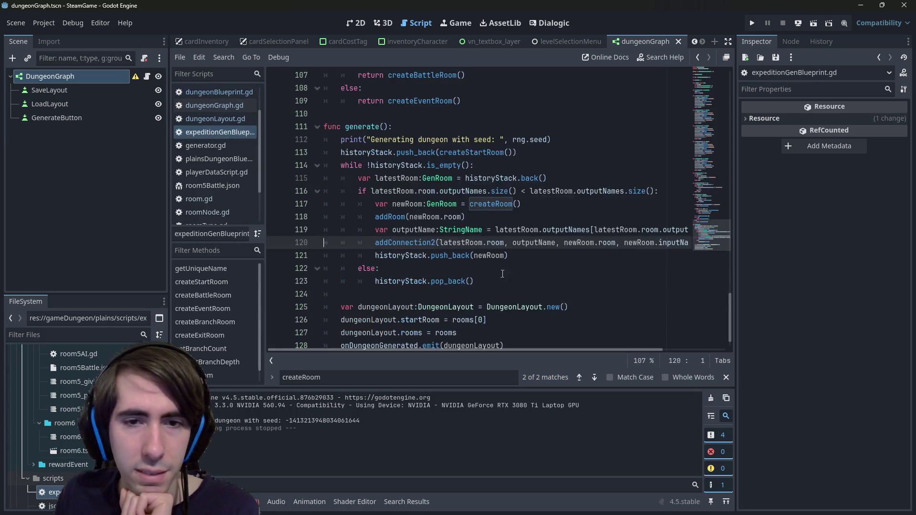
- Read generate() and createRoom(), then jump to the addRoom definition in dungeonBlueprint.gd
double_click(399, 216)
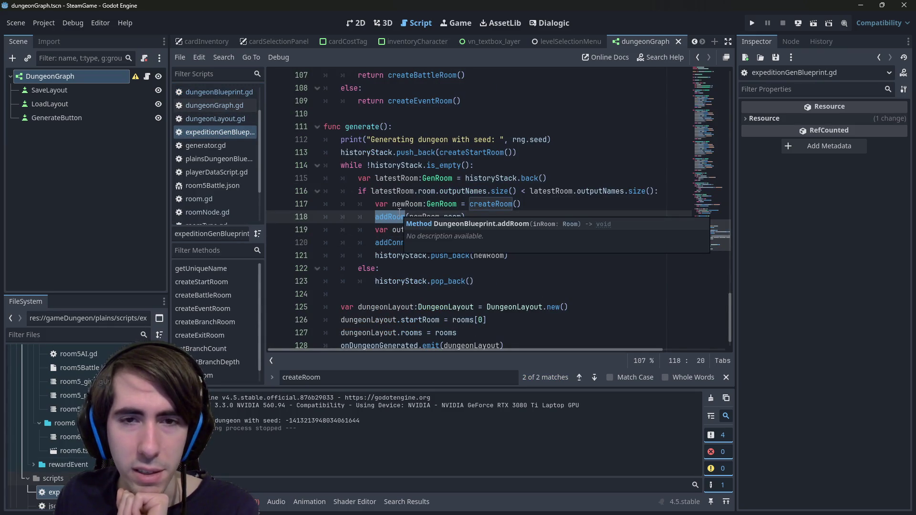
left_click(495, 203)
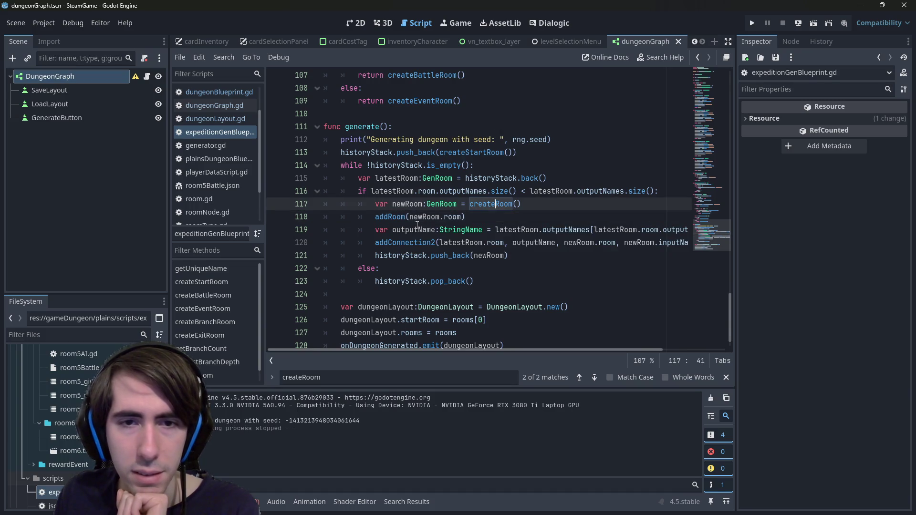
left_click(375, 216)
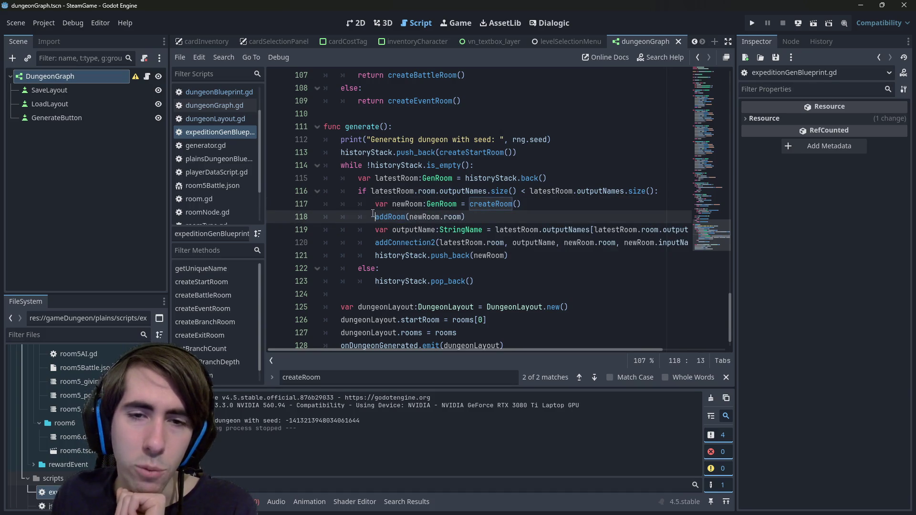
scroll(373, 213, "up", 8)
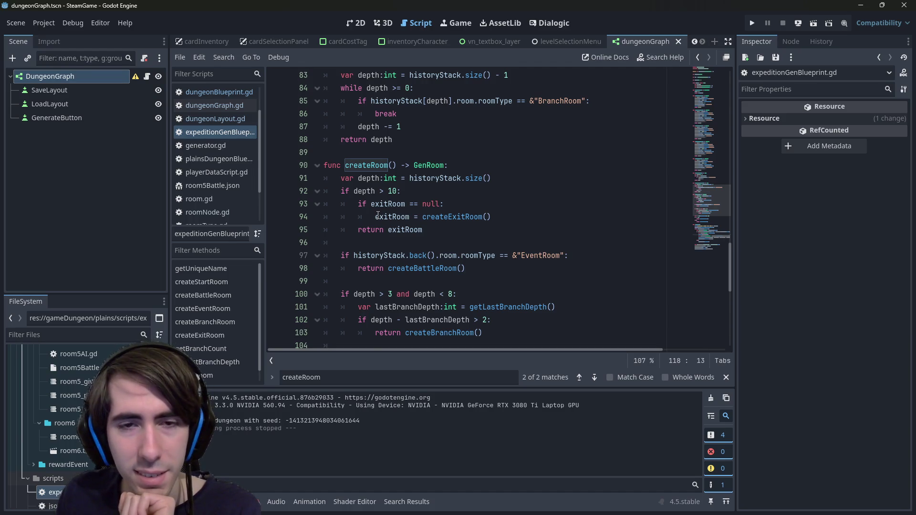
scroll(377, 215, "down", 2)
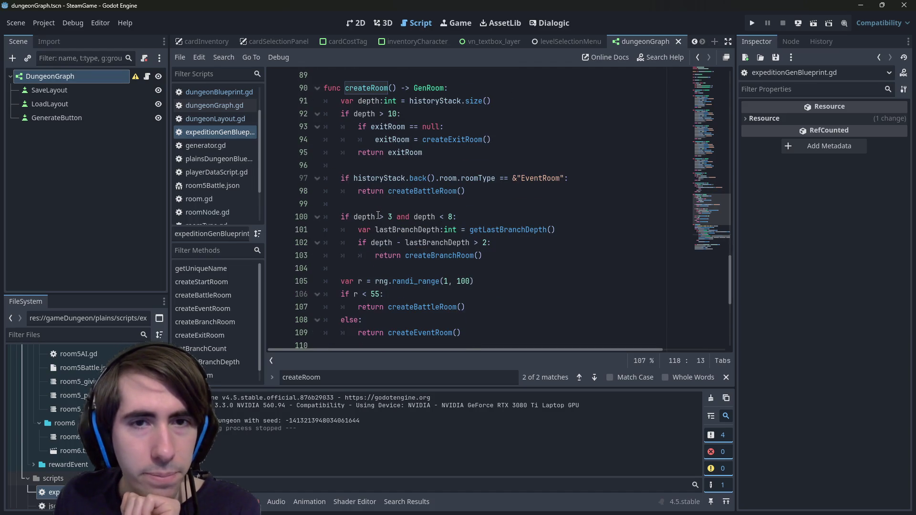
scroll(377, 215, "down", 1)
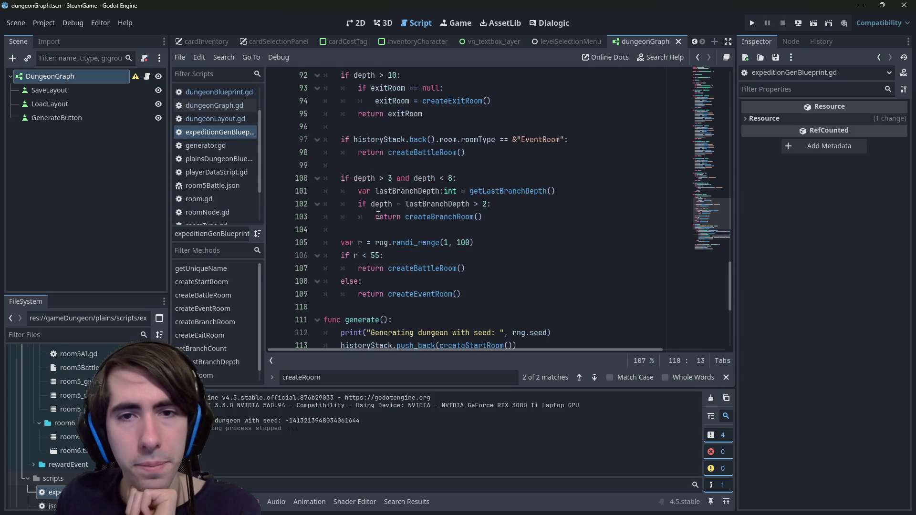
scroll(377, 216, "up", 1)
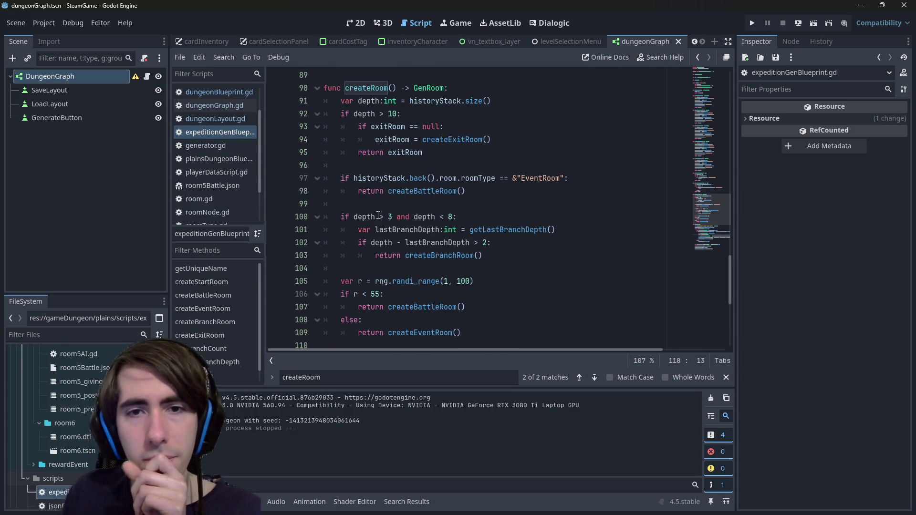
scroll(378, 215, "down", 5)
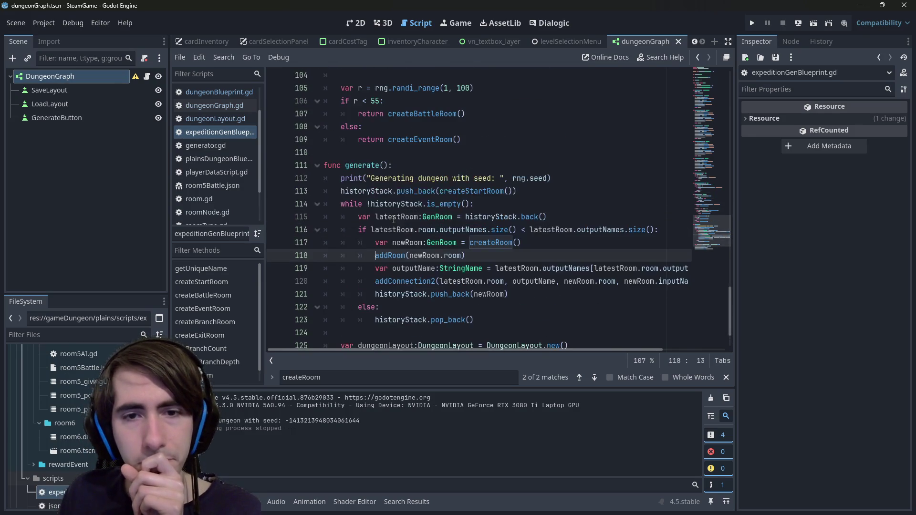
left_click(394, 256, "ctrl")
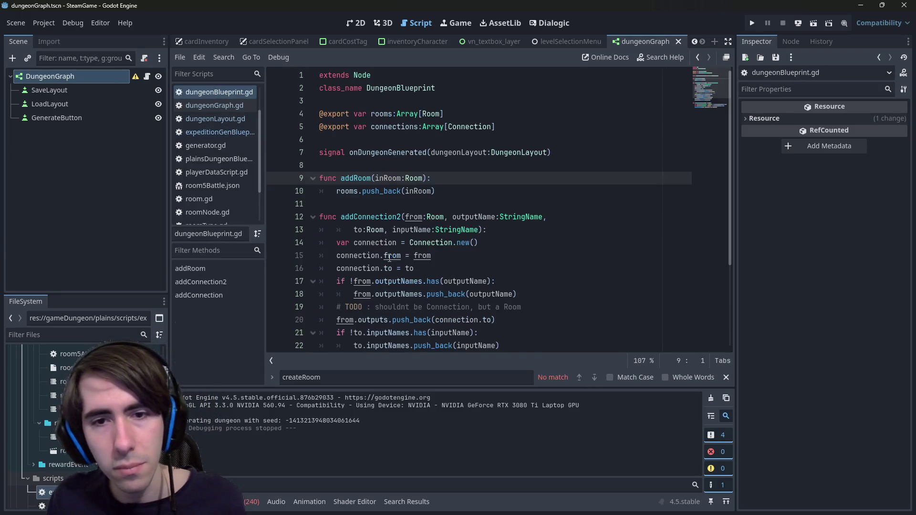
- Add the condition 'if !rooms.has(inRoom):' at the top of addRoom
double_click(355, 191)
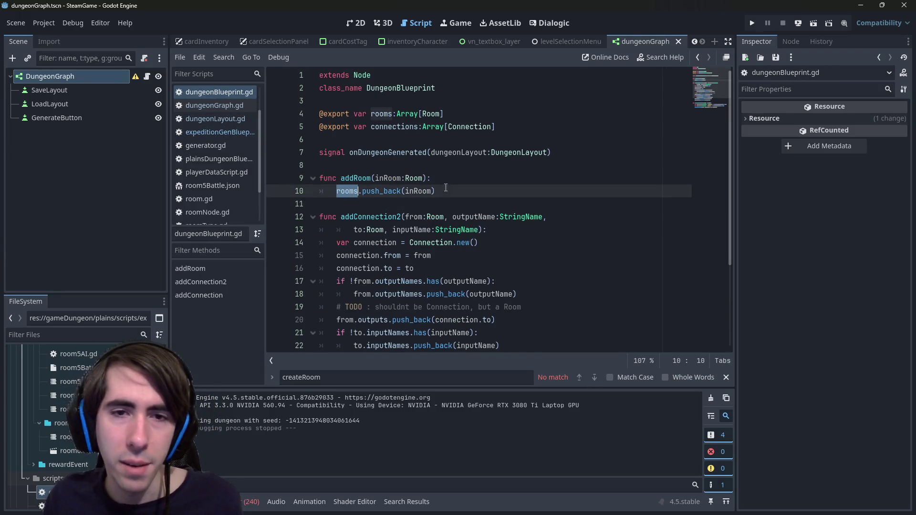
left_click(446, 179)
key("Return")
type("rooms")
key("Home")
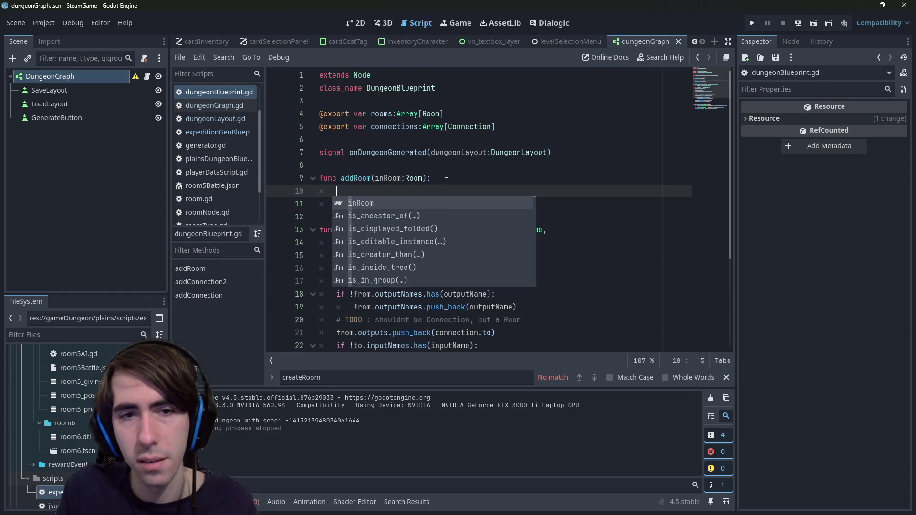
type("if rooms")
key("End")
type("has")
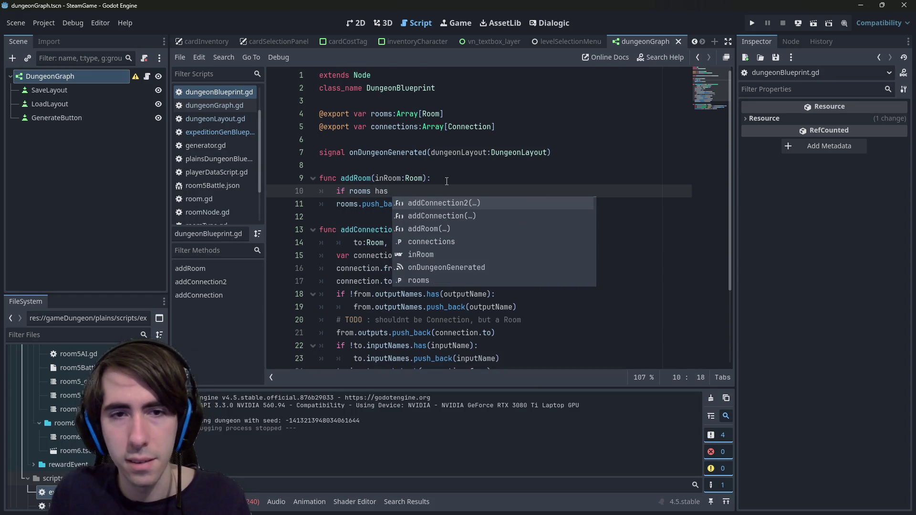
key("BackSpace")
key("BackSpace")
key("BackSpace")
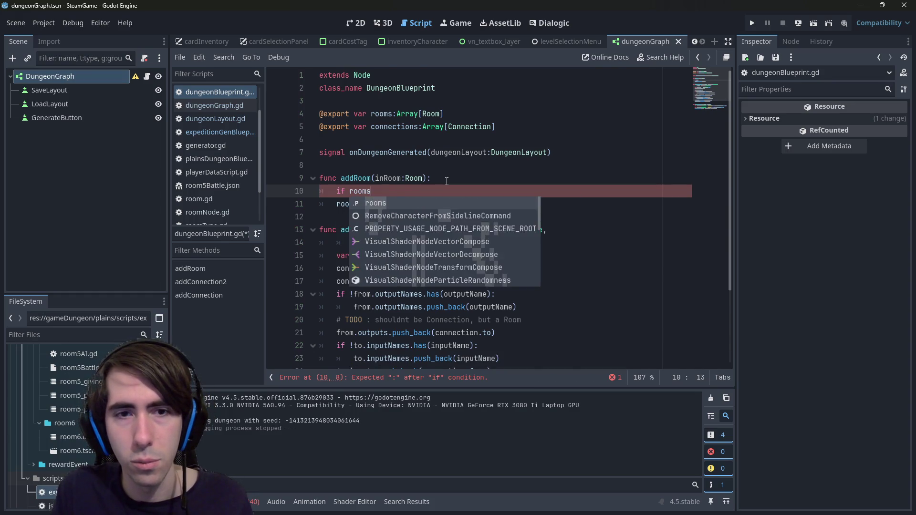
type(".has")
key("Return")
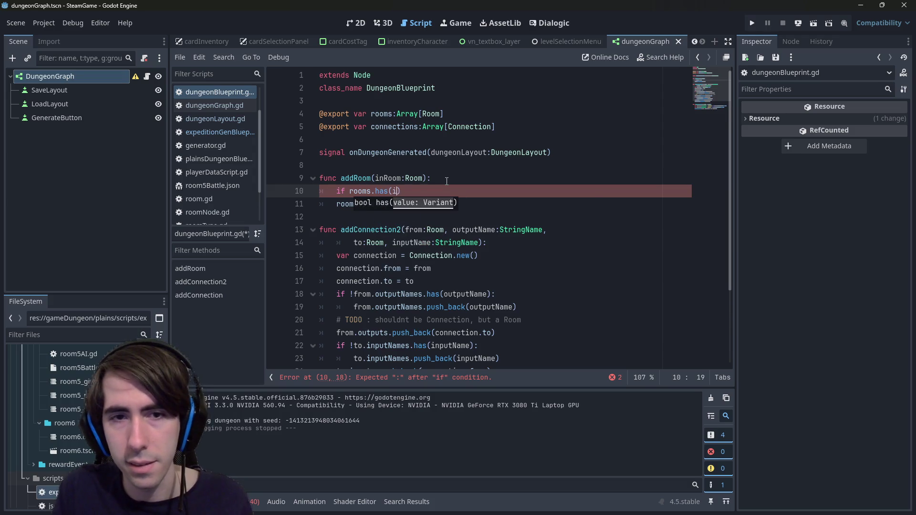
type("inRoom)")
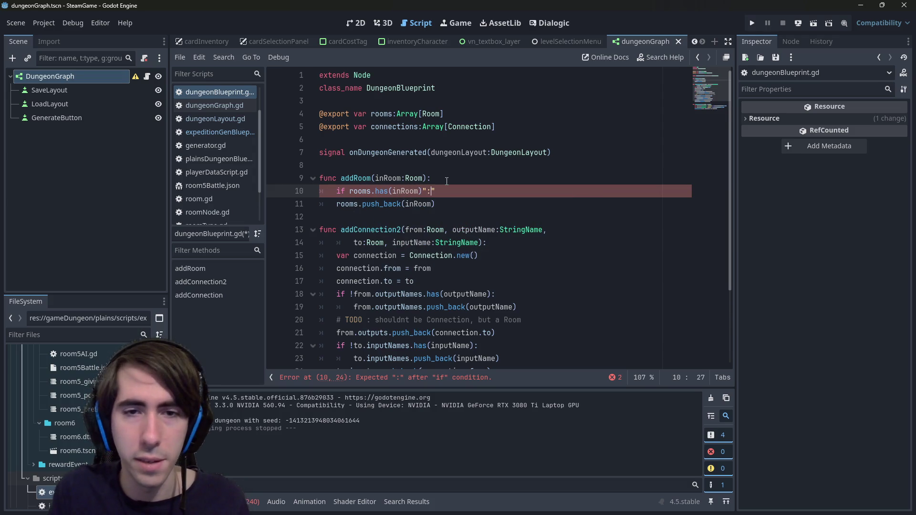
key("Left")
key("Left")
key("Left")
type("!")
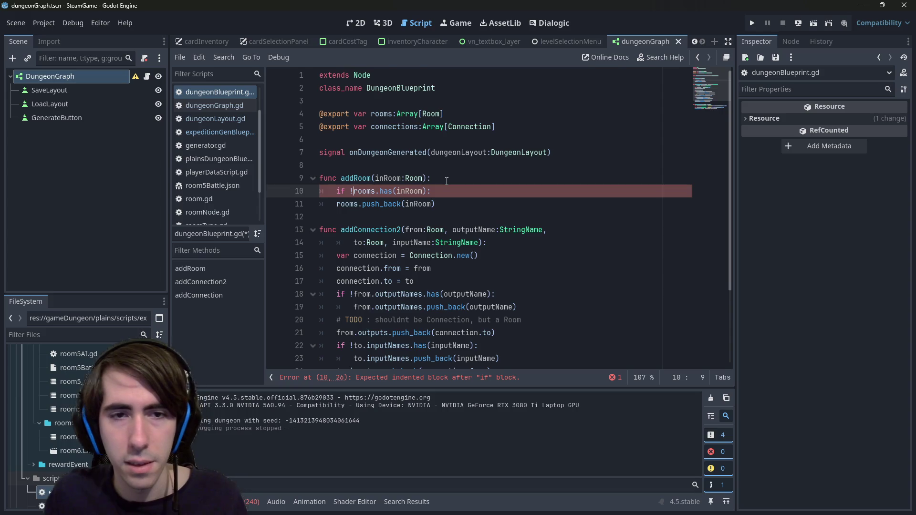
- Indent rooms.push_back under the new condition, save the script, and run the game
key("Down")
key("Home")
key("Tab")
key("ctrl+s")
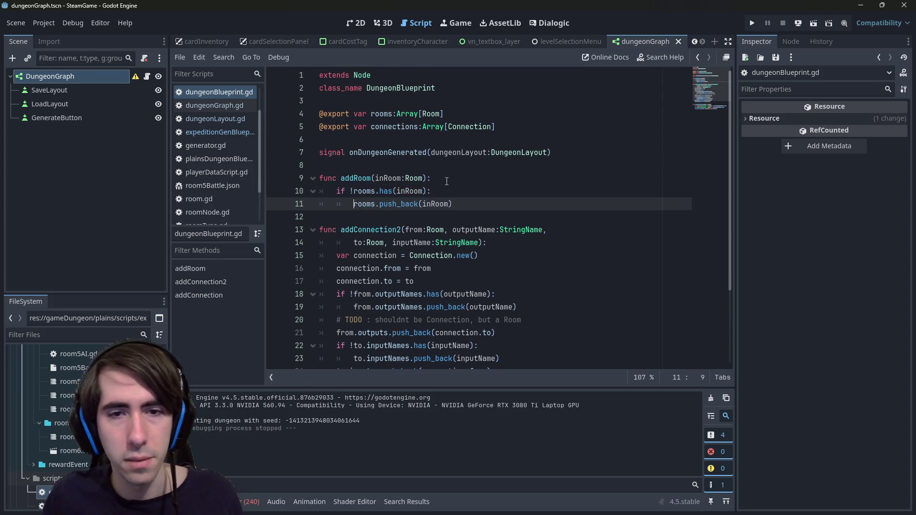
key("Up")
key("Up")
key("Home")
scroll(446, 181, "down", 1)
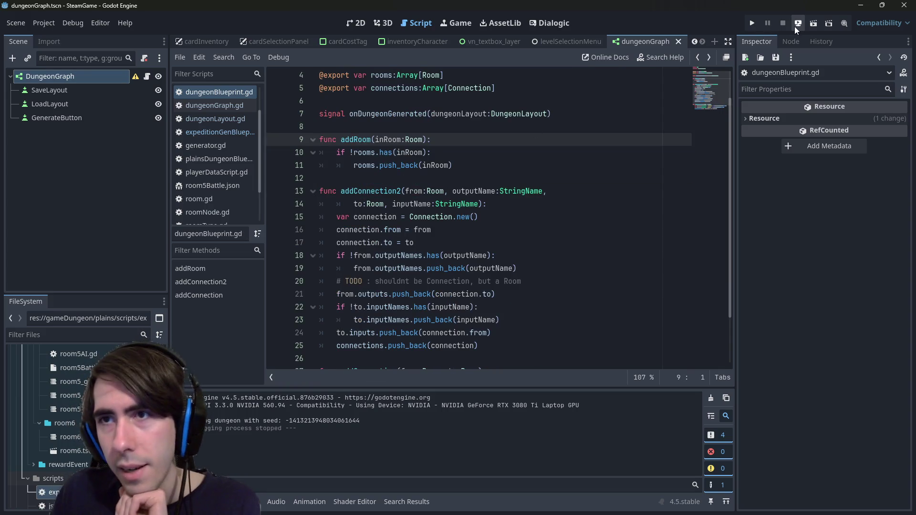
left_click(810, 24)
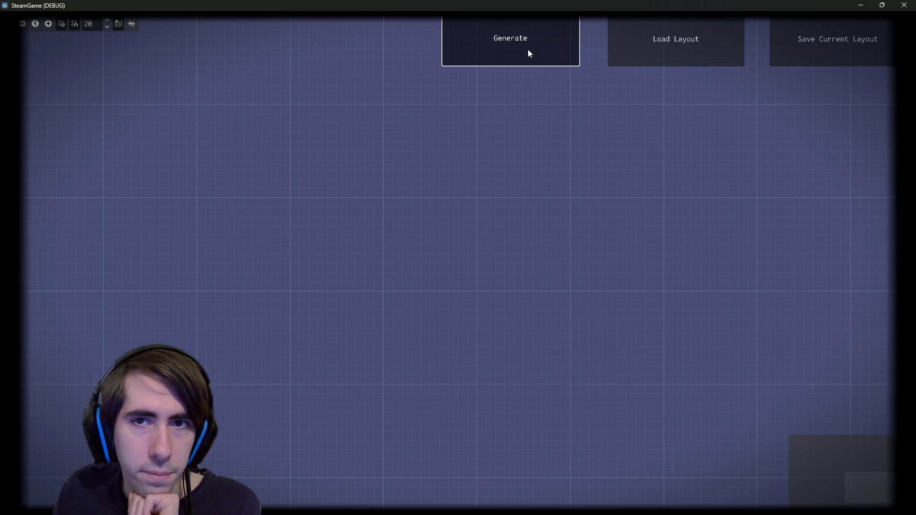
- Generate a new dungeon graph and zoom in and out to inspect it
left_click(528, 50)
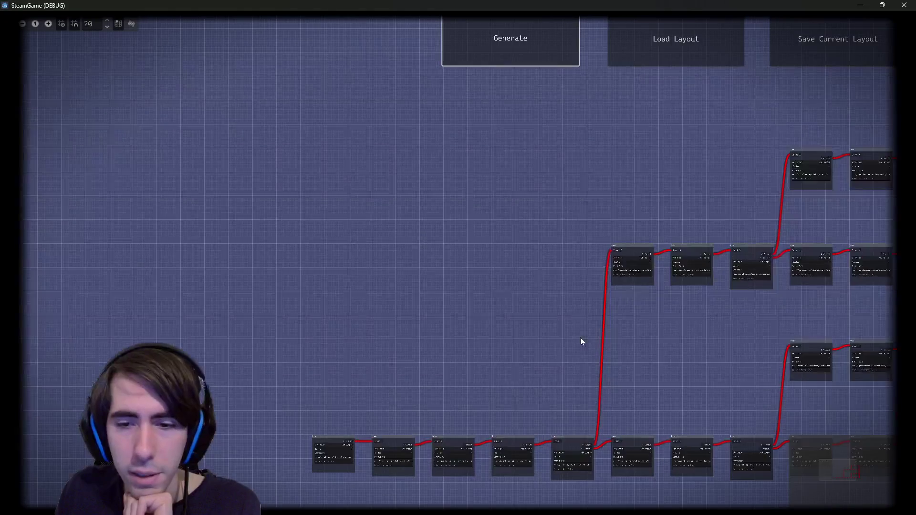
scroll(668, 338, "up", 5)
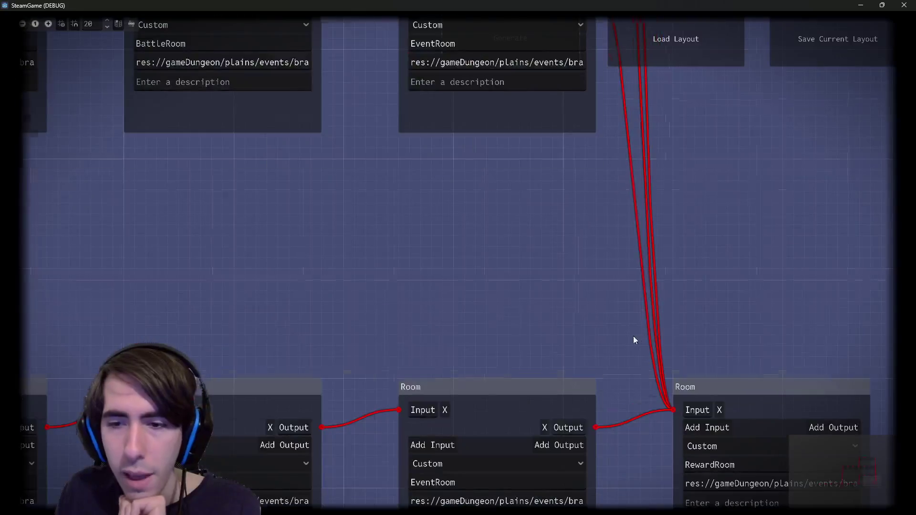
scroll(477, 319, "down", 7)
scroll(541, 308, "up", 3)
scroll(543, 304, "down", 4)
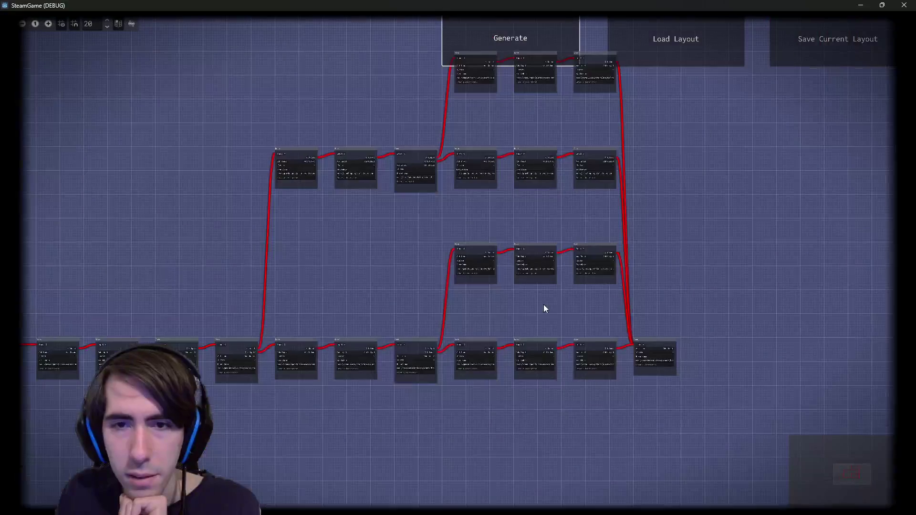
scroll(429, 229, "up", 1)
scroll(358, 296, "down", 1)
scroll(282, 377, "up", 3)
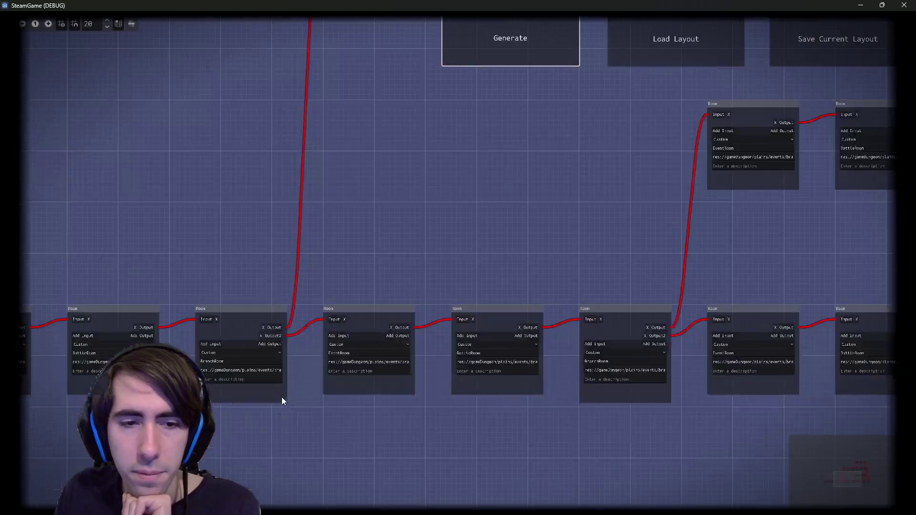
scroll(274, 372, "up", 2)
scroll(370, 310, "down", 2)
scroll(370, 312, "down", 2)
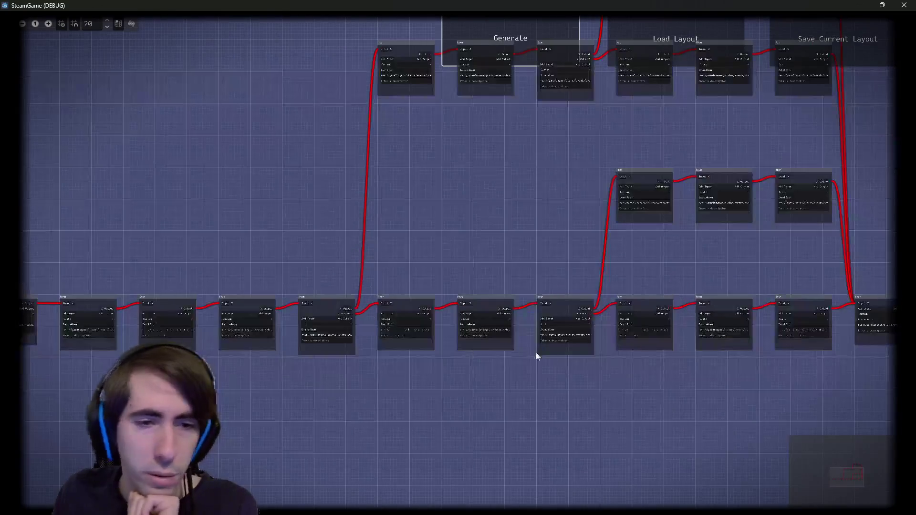
scroll(536, 352, "up", 2)
- Pan across the branches, box-select a group of room nodes, then close the game
left_click_drag(673, 378, 240, 373)
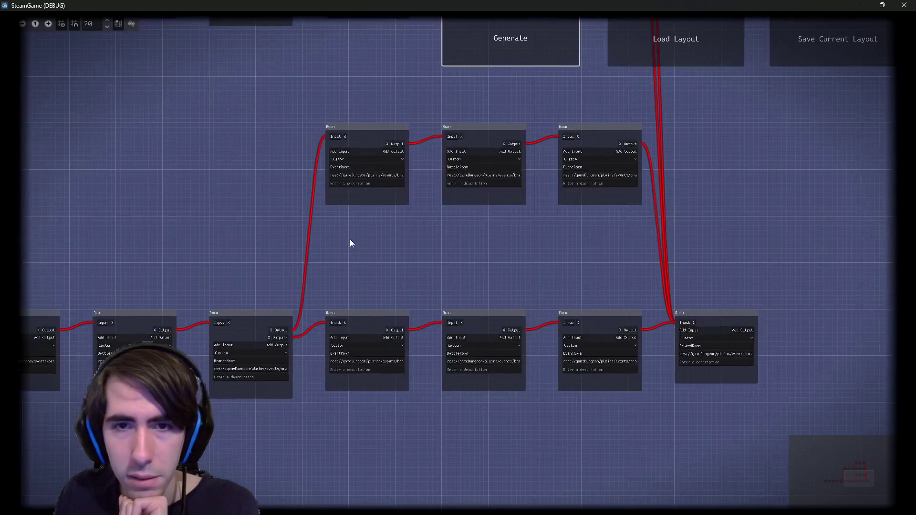
scroll(292, 258, "down", 3)
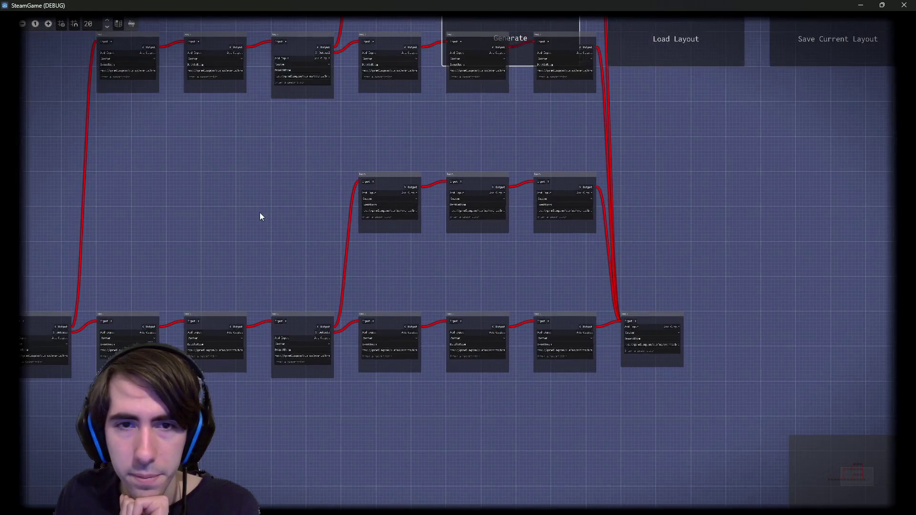
scroll(296, 248, "up", 3)
left_click_drag(328, 259, 394, 320)
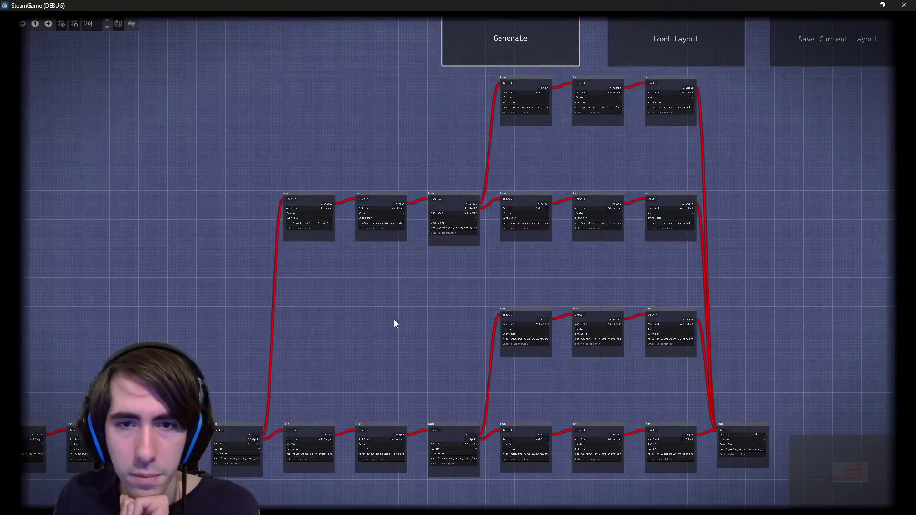
scroll(423, 302, "down", 3)
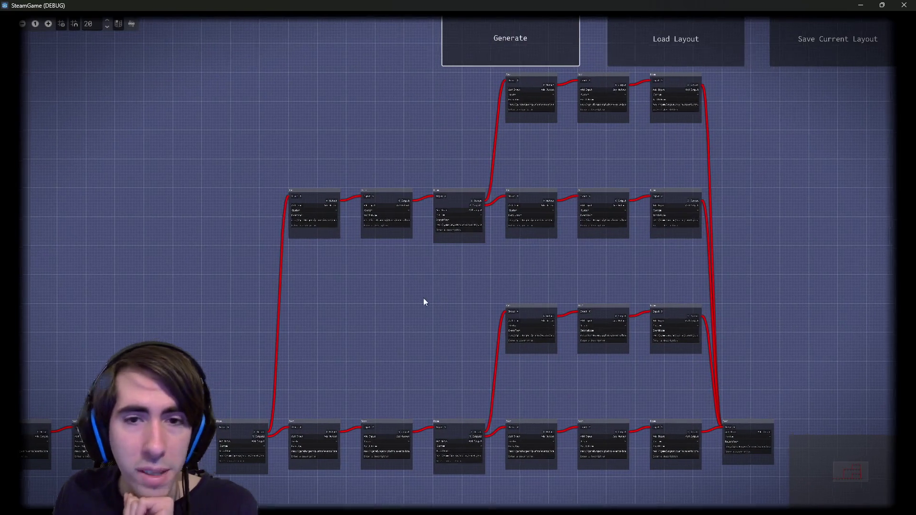
mouse_move(214, 99)
left_mouse_down()
mouse_move(600, 324)
mouse_move(699, 334)
left_mouse_up()
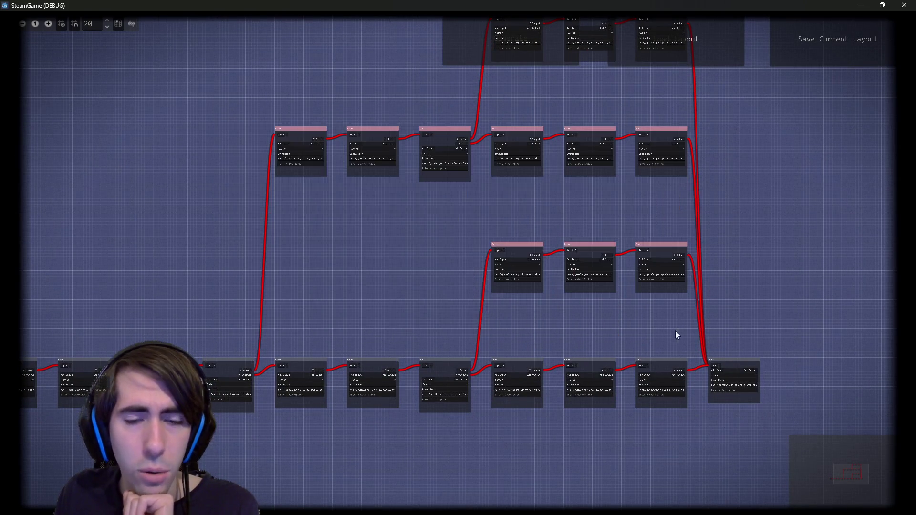
left_click(899, 5)
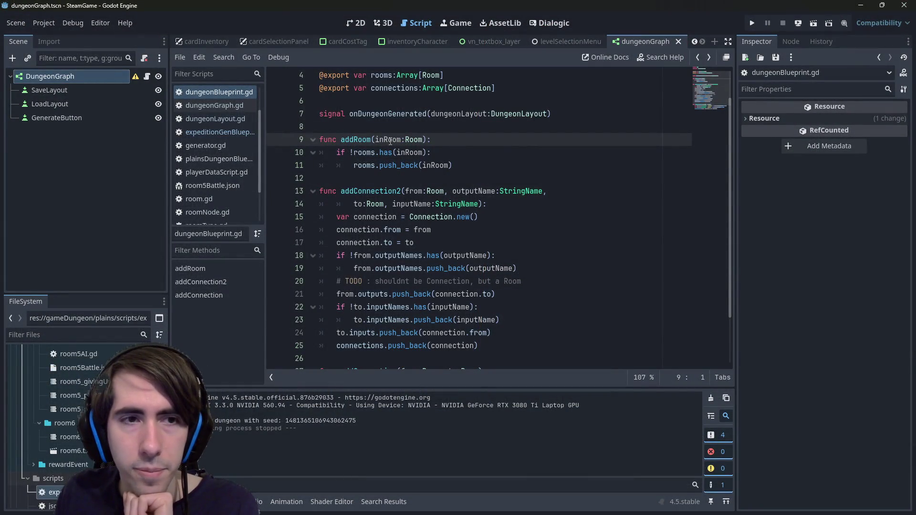
- Look through dungeonGraph.gd and the generator's generate function
left_click(226, 101)
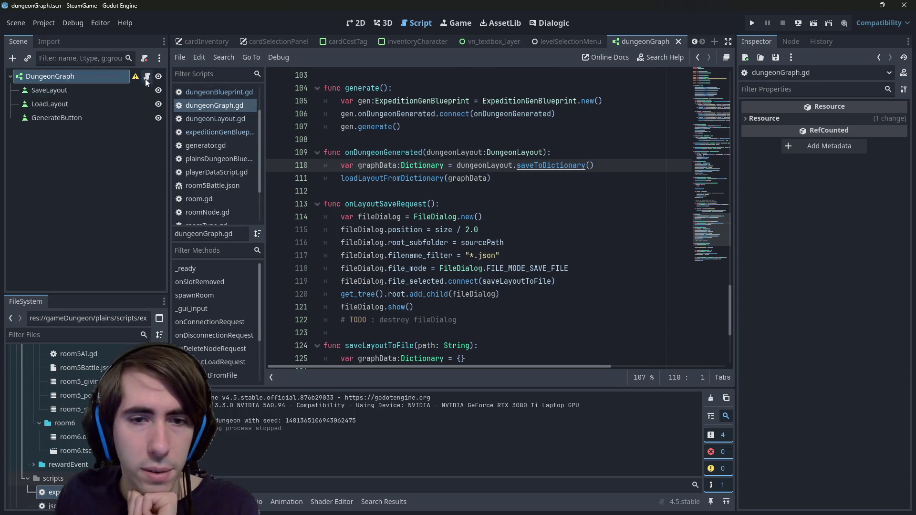
left_click(376, 126, "ctrl")
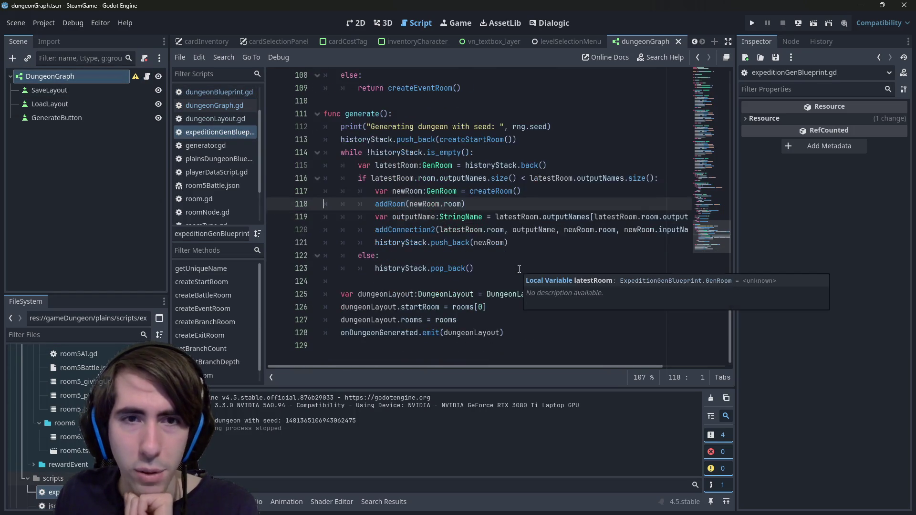
scroll(519, 269, "up", 15)
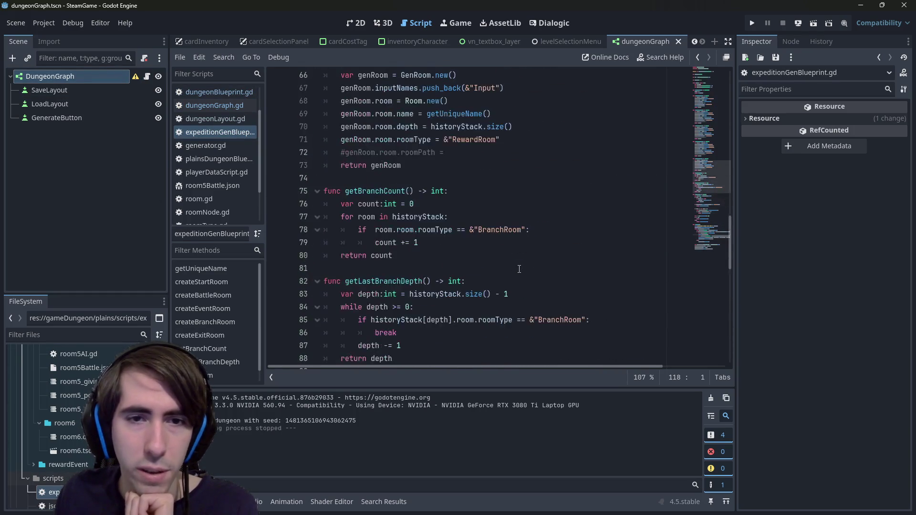
scroll(519, 269, "up", 5)
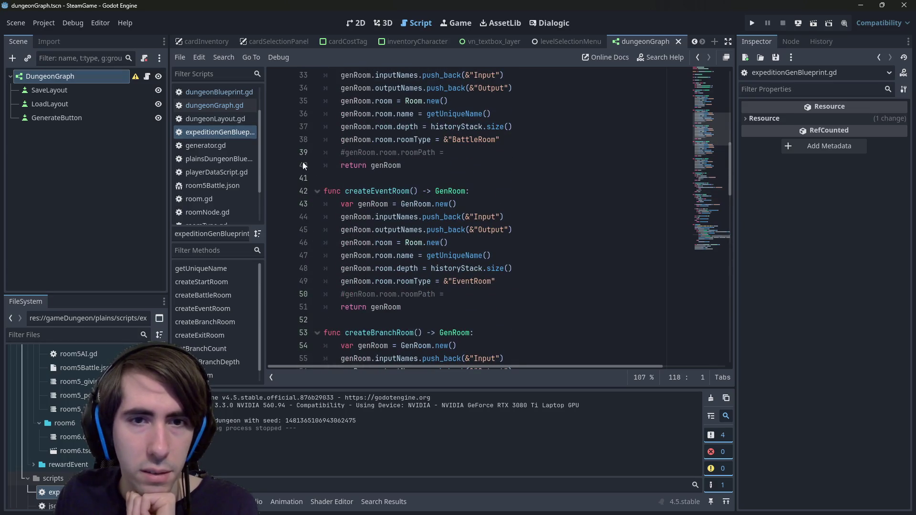
scroll(304, 165, "up", 10)
- In saveToDictionary, change the room spacing from Vector2(500, 800) to Vector2(500, 500) and run the scene
left_click(214, 105)
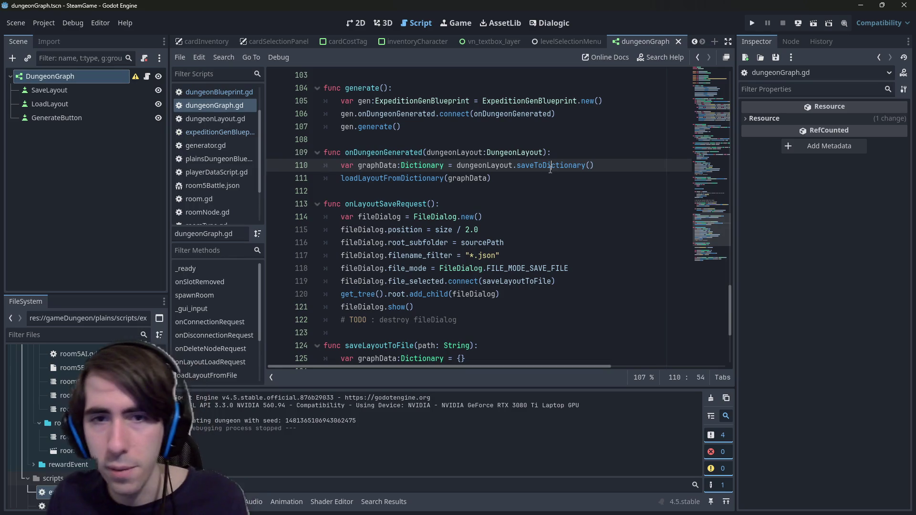
left_click(544, 168, "ctrl")
scroll(482, 220, "down", 5)
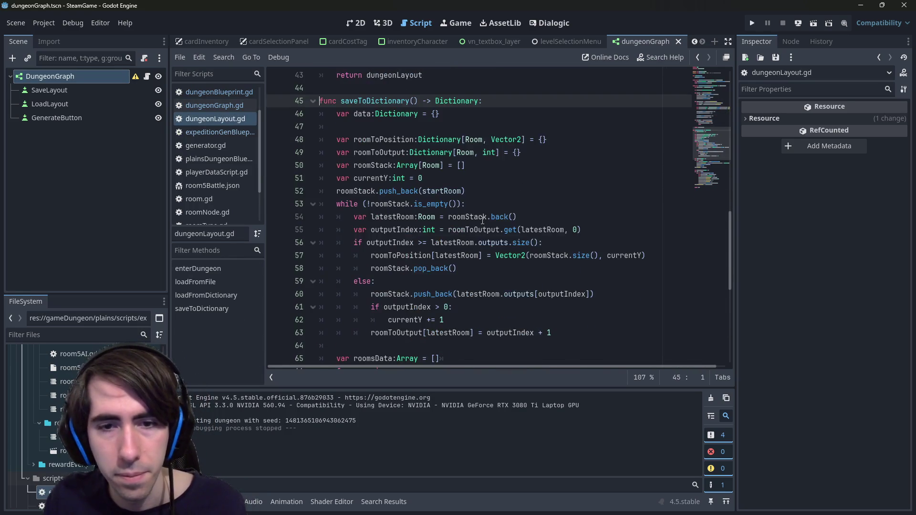
scroll(482, 220, "down", 2)
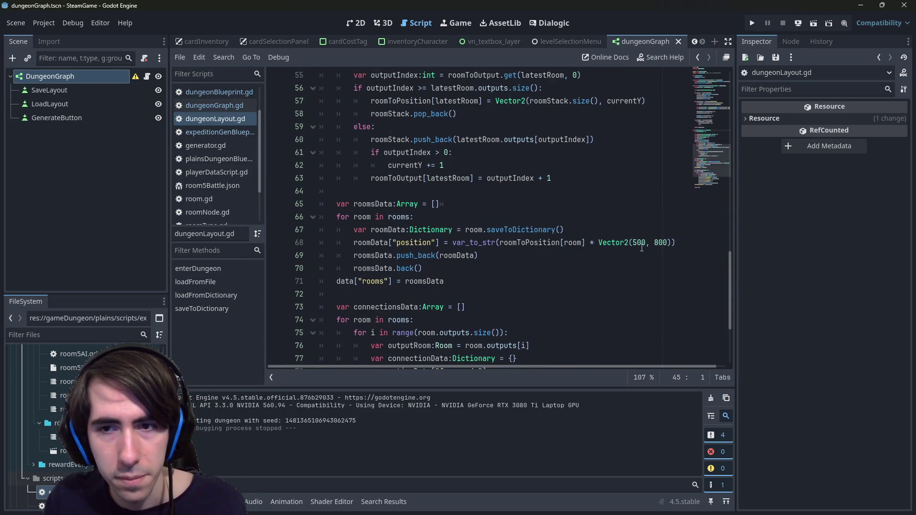
left_click(663, 243)
type("5")
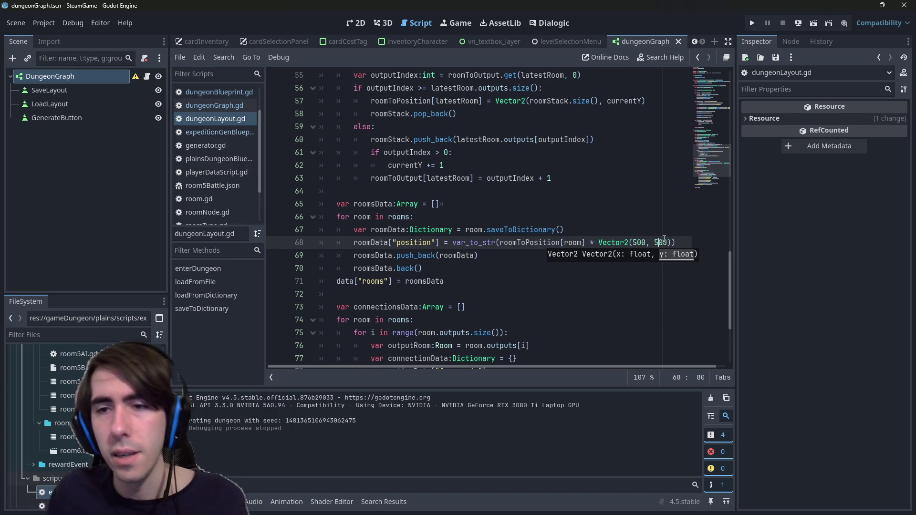
left_click(812, 24)
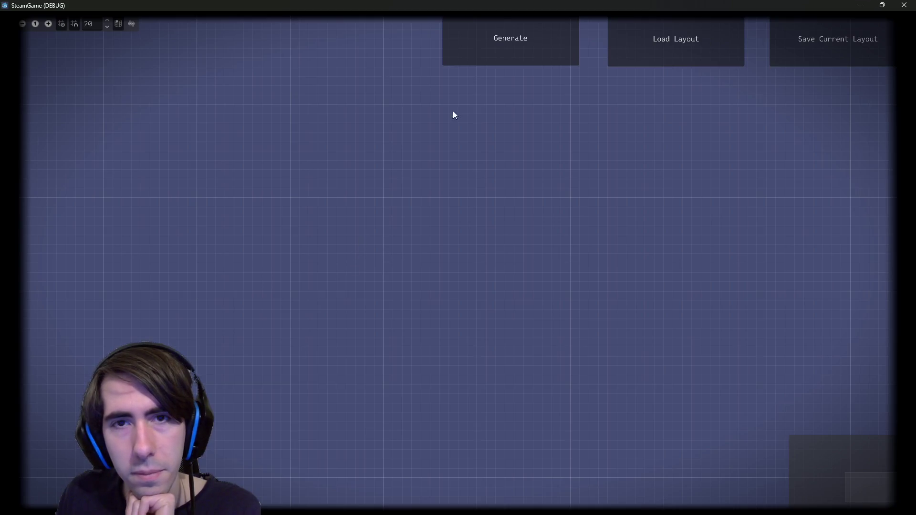
- Generate one new dungeon graph in the test run, then close the game window
left_click(462, 43)
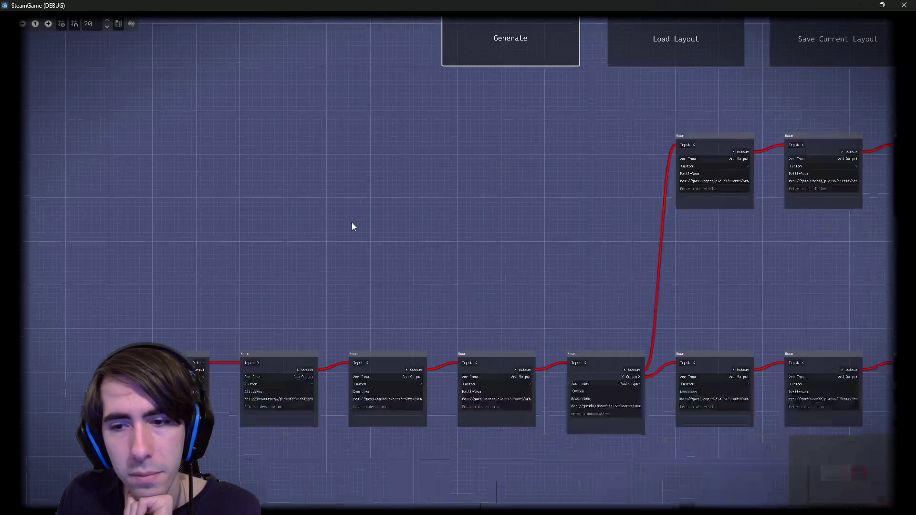
left_click(910, 5)
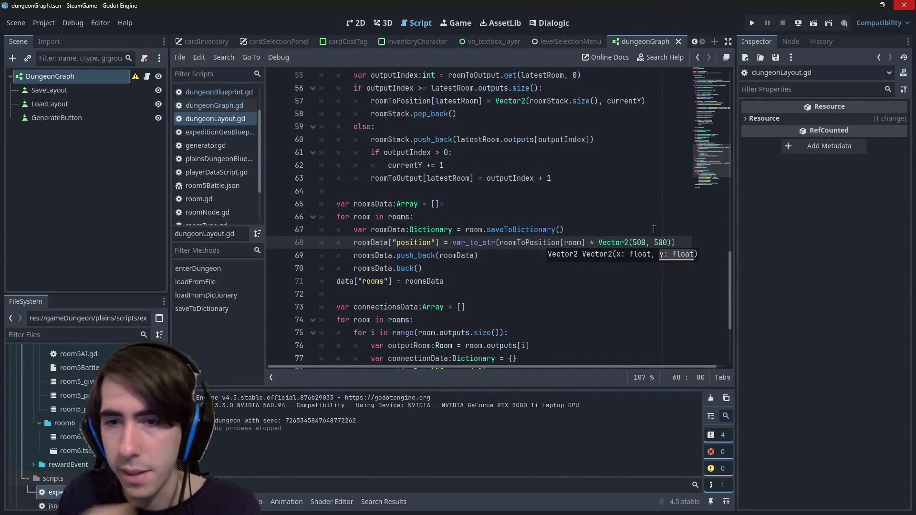
- Edit line 68 to scale rooms by Vector2(400, 200), save, and run the scene again
key("BackSpace")
key("Down")
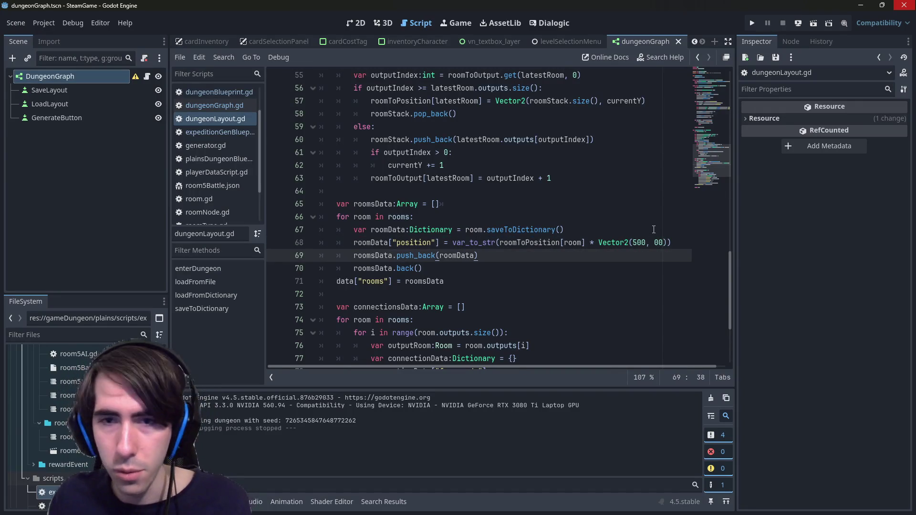
left_click(655, 243)
type("2")
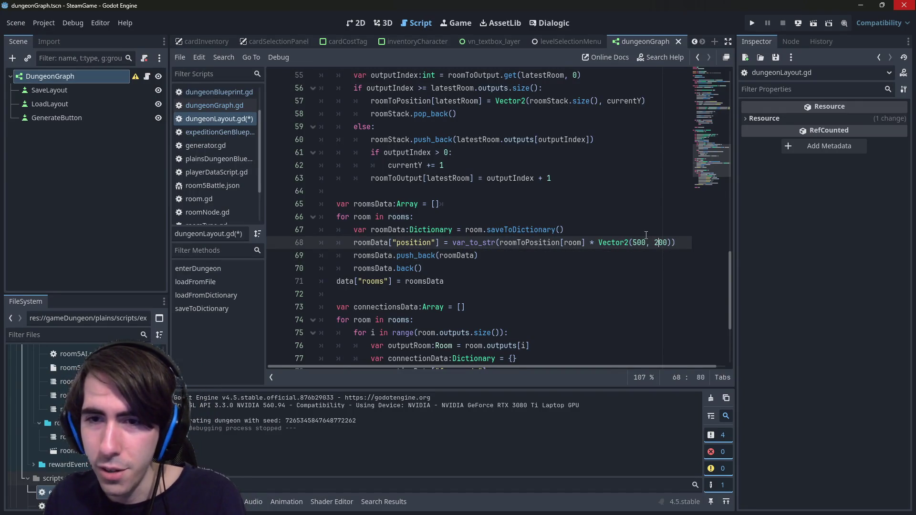
left_click(637, 243)
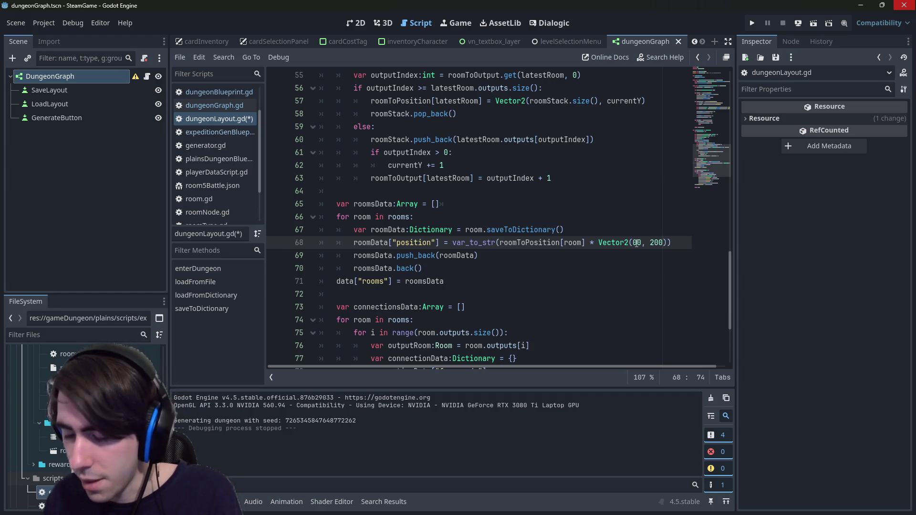
key("ctrl+s")
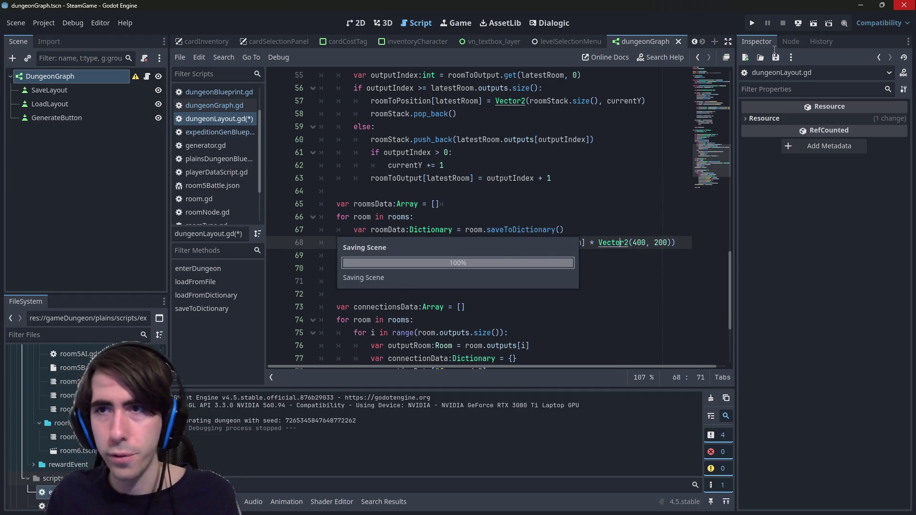
left_click(813, 24)
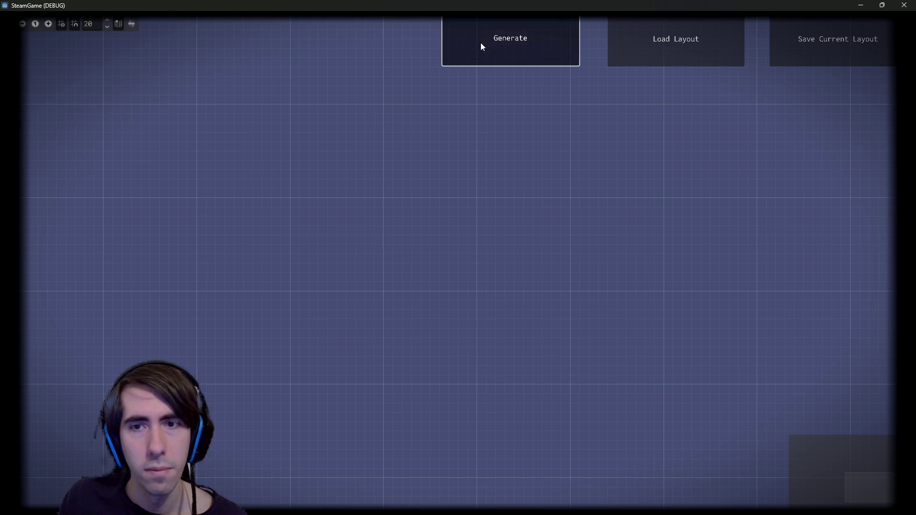
- Generate a dungeon with 400×200 spacing, pan to check the overlapping rows, then close the game
left_click(480, 43)
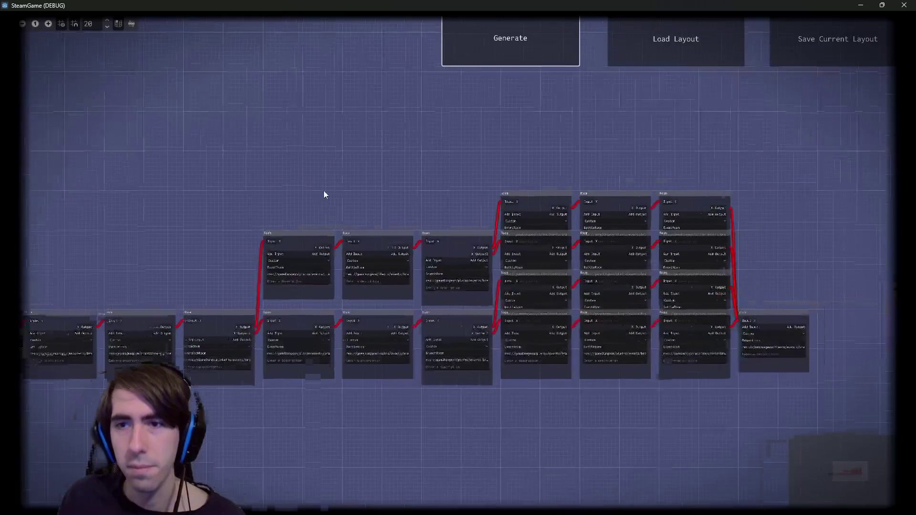
left_click_drag(364, 184, 419, 174)
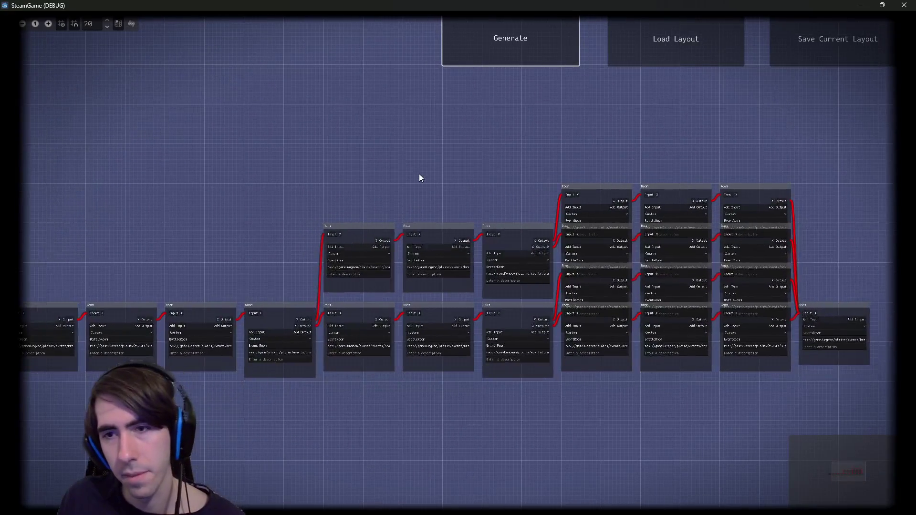
left_click(905, 5)
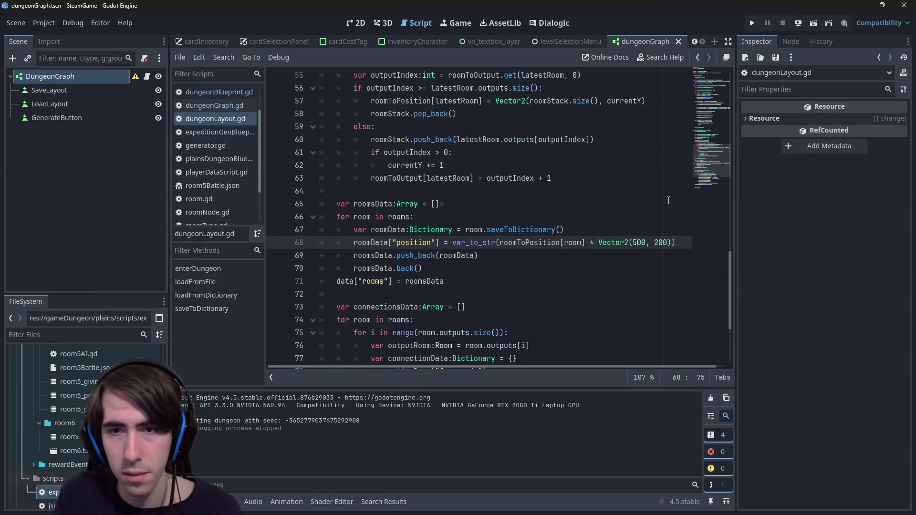
- Save dungeonLayout.gd with the Vector2(500, 500) scale and launch the dungeon graph scene
key("Right")
key("Right")
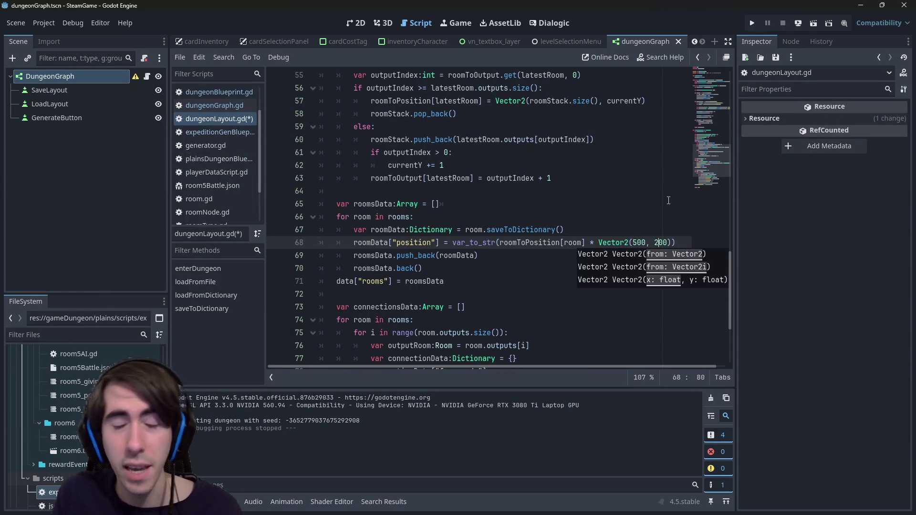
key("ctrl+s")
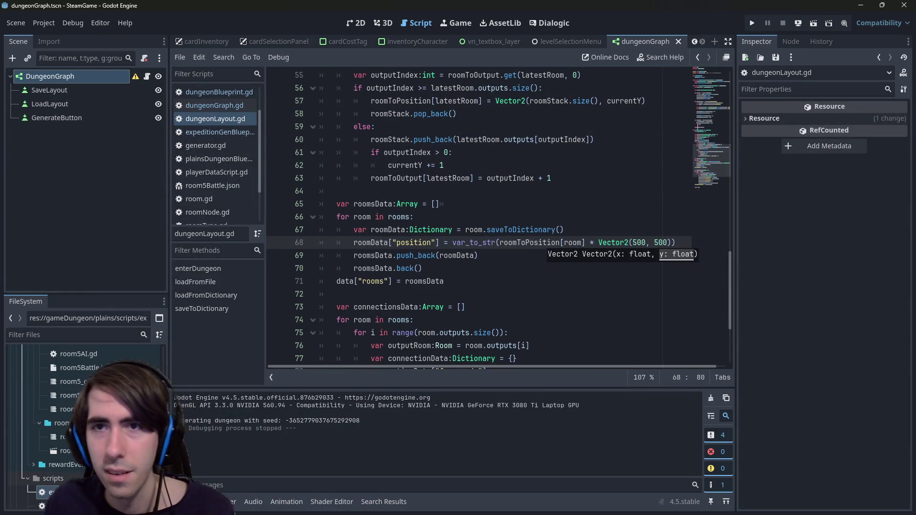
left_click(812, 23)
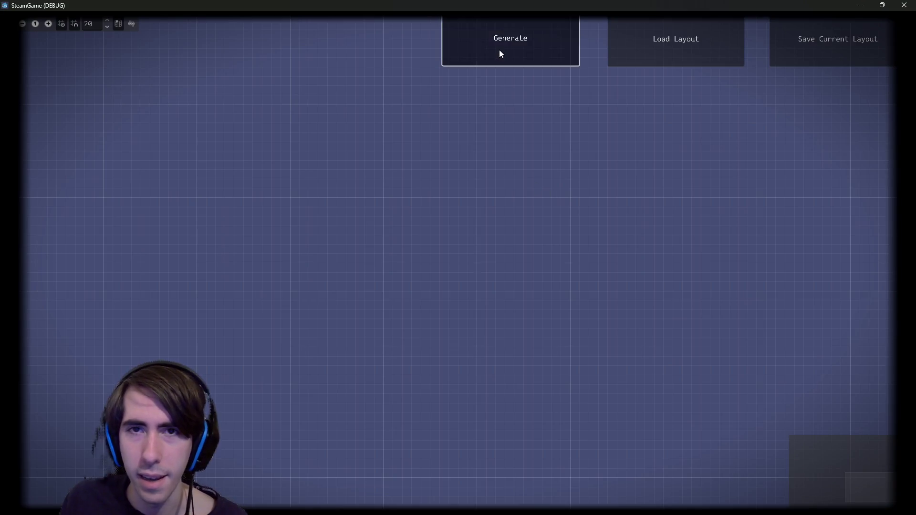
- Regenerate the dungeon about two dozen times, ending on a four-row branching room layout
left_click(500, 53)
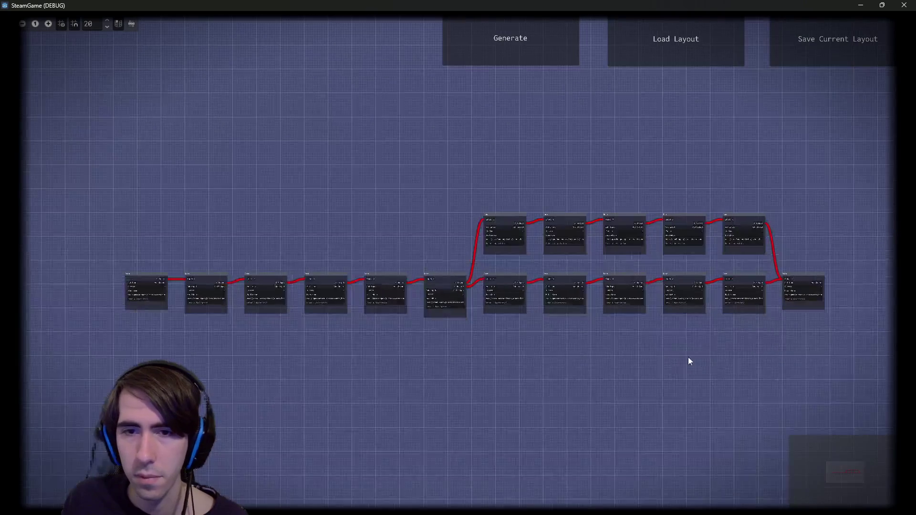
left_click(500, 59)
left_click(500, 59)
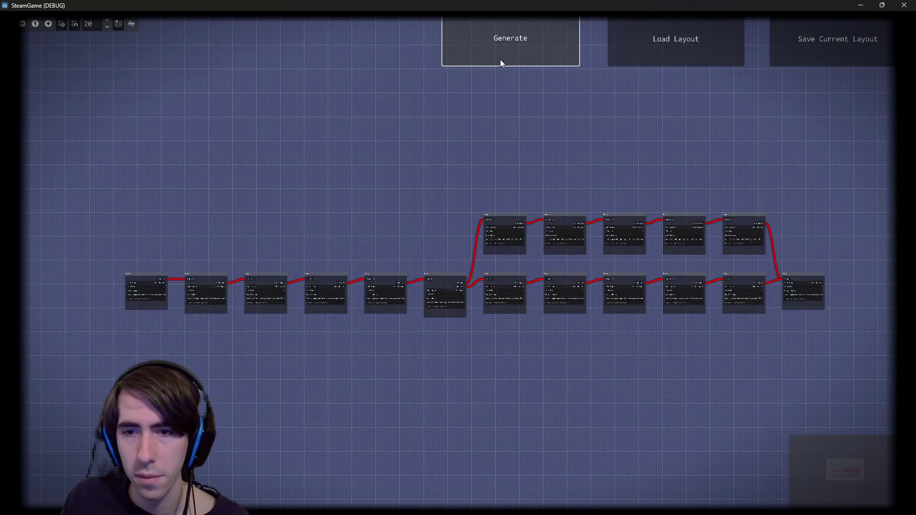
left_click(500, 59)
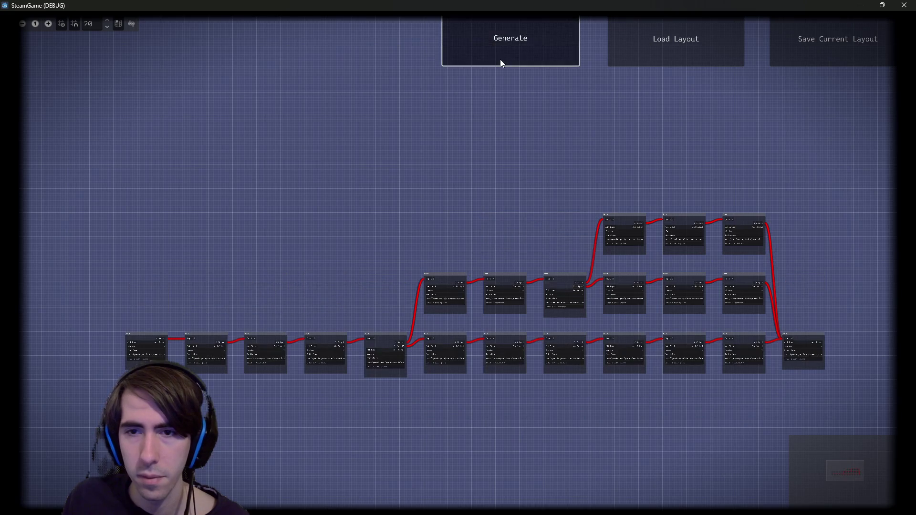
left_click(500, 59)
left_click(500, 59)
left_click(500, 59)
left_click(500, 59)
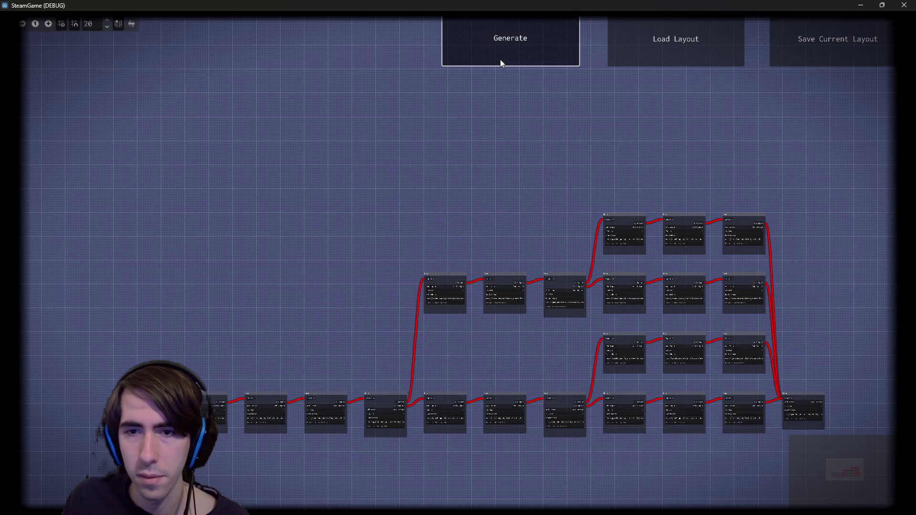
left_click(500, 59)
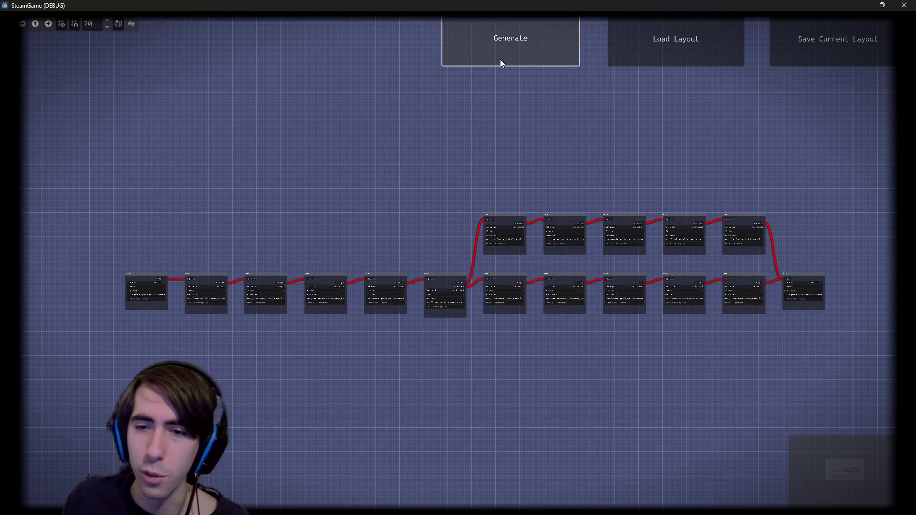
left_click(500, 59)
left_click(499, 59)
left_click(500, 59)
left_click(500, 59)
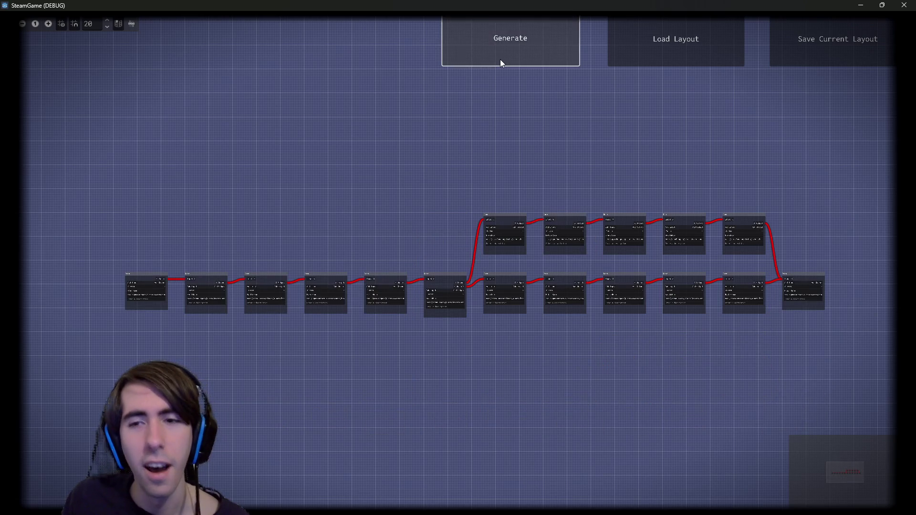
left_click(499, 59)
left_click(500, 59)
left_click(499, 59)
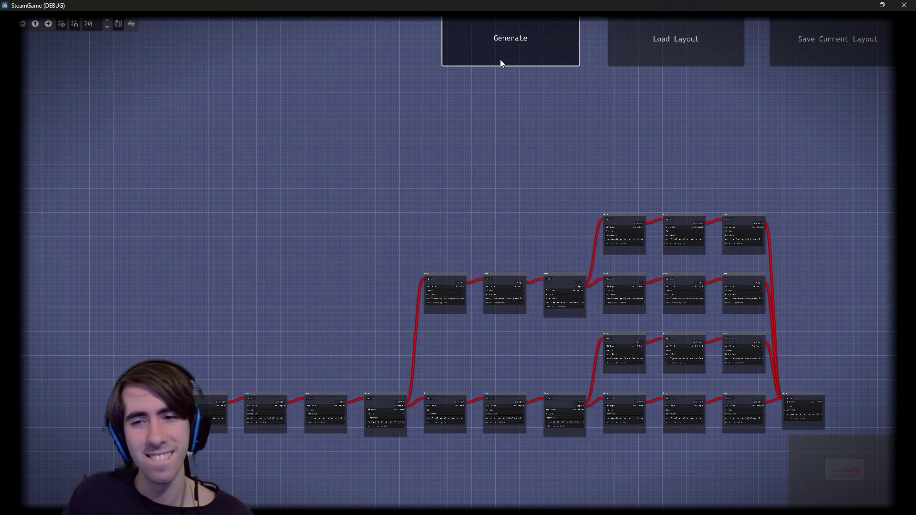
left_click(500, 59)
left_click(500, 59)
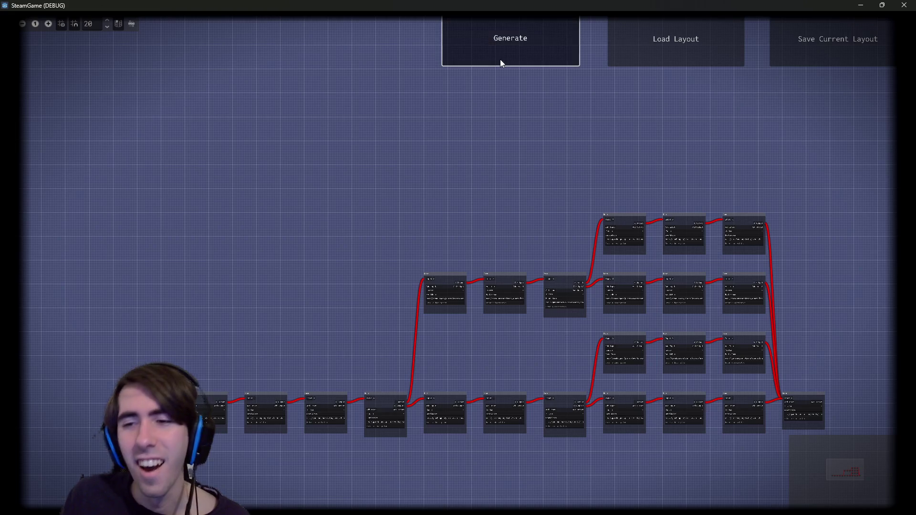
left_click(500, 59)
left_click(500, 59)
left_click(500, 59)
left_click(500, 59)
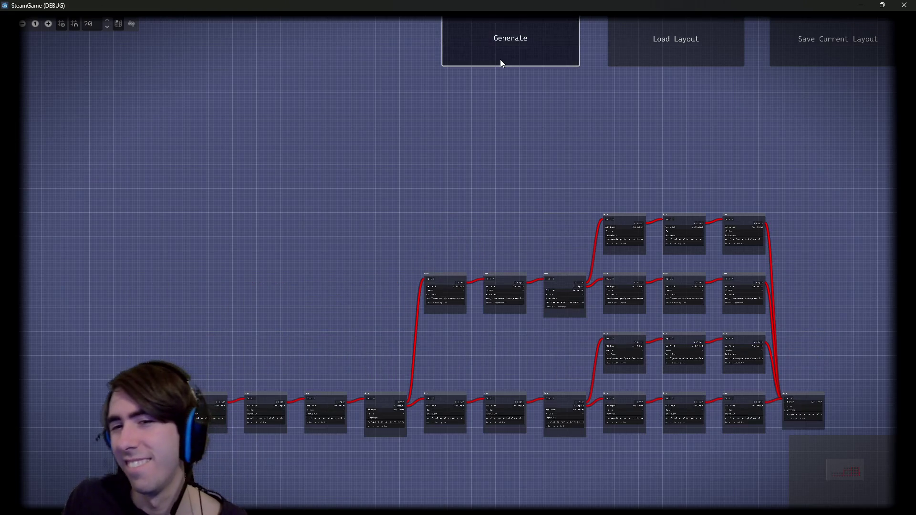
left_click(499, 59)
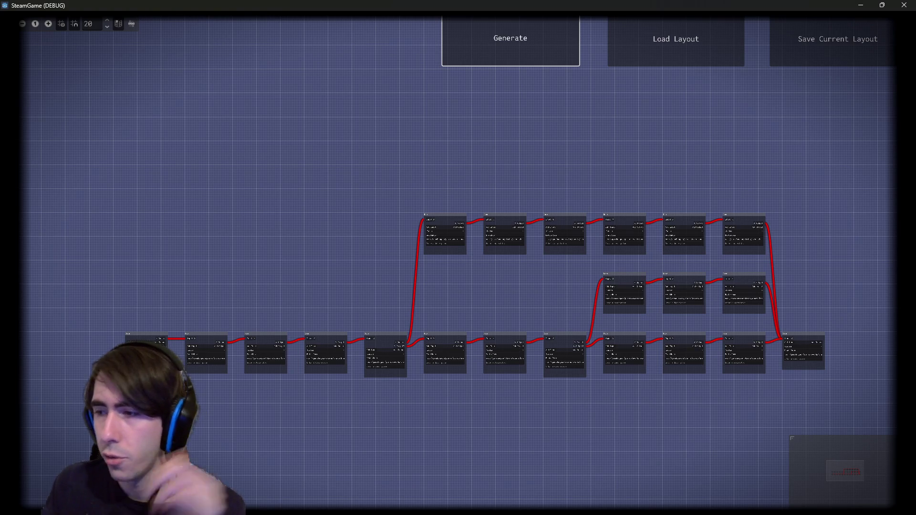
- Reposition the room graph and regenerate the dungeon dozens of times, including a three-branch layout
left_click_drag(505, 224, 462, 145)
scroll(472, 436, "up", 1)
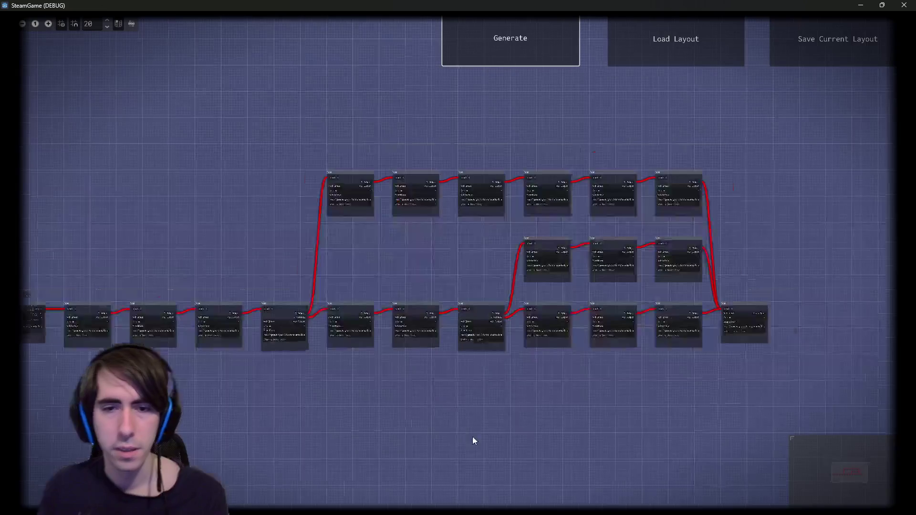
scroll(410, 330, "down", 1)
left_click(483, 48)
left_click(483, 48)
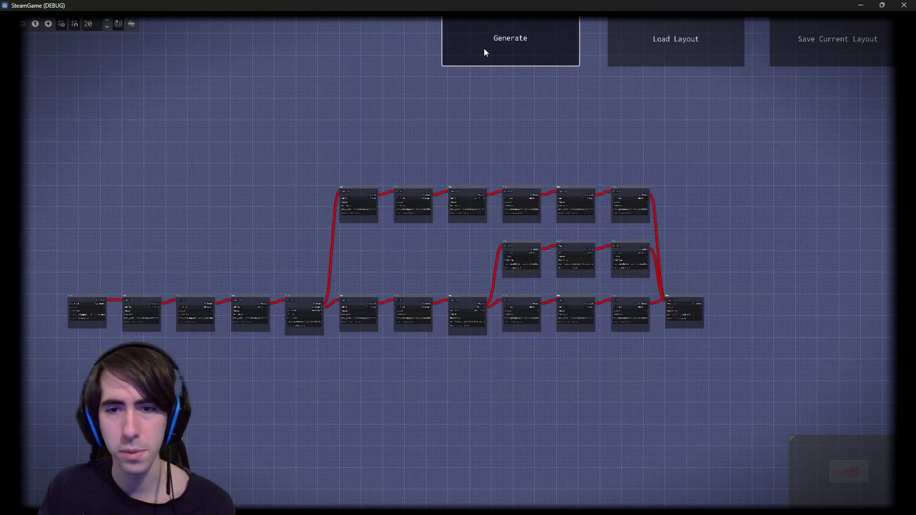
left_click(483, 47)
left_click(483, 48)
left_click(484, 47)
left_click(484, 48)
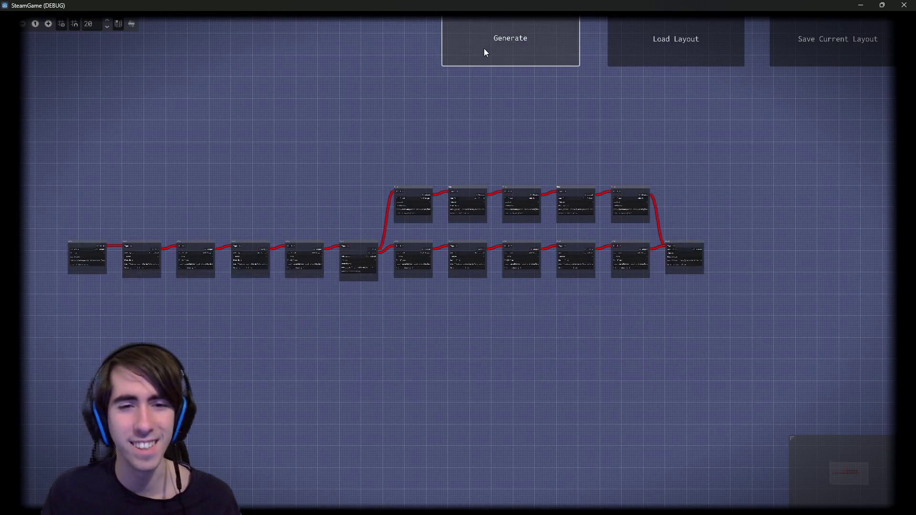
left_click(483, 47)
left_click(484, 47)
left_click(484, 48)
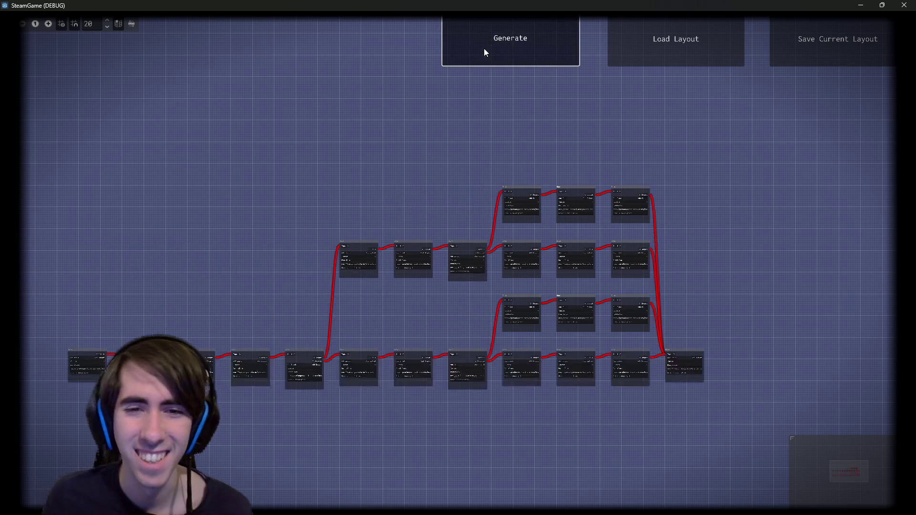
left_click(483, 47)
left_click(484, 48)
left_click(483, 48)
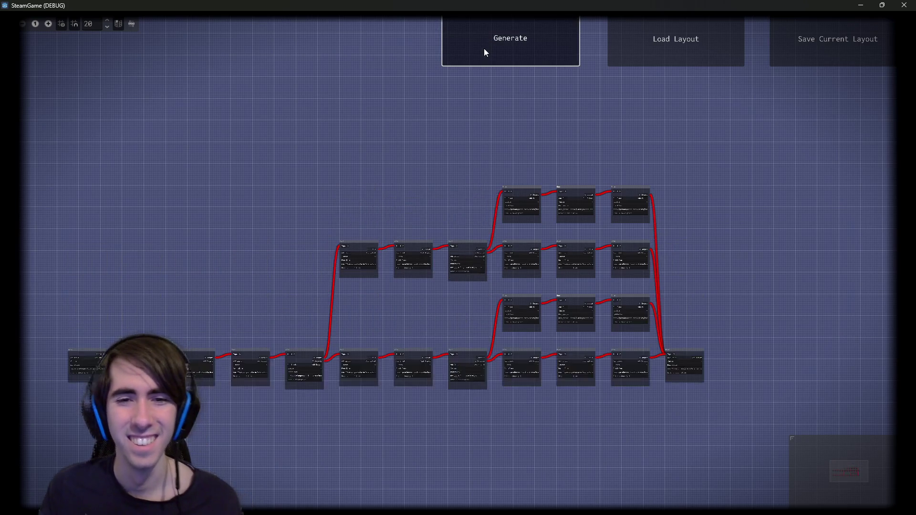
left_click(484, 48)
left_click(483, 47)
left_click(484, 48)
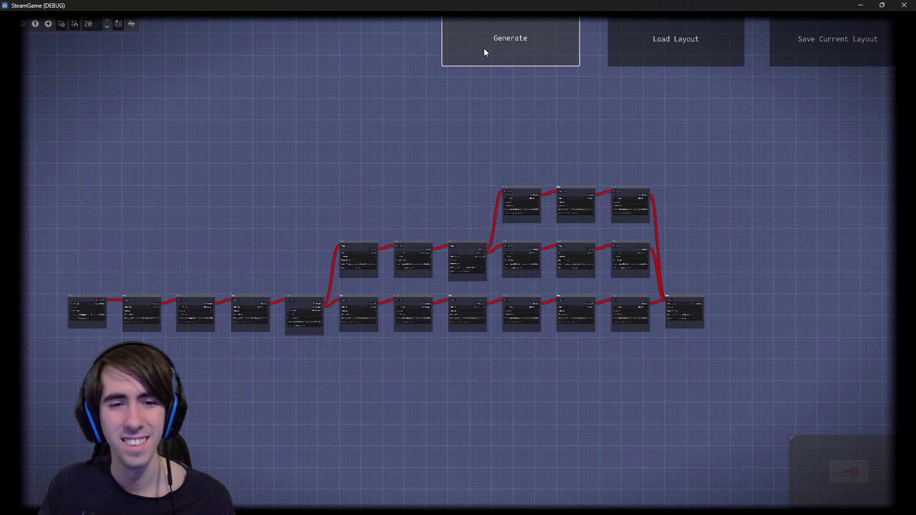
left_click(484, 48)
left_click(483, 47)
left_click(483, 47)
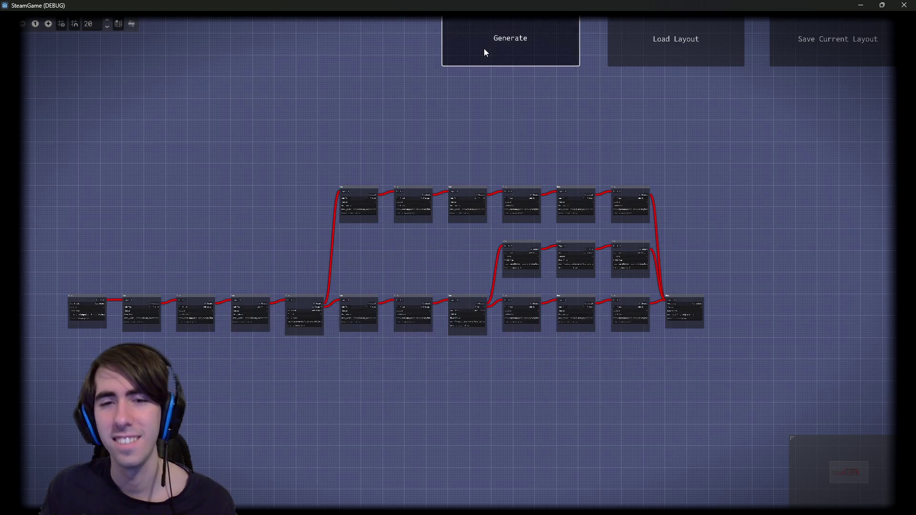
left_click(483, 48)
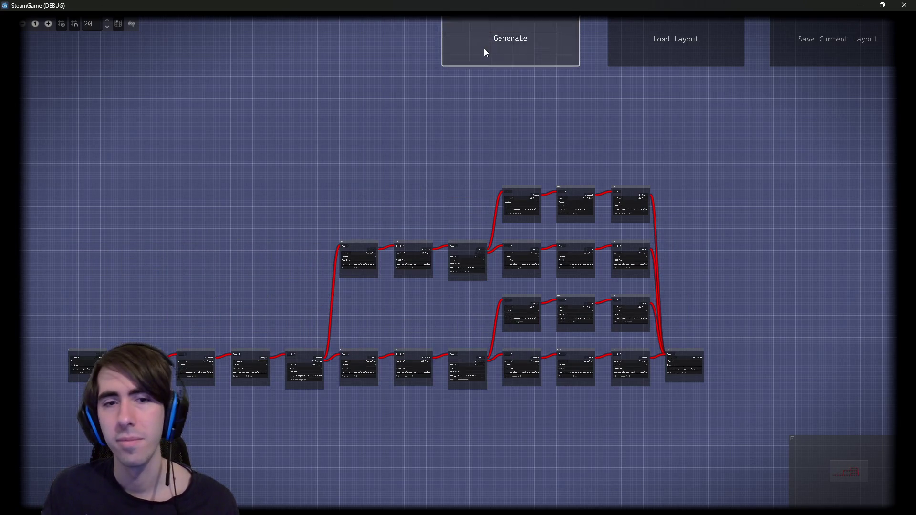
left_click(484, 47)
left_click(484, 47)
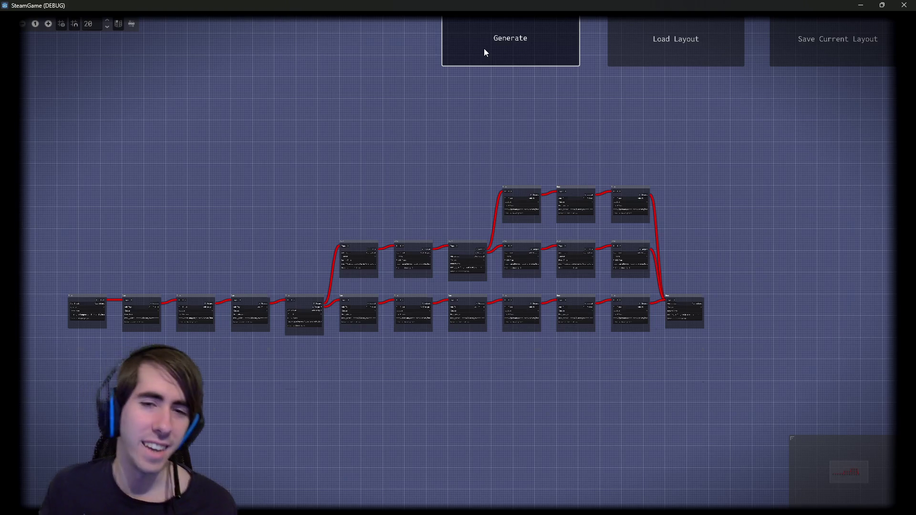
left_click(484, 47)
left_click(484, 48)
left_click(484, 48)
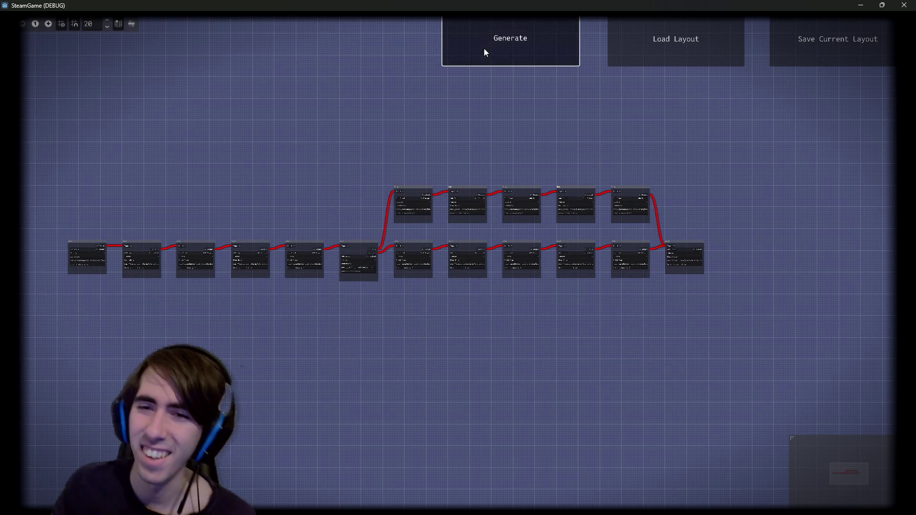
left_click(484, 48)
left_click(484, 48)
left_click(484, 48)
left_click(484, 48)
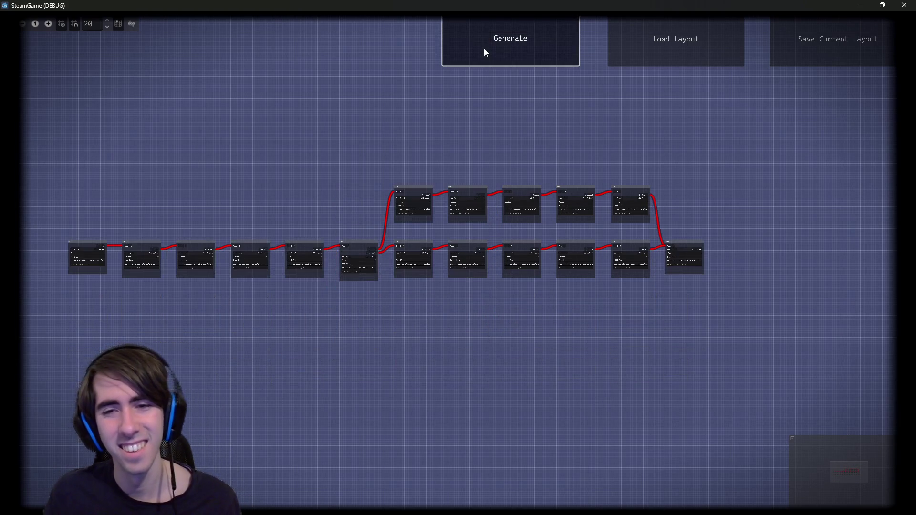
left_click(484, 48)
left_click(484, 47)
left_click(483, 48)
left_click(483, 47)
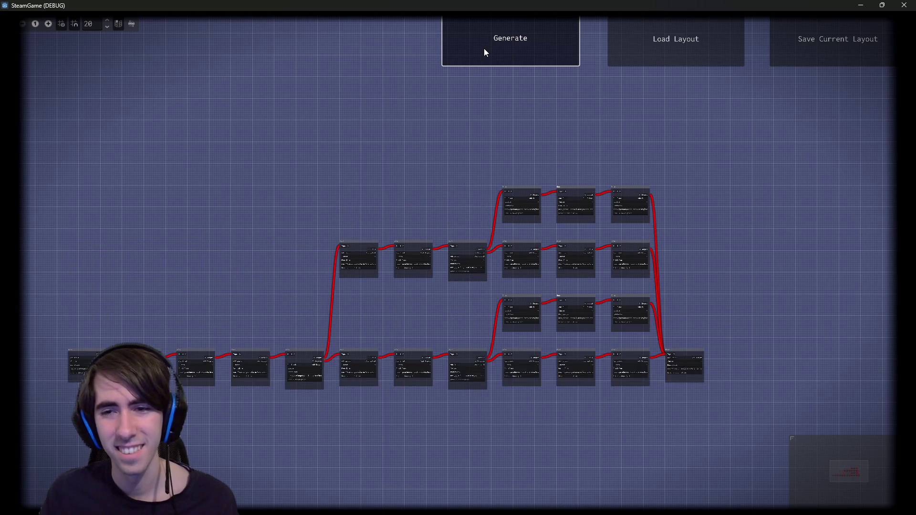
left_click(483, 48)
left_click(484, 48)
left_click(484, 48)
left_click(484, 48)
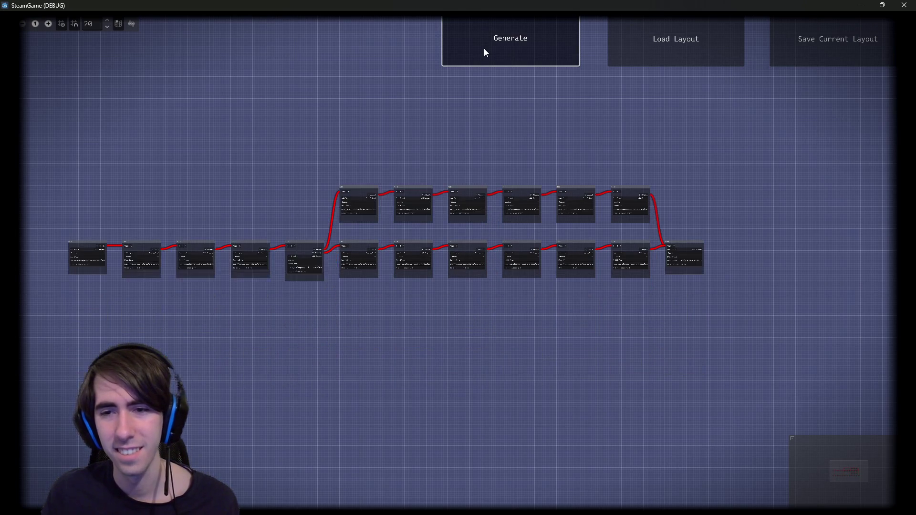
left_click(484, 48)
left_click(484, 48)
left_click(484, 48)
left_click(484, 47)
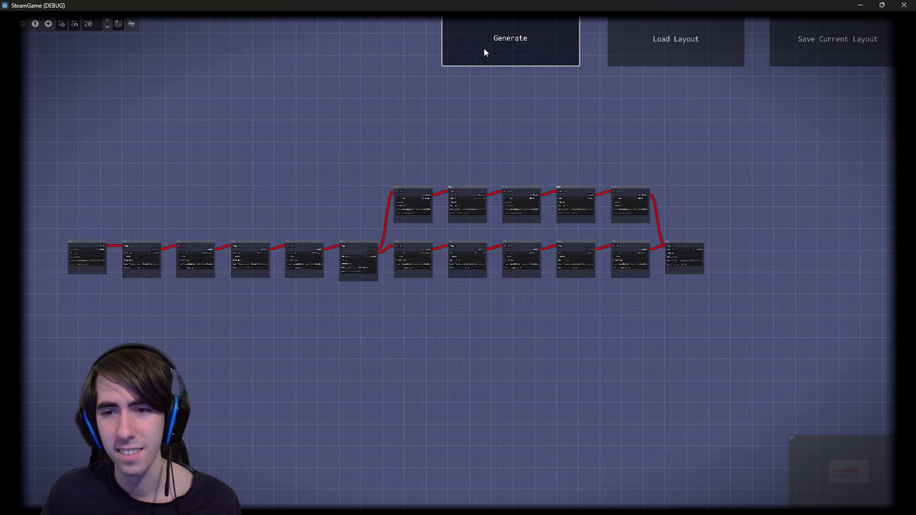
left_click(484, 47)
left_click(484, 48)
left_click(484, 49)
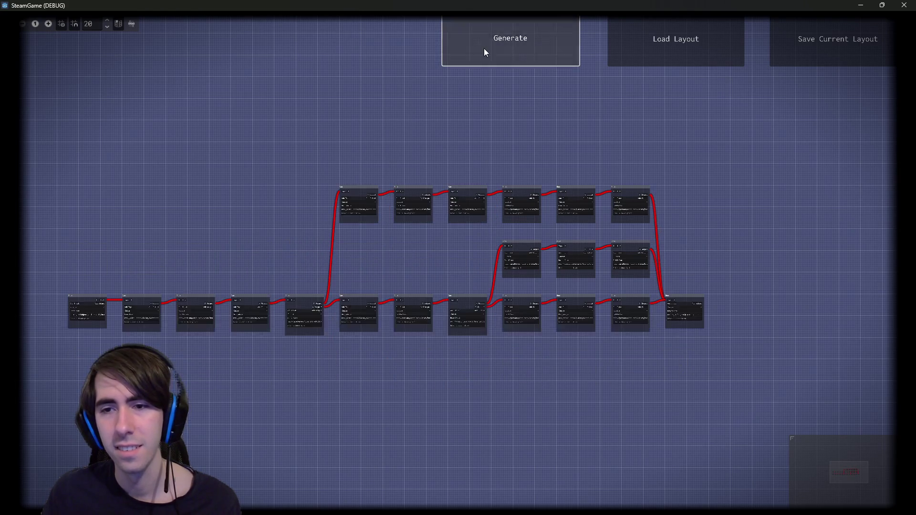
left_click(484, 50)
left_click(484, 49)
left_click(484, 48)
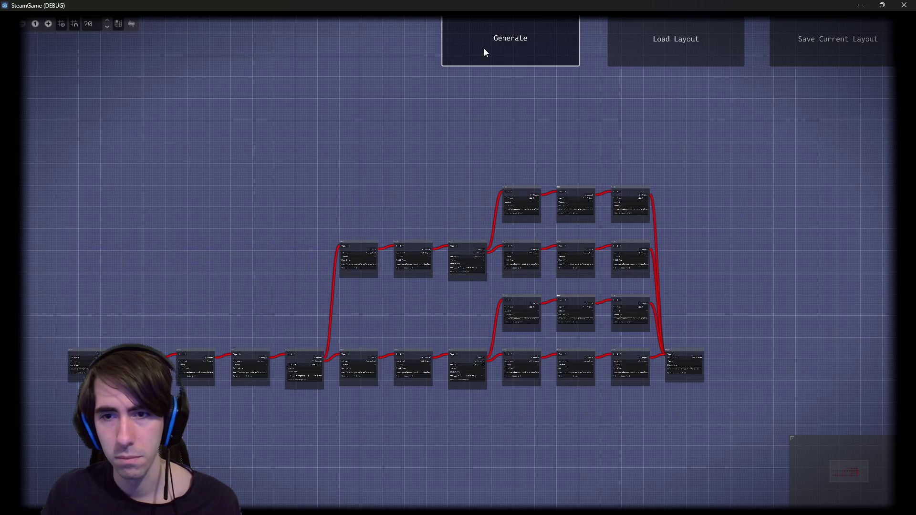
left_click(483, 48)
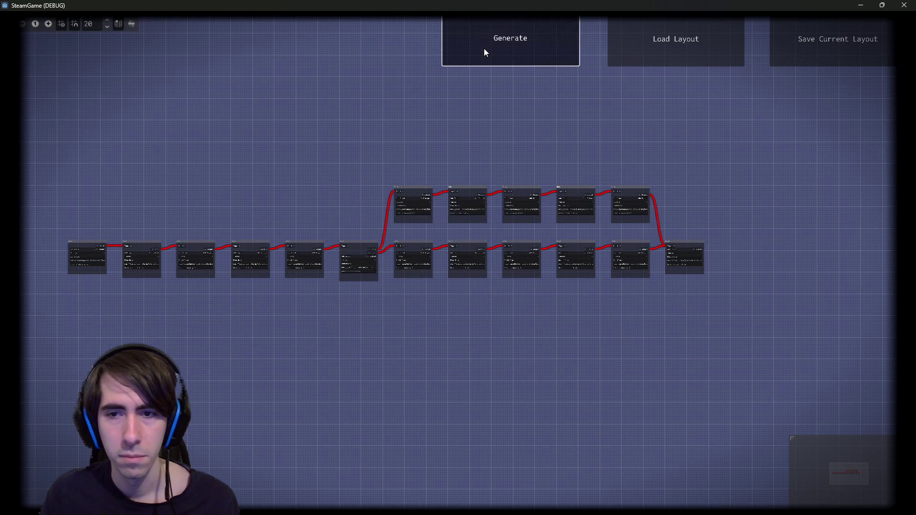
left_click(483, 48)
left_click(484, 48)
left_click(484, 48)
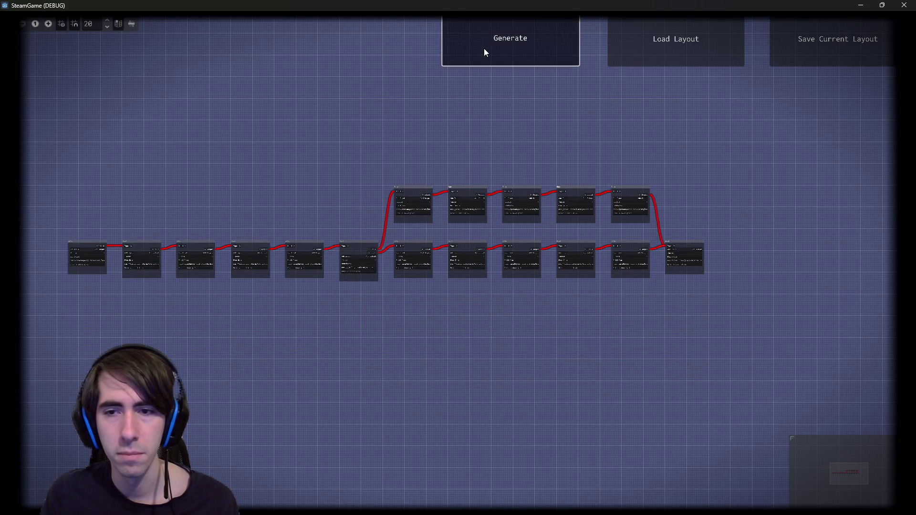
left_click(484, 48)
left_click(484, 48)
- Keep regenerating until a twelve-room main path with one five-room branch rejoining the final room appears
left_click_drag(743, 300, 668, 213)
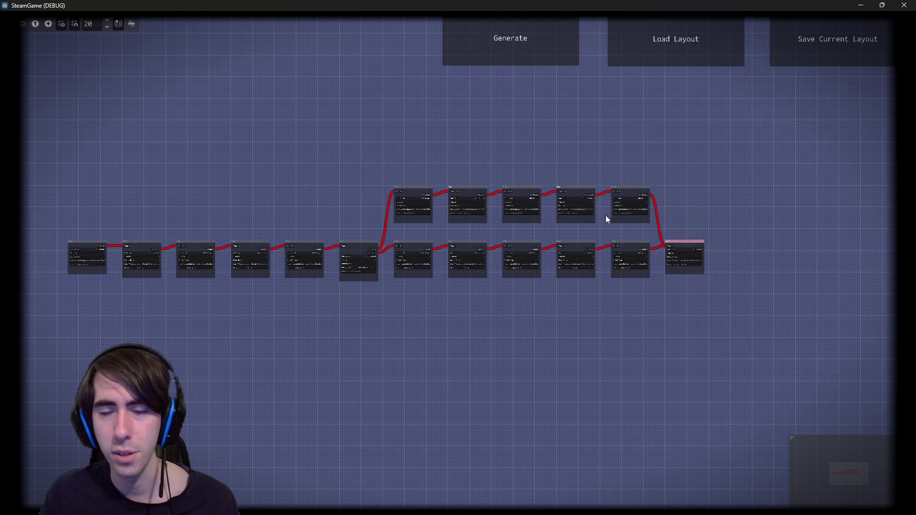
left_click(531, 38)
left_click(531, 39)
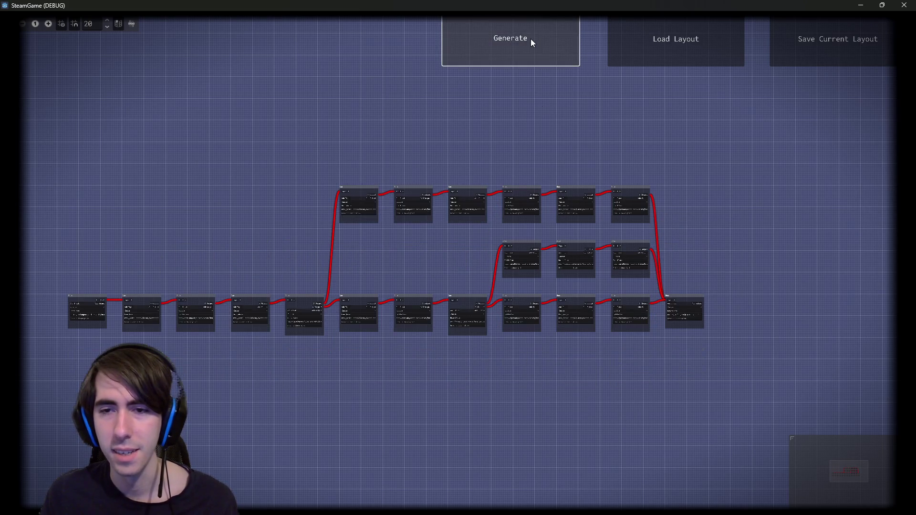
left_click(508, 52)
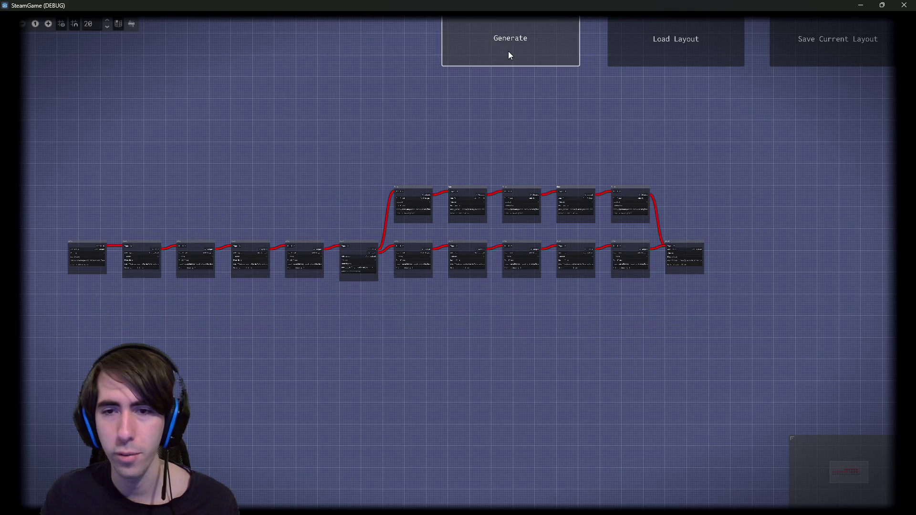
left_click(509, 52)
left_click(508, 52)
left_click(509, 55)
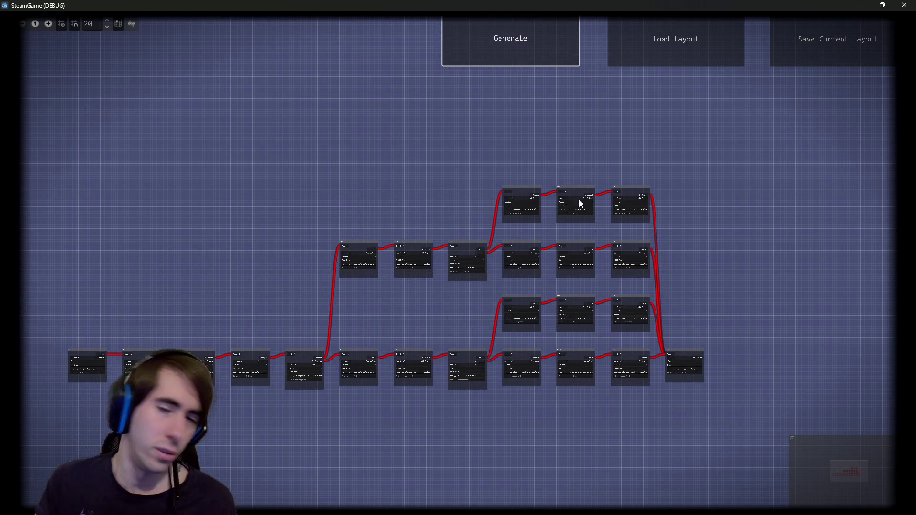
left_click(533, 49)
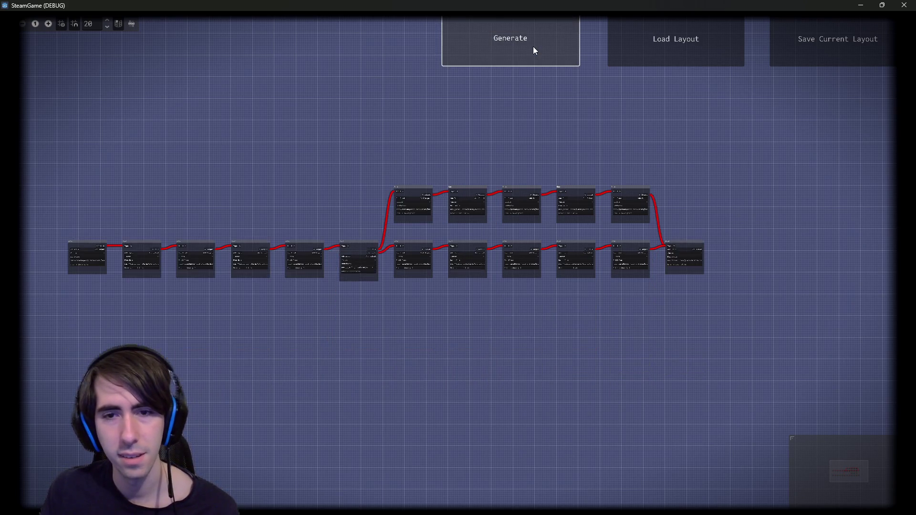
left_click(533, 46)
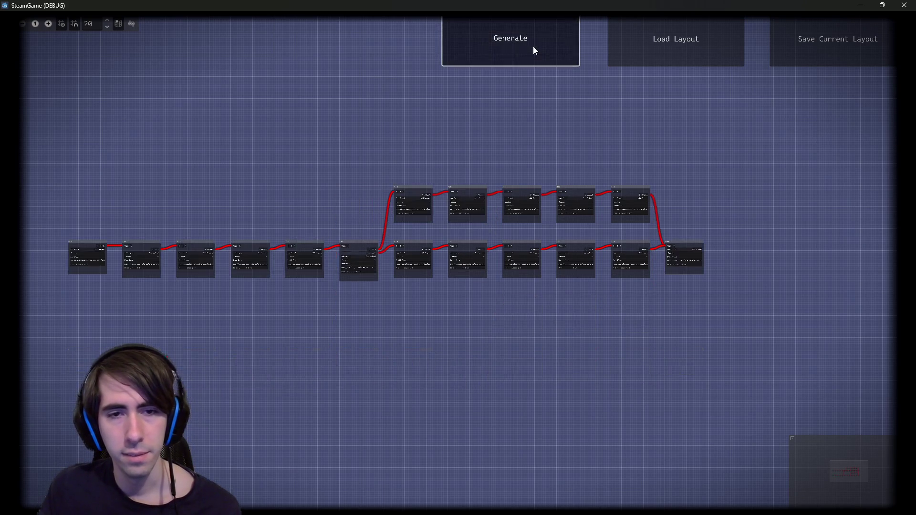
left_click(533, 47)
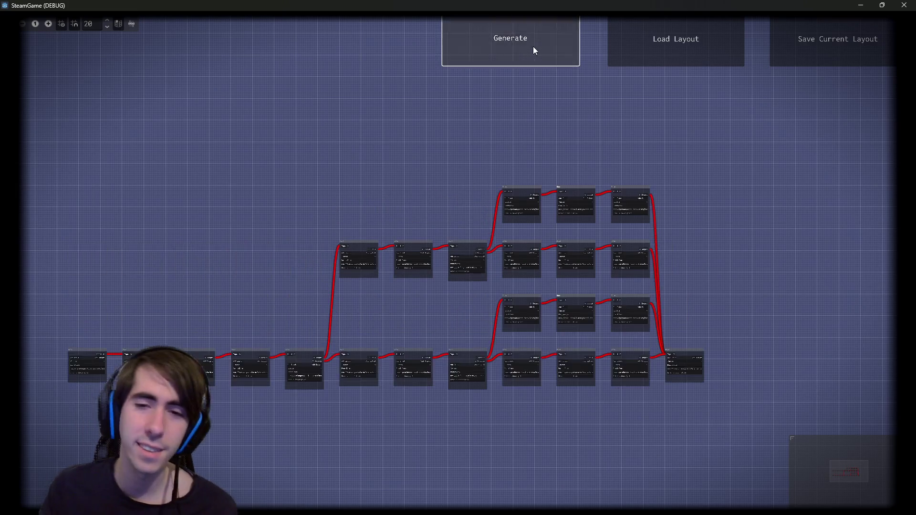
left_click(533, 47)
left_click(534, 47)
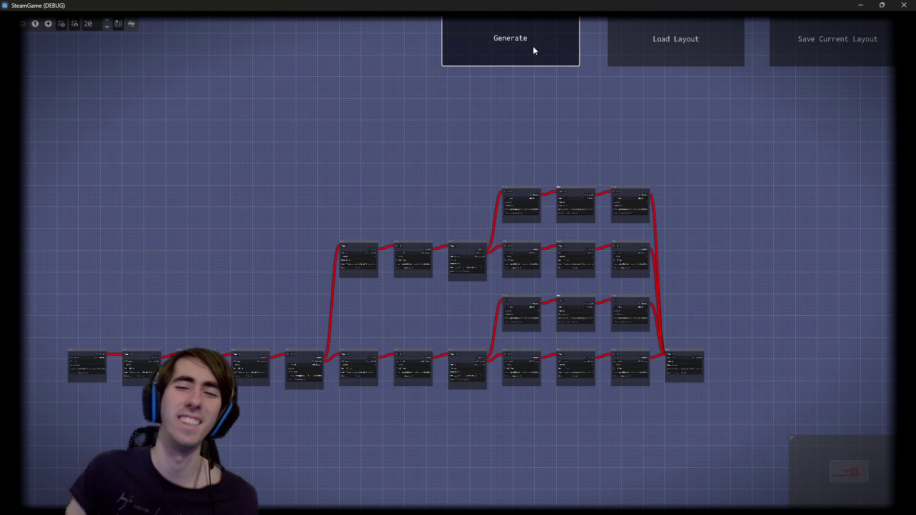
left_click(533, 47)
left_click(533, 46)
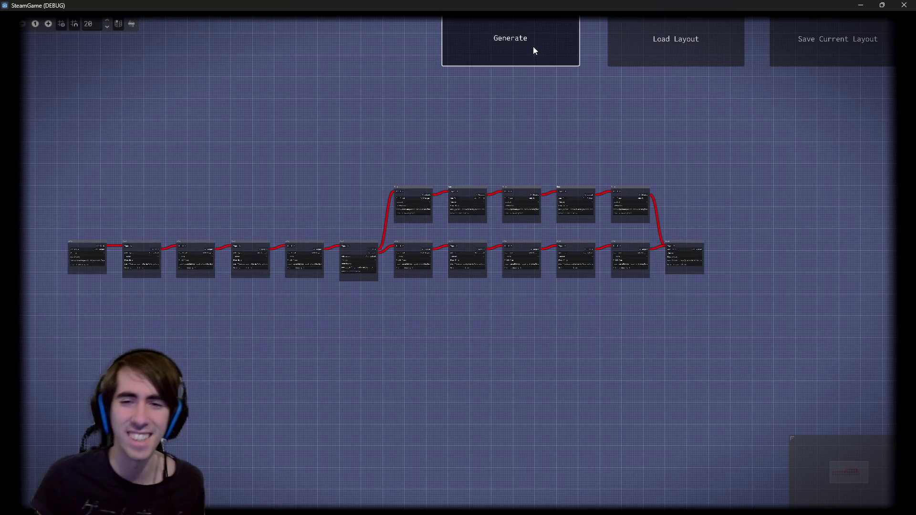
left_click(533, 47)
left_click(533, 47)
left_click(533, 47)
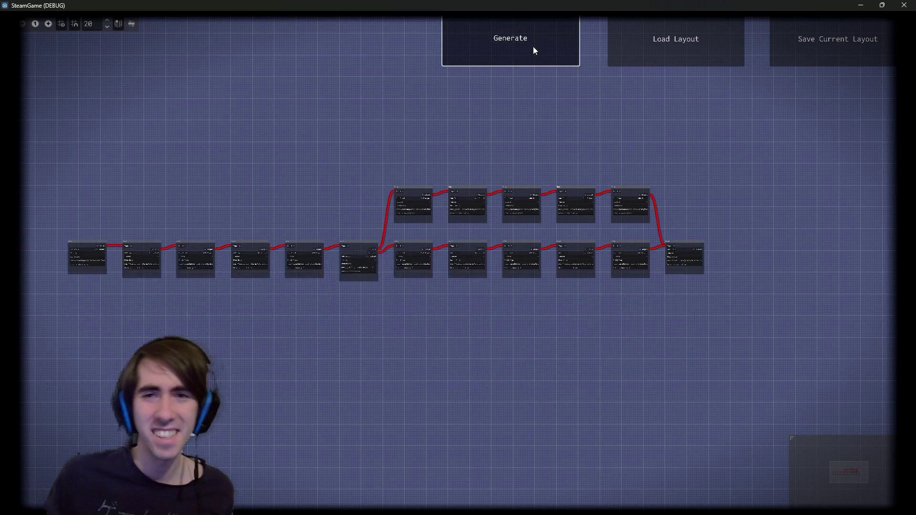
left_click(456, 41)
left_click(458, 41)
left_click(450, 40)
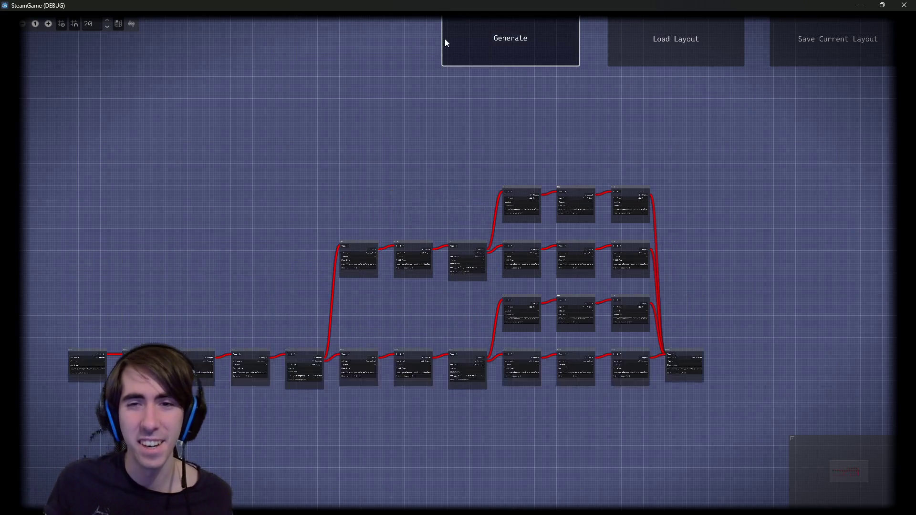
left_click(452, 40)
left_click(453, 39)
left_click(453, 39)
left_click(452, 40)
left_click(453, 40)
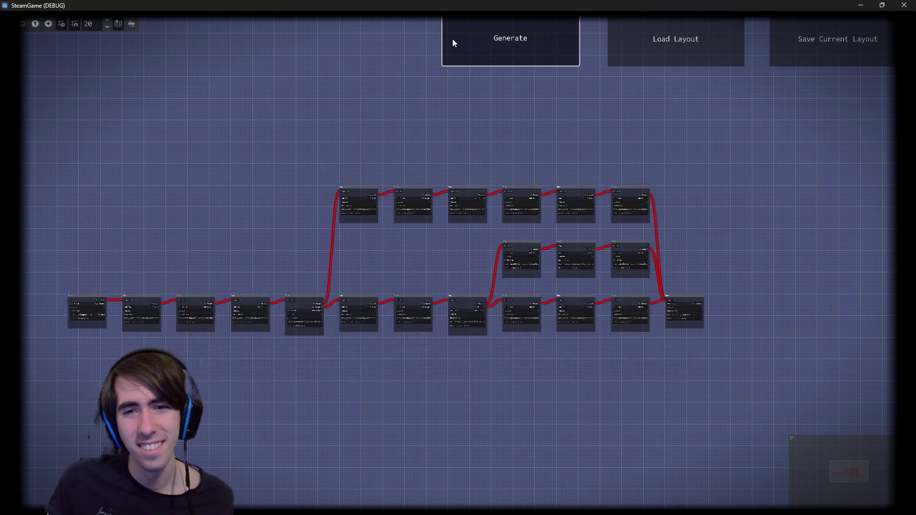
left_click(453, 40)
left_click(452, 39)
left_click(452, 40)
left_click(453, 40)
left_click(453, 40)
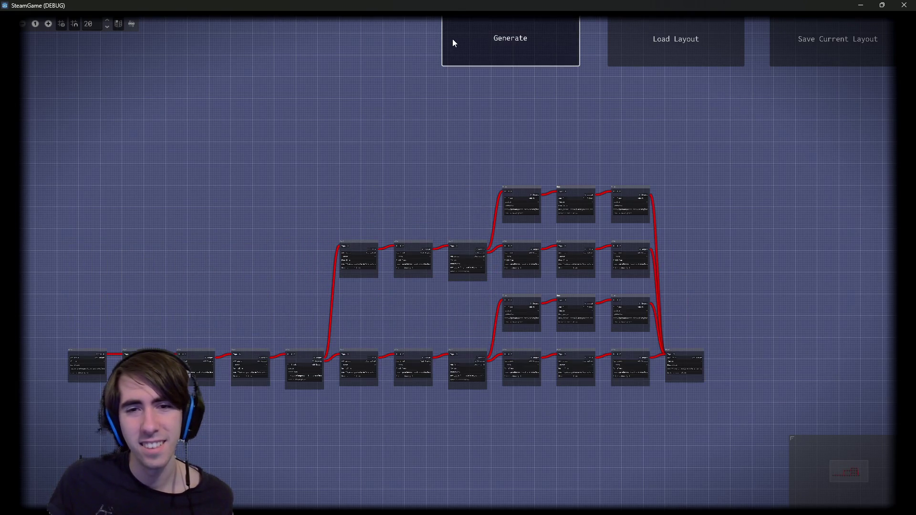
left_click(453, 39)
left_click(453, 40)
left_click(453, 40)
left_click(453, 40)
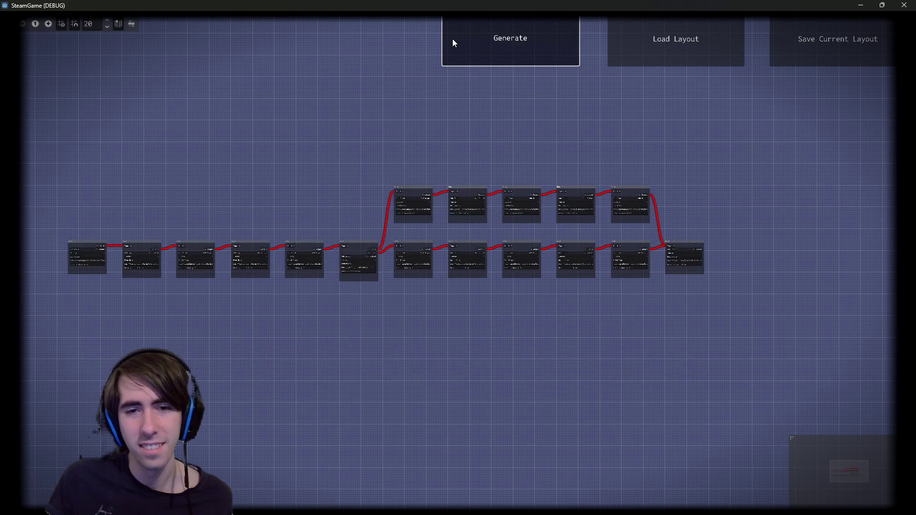
left_click(453, 40)
left_click(452, 38)
left_click(452, 39)
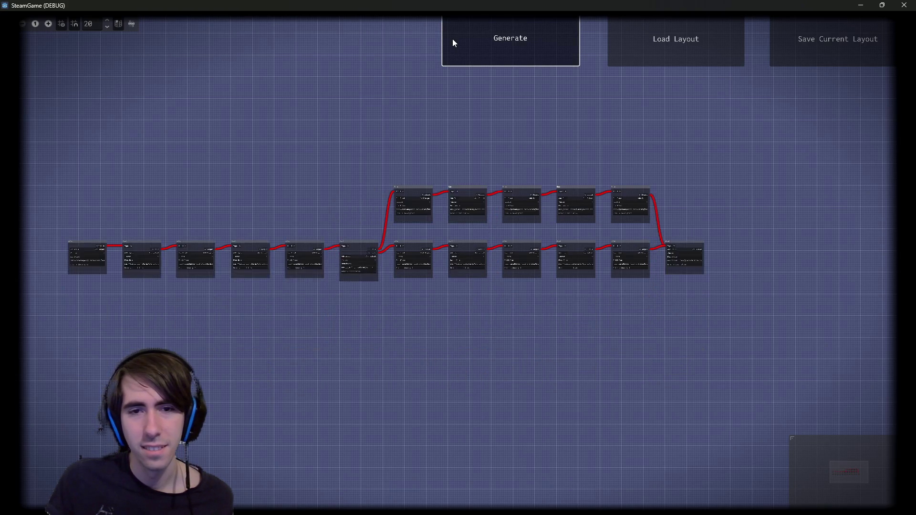
left_click(452, 39)
left_click(452, 39)
left_click(453, 38)
left_click(452, 39)
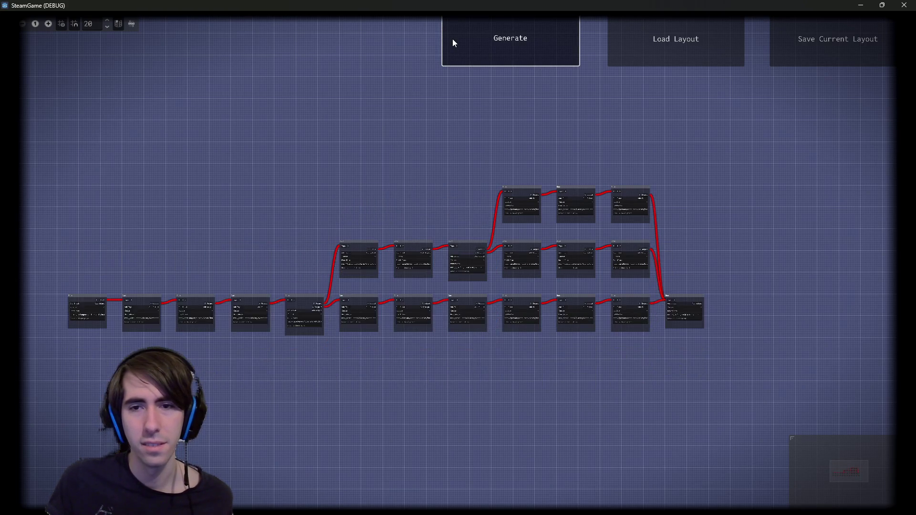
left_click(452, 39)
left_click(452, 38)
left_click(452, 38)
left_click(452, 38)
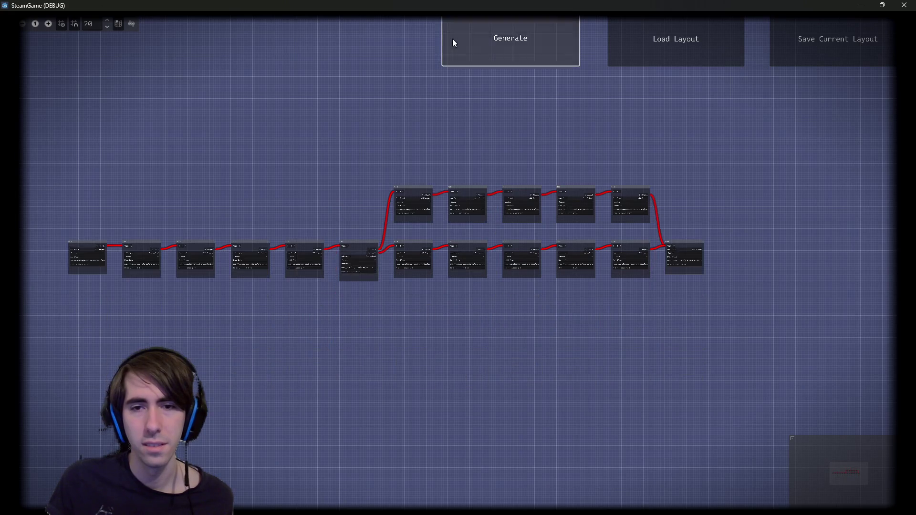
left_click(452, 39)
left_click(452, 38)
left_click(452, 38)
left_click(452, 39)
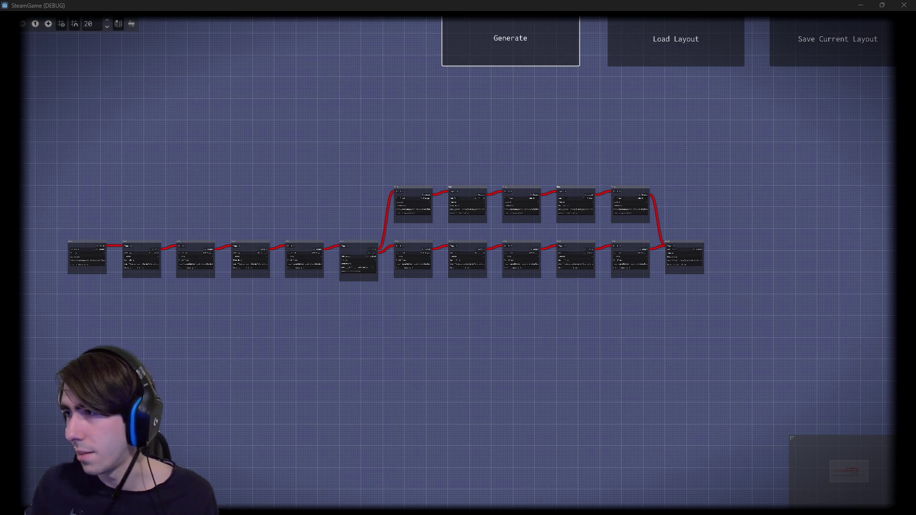
- Regenerate once more to get a four-row dungeon whose branches rejoin at the final room
left_click(448, 50)
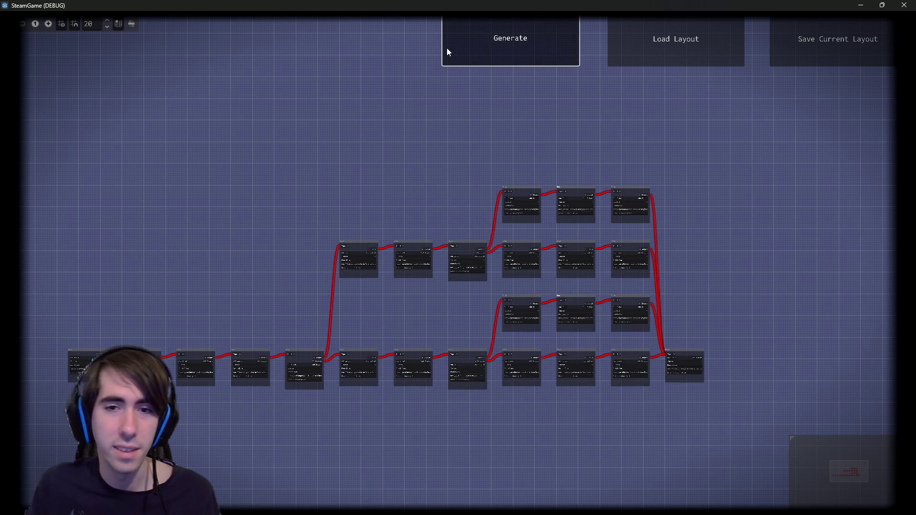
- Roll about ten more random dungeon layouts in the running game
left_click(447, 51)
left_click(447, 50)
left_click(447, 50)
left_click(447, 51)
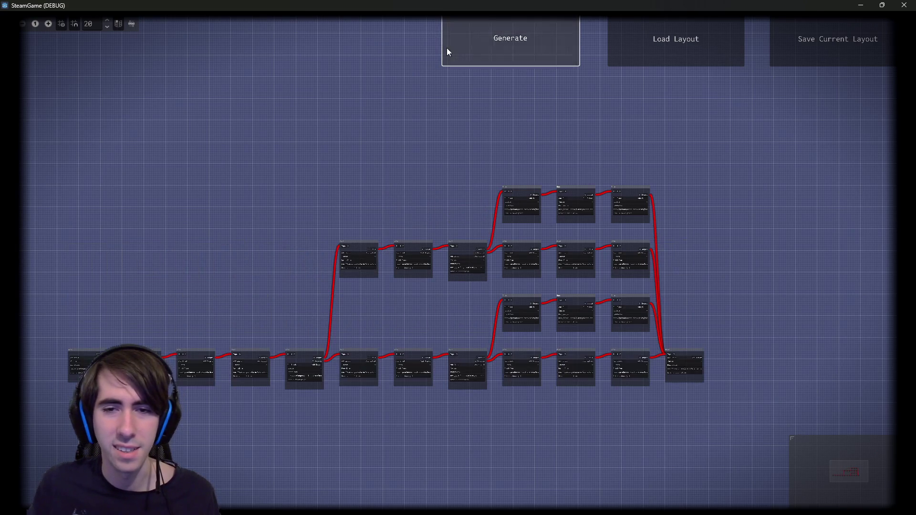
left_click(447, 50)
left_click(448, 50)
left_click(447, 50)
left_click(447, 50)
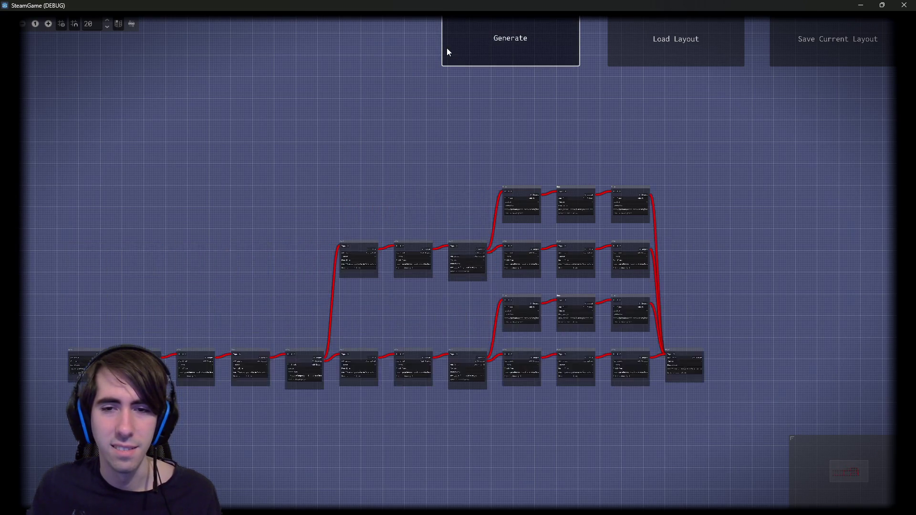
left_click(447, 48)
left_click(459, 55)
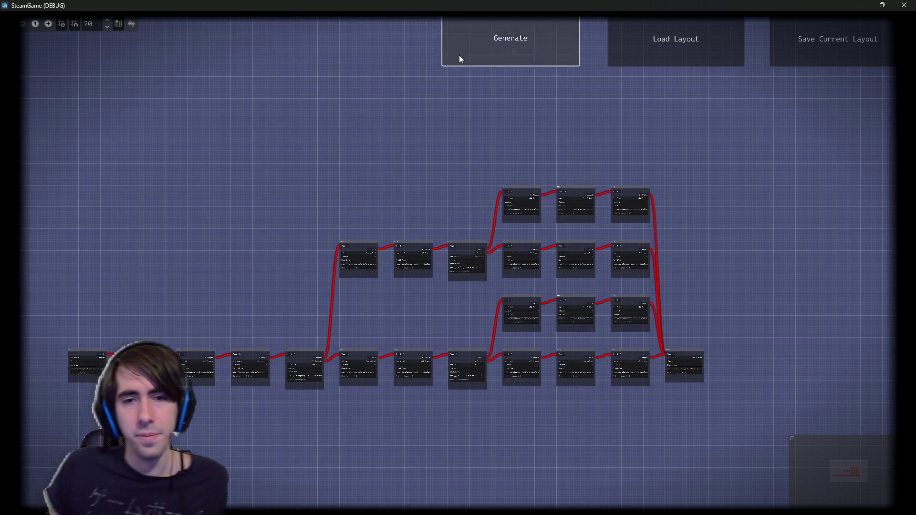
- Roll a few more layouts, including a three-branch one, then close the SteamGame debug window
left_click(459, 55)
left_click(459, 56)
left_click(459, 55)
left_click(459, 55)
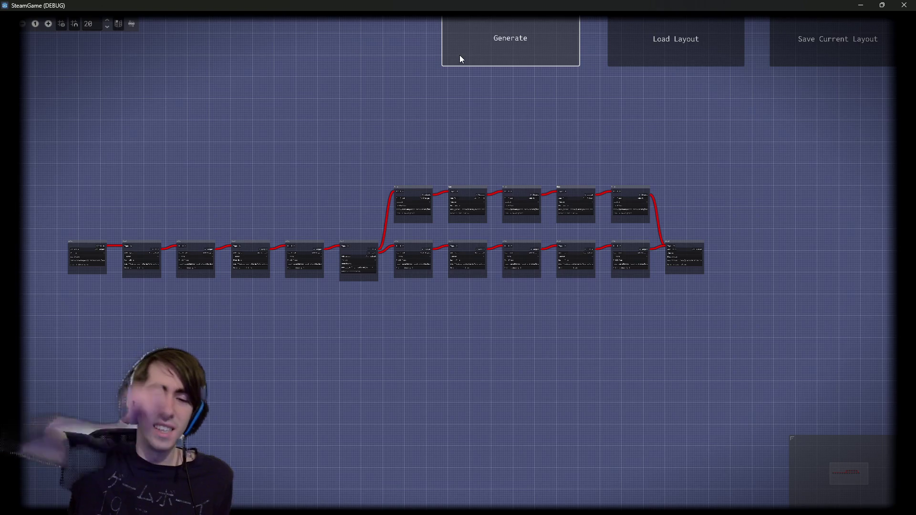
left_click(459, 56)
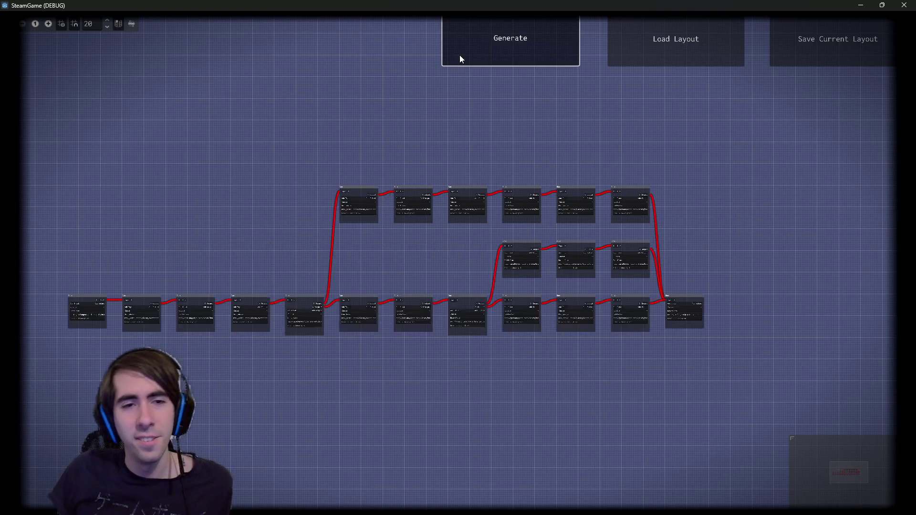
left_click(459, 56)
left_click(459, 55)
left_click(460, 56)
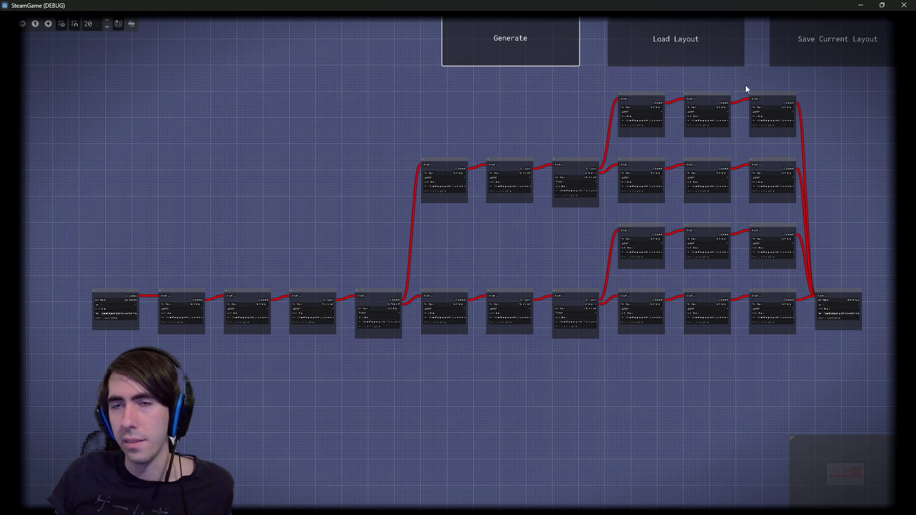
left_click(906, 4)
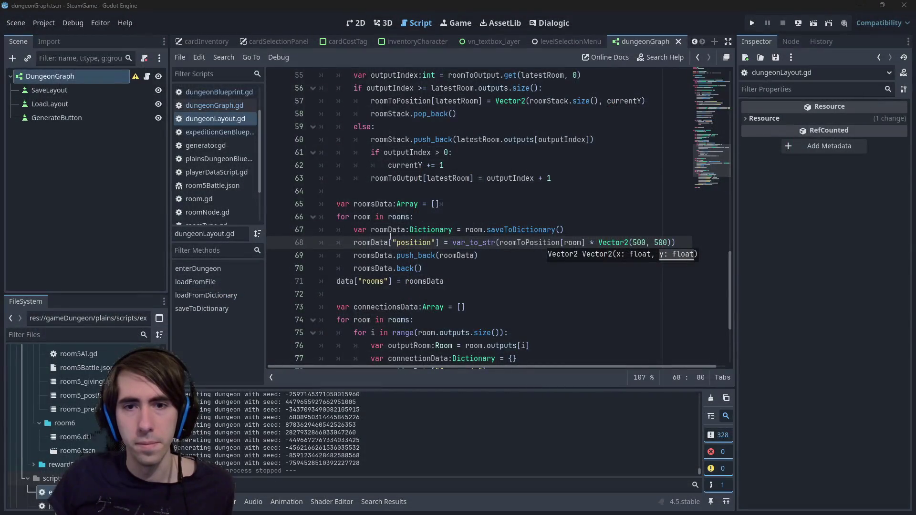
left_click(659, 258)
left_click(644, 244)
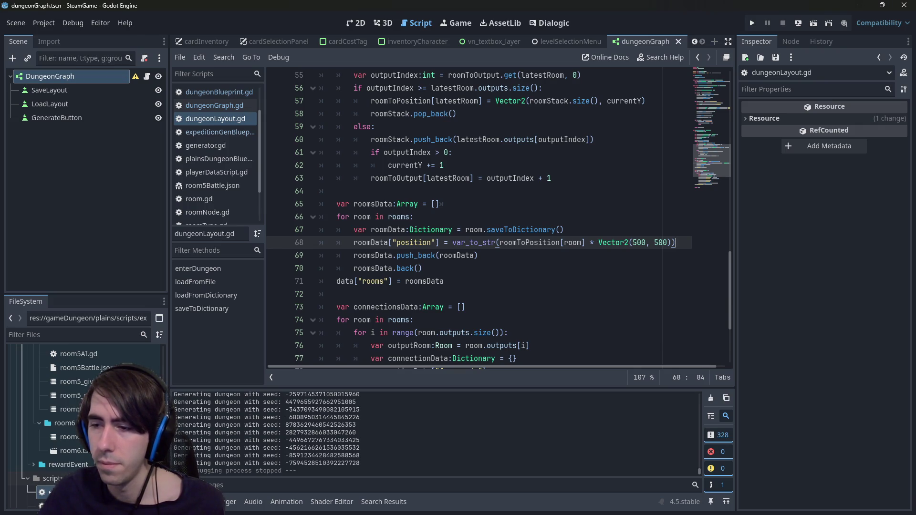
left_click(600, 277)
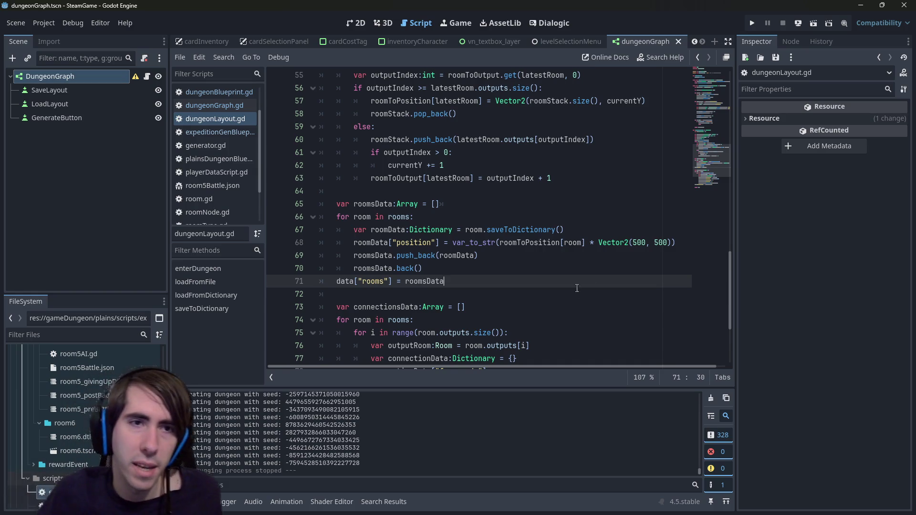
- Open expeditionGenBlueprint.gd, then launch a PowerShell terminal from the res:// project root
left_click(218, 132)
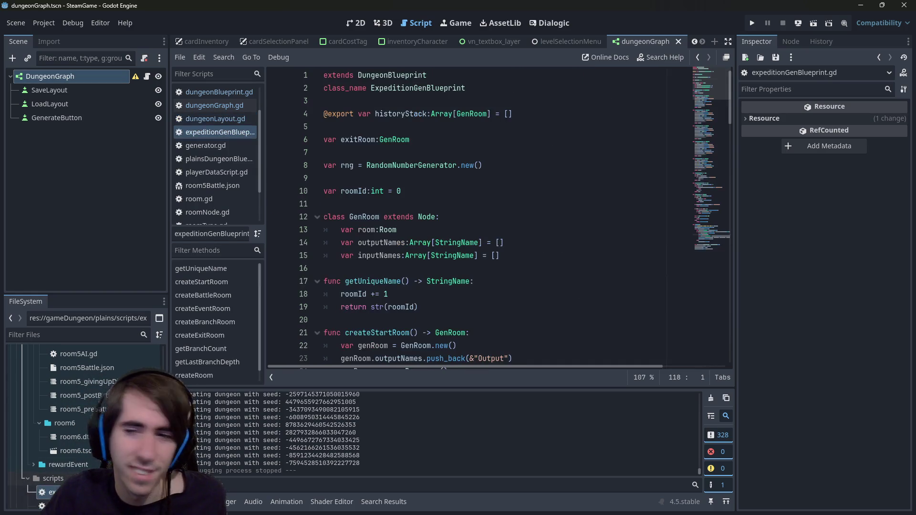
scroll(86, 381, "up", 10)
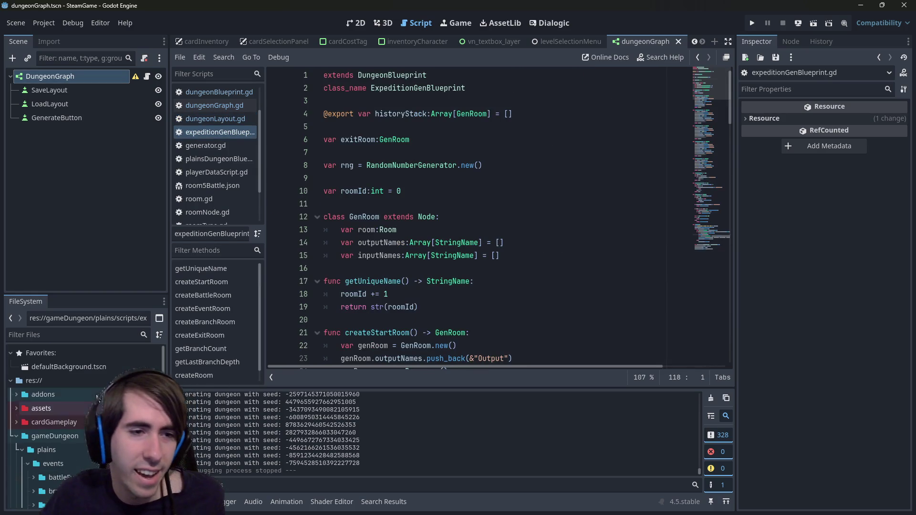
left_click(86, 377)
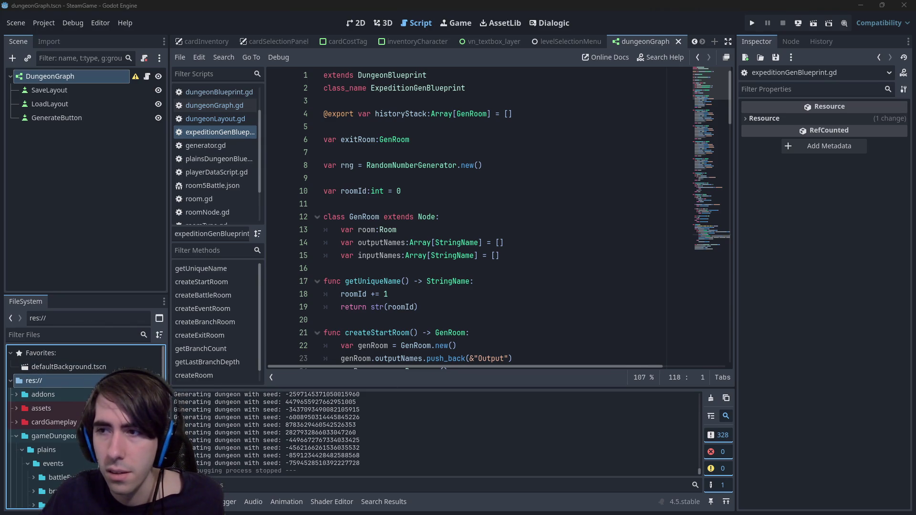
key("ctrl+alt+t")
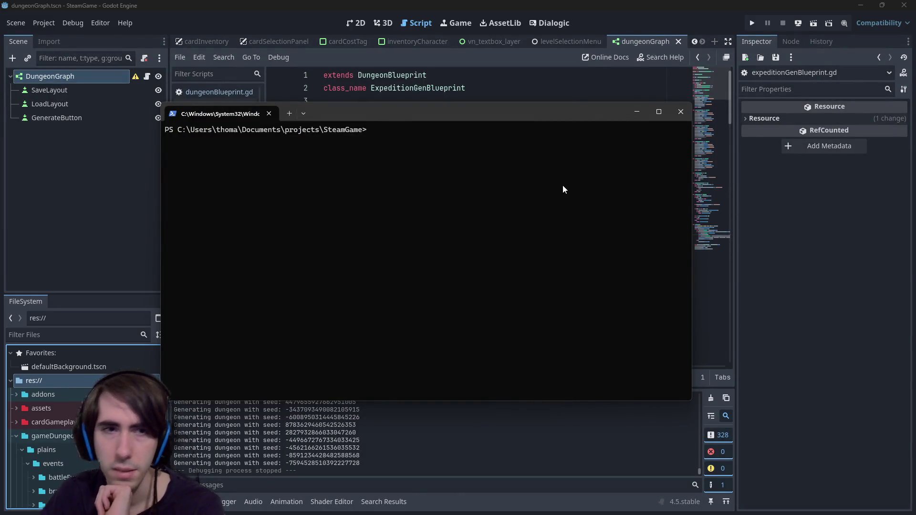
- Check git status and stage everything under the addons folder
type("git status")
key("Return")
type("gi")
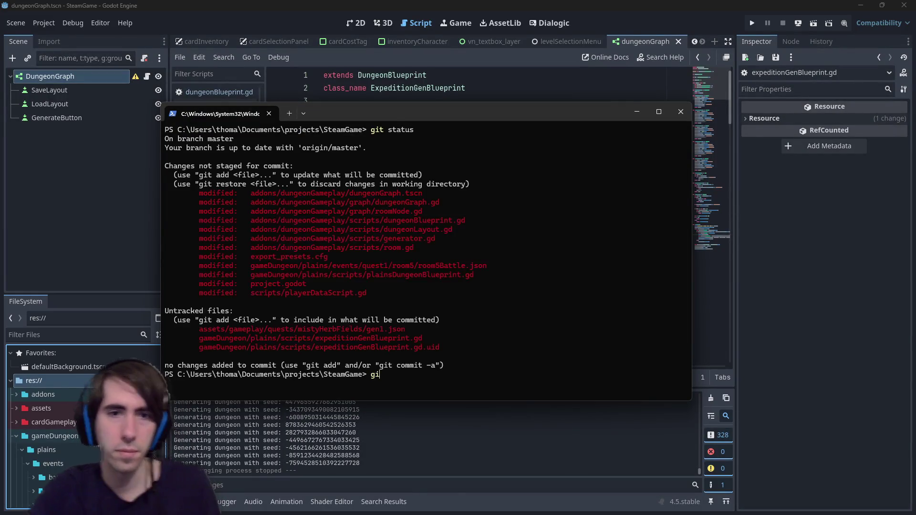
type("t add addons")
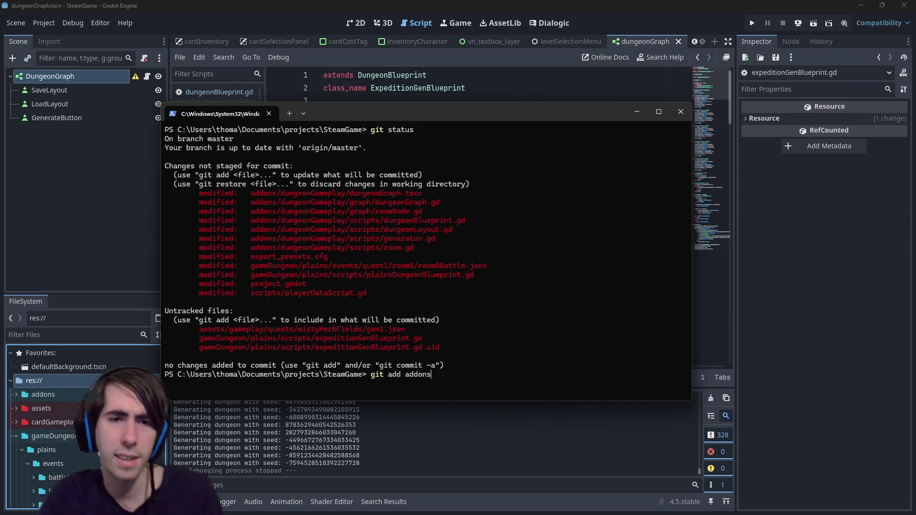
key("Return")
- Review the git diff of plainsDungeonBlueprint.gd
type("git")
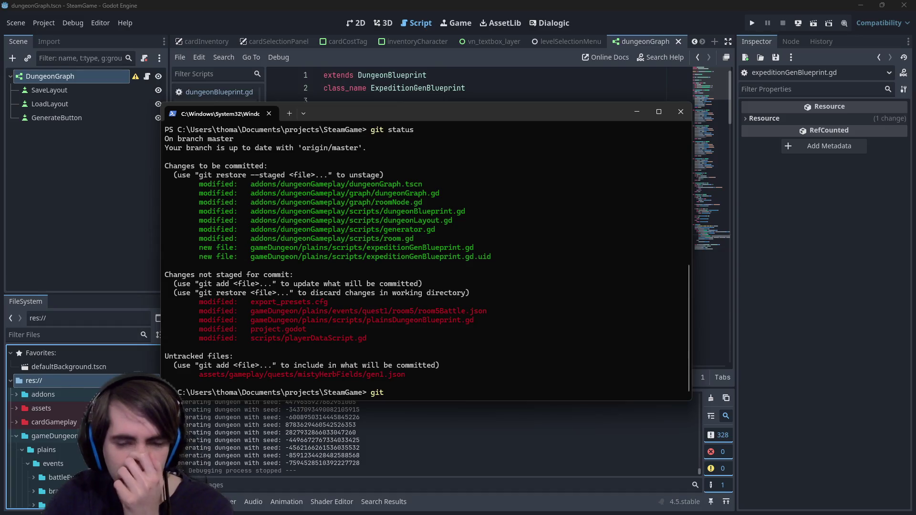
type(" add")
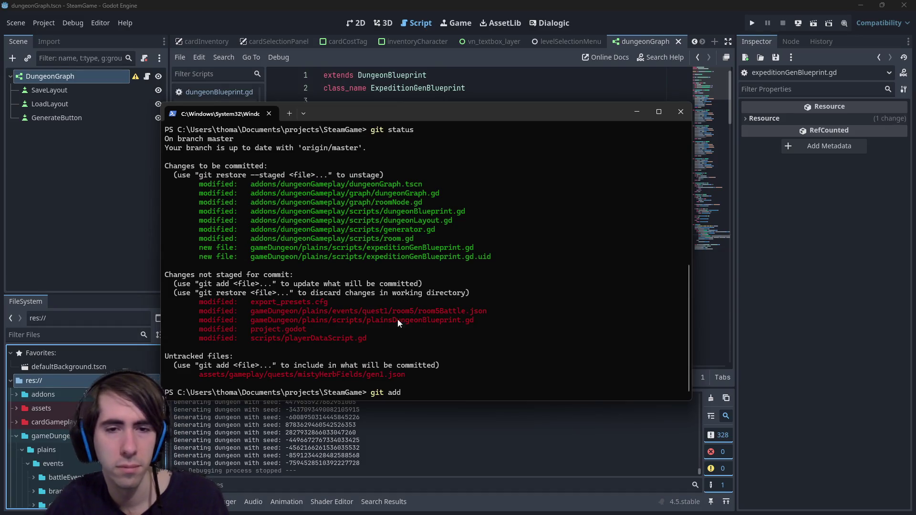
left_click_drag(250, 321, 476, 320)
key("ctrl+c")
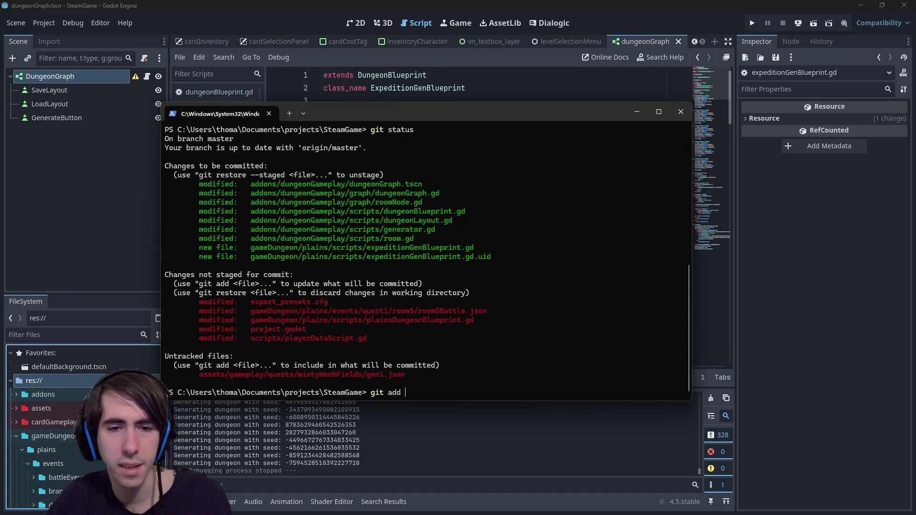
key("BackSpace")
key("BackSpace")
key("BackSpace")
type("diff")
key("ctrl+v")
key("Return")
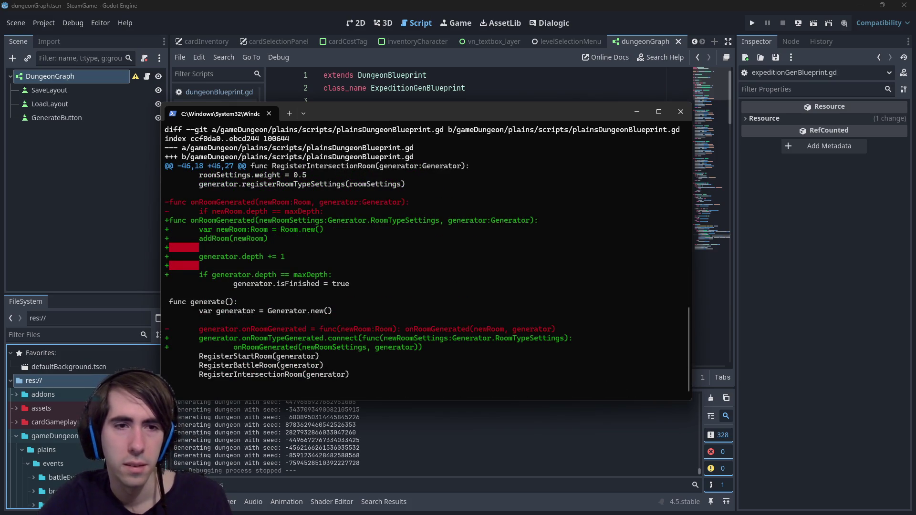
scroll(422, 256, "down", 2)
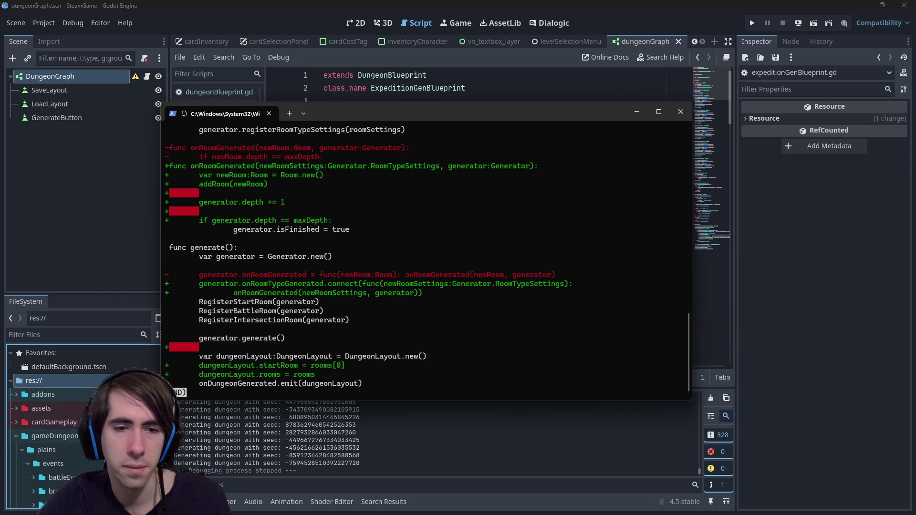
scroll(366, 257, "up", 2)
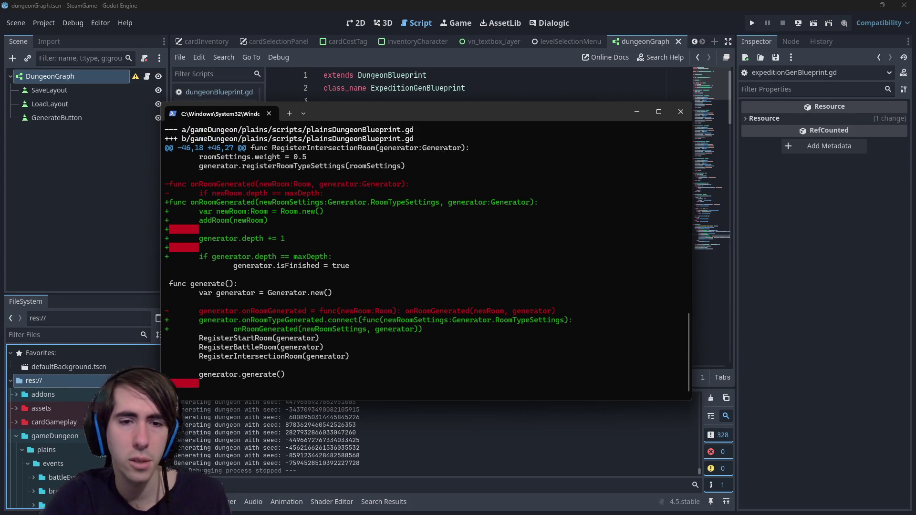
- Recheck git status and review the git diff of playerDataScript.gd
type("qgit status")
key("Return")
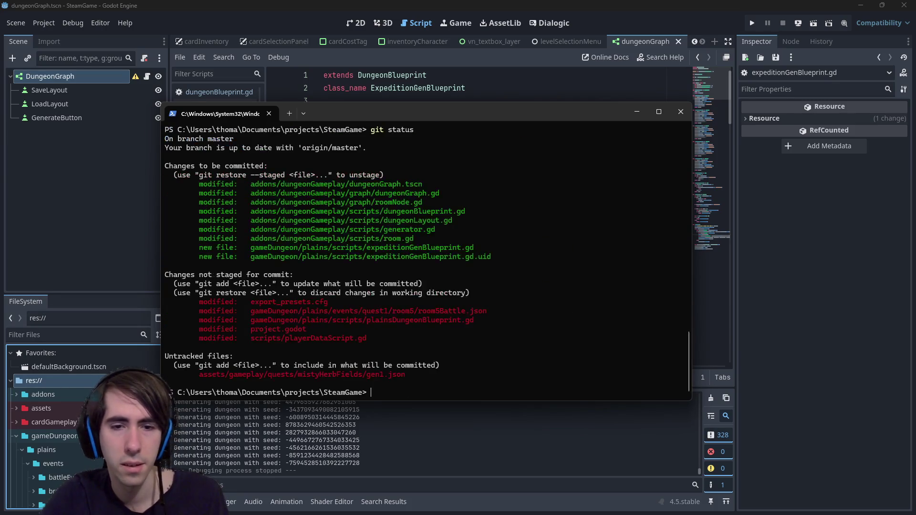
type("git add")
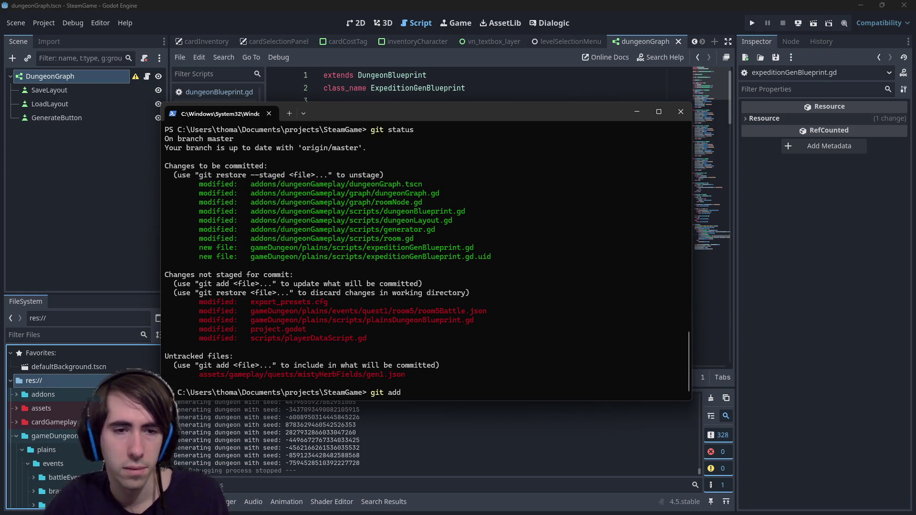
left_click_drag(241, 337, 389, 336)
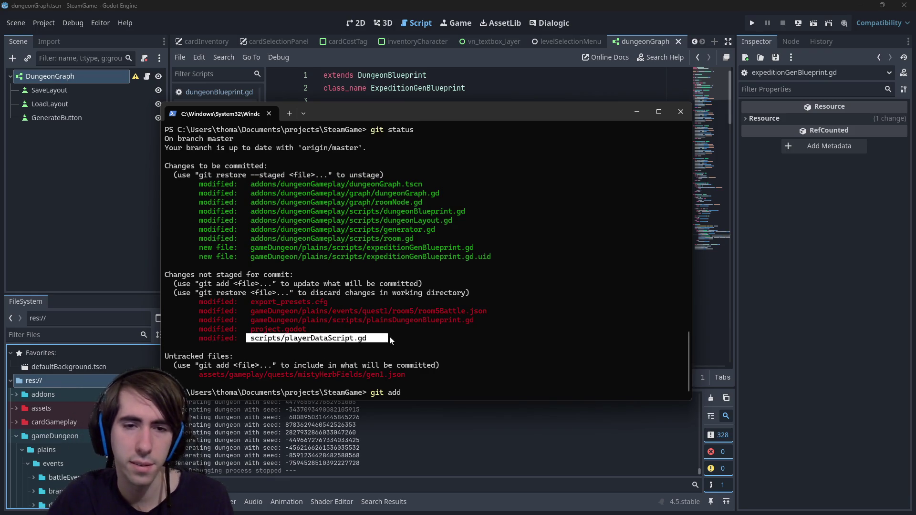
right_click(389, 337)
key("BackSpace")
key("BackSpace")
key("BackSpace")
type("diff")
key("ctrl+v")
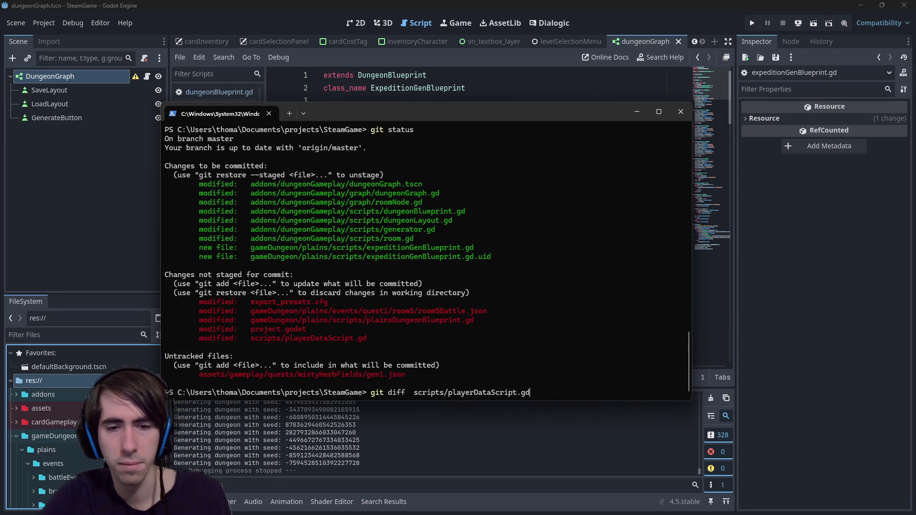
key("Return")
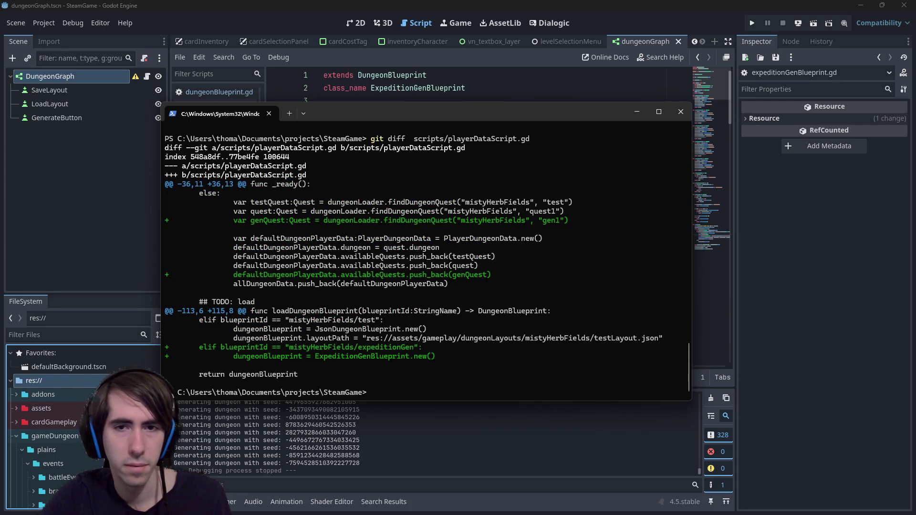
- Stage scripts/playerDataScript.gd, leaving the other changes unstaged
type("git add")
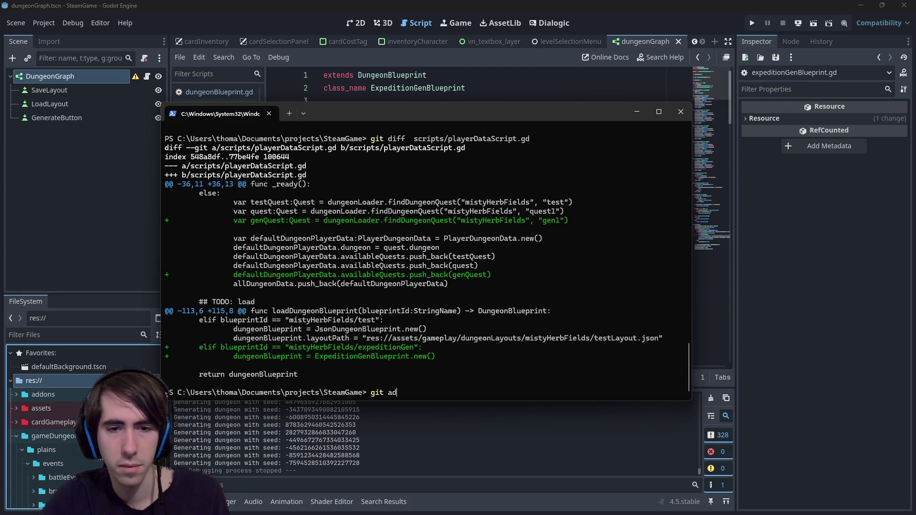
key("ctrl+v")
key("Return")
type("git commit -m \"[]\"")
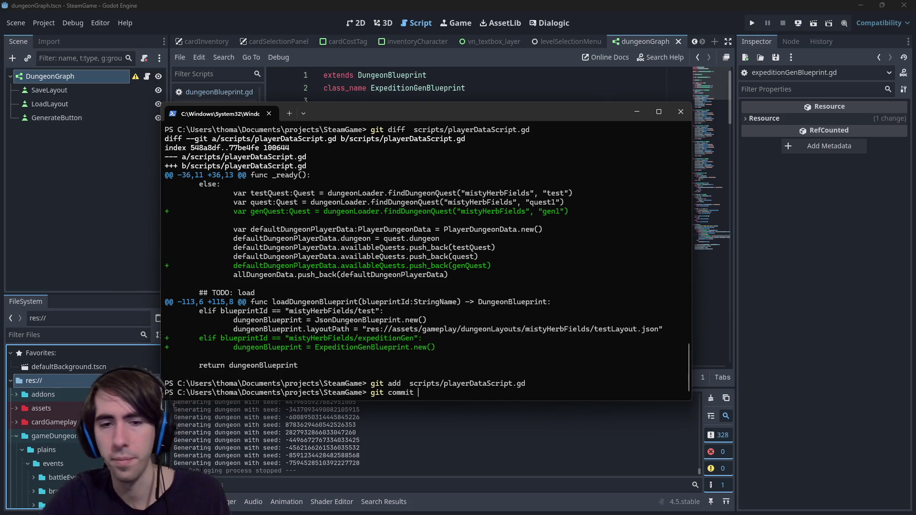
- Commit the staged changes as '[MAD-123] Dungeon Layout now generated…' and run git push
key("Left")
key("Left")
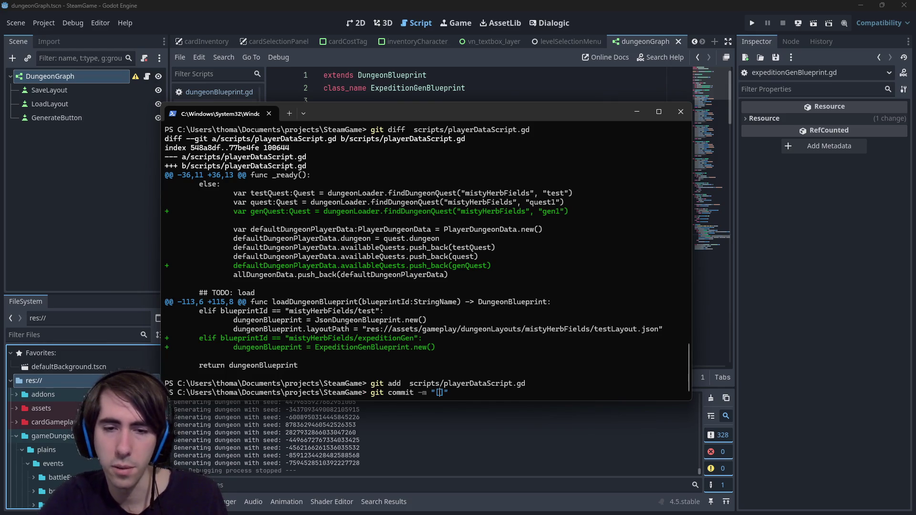
type("MAD-")
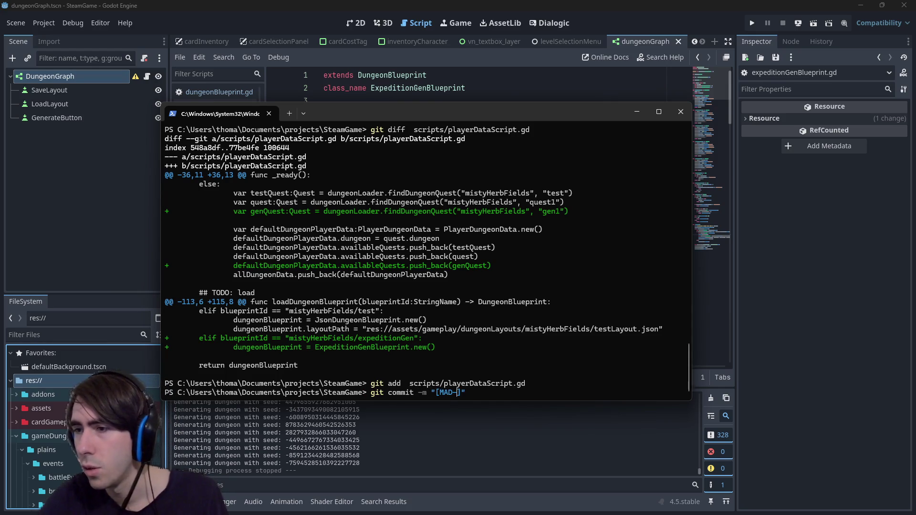
type("125")
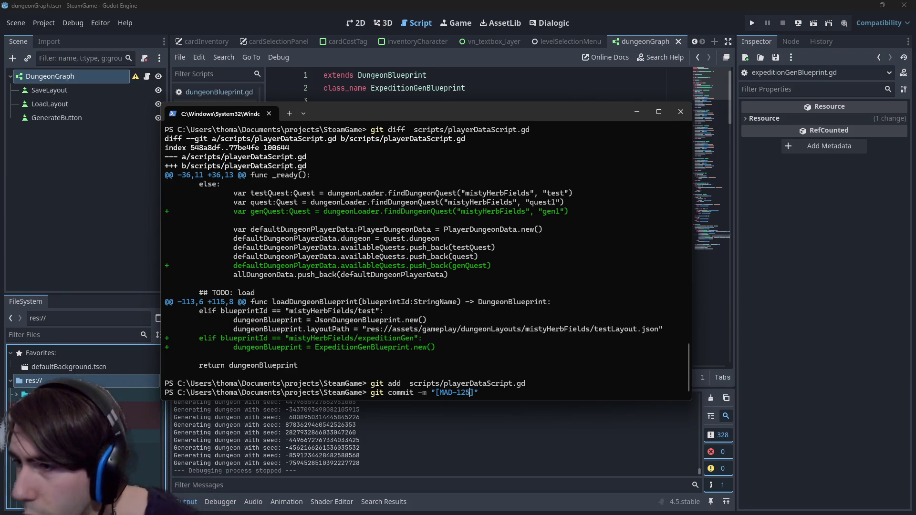
key("BackSpace")
type("3")
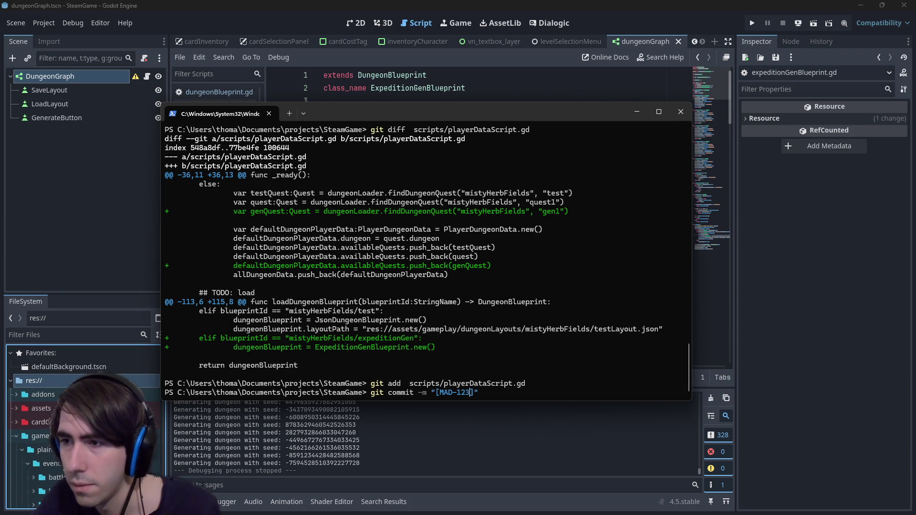
key("Right")
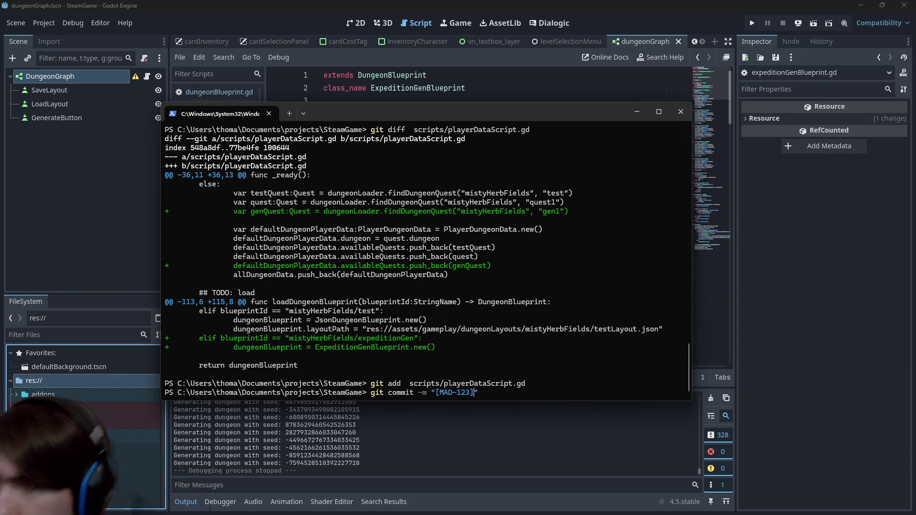
type("Dungeon")
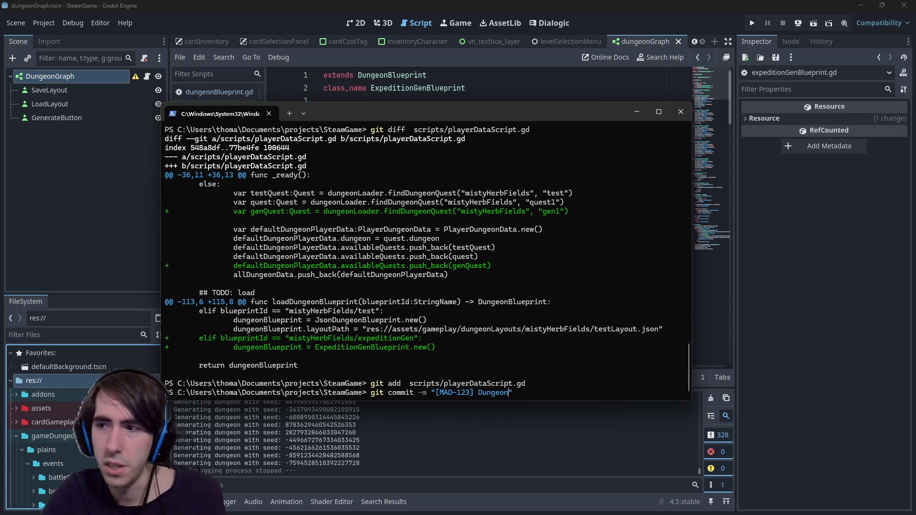
type(" Layout")
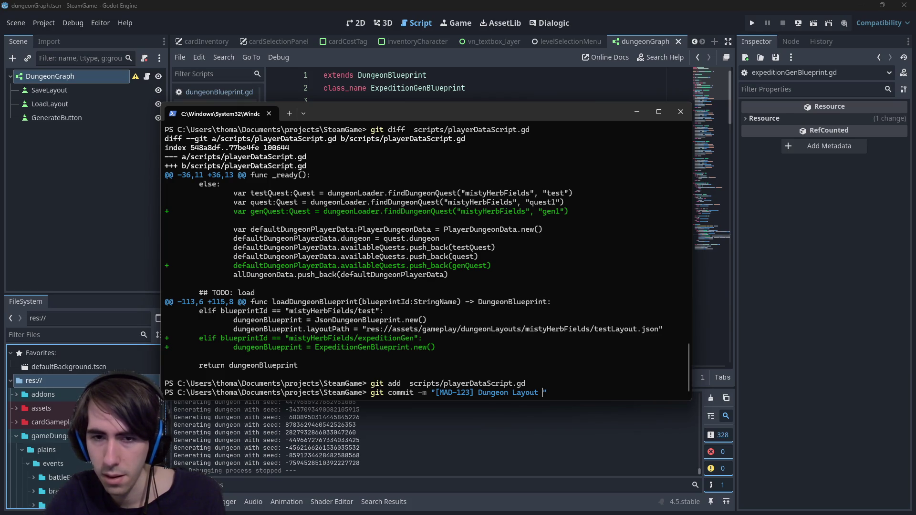
type(" now generated, ")
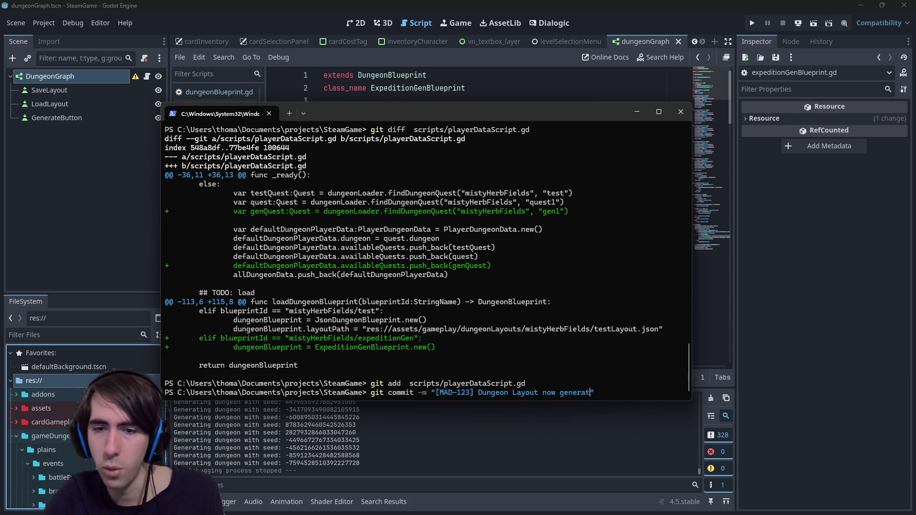
type("and can di")
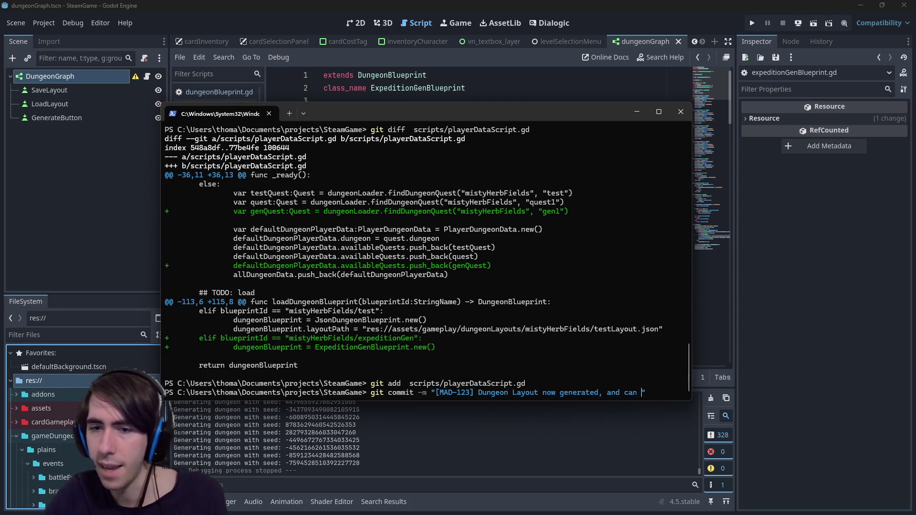
key("BackSpace")
key("BackSpace")
type("be displayed from")
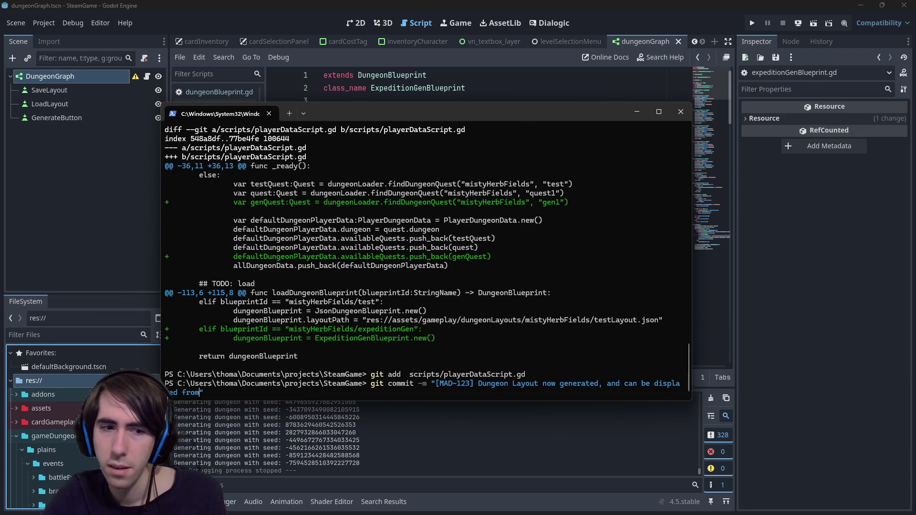
key("BackSpace")
key("BackSpace")
key("BackSpace")
type("generated")
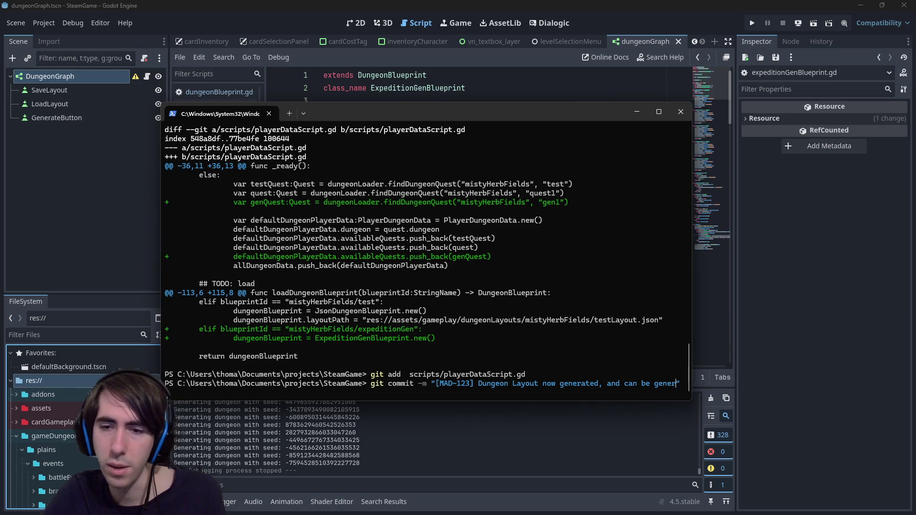
type("splay from the graph")
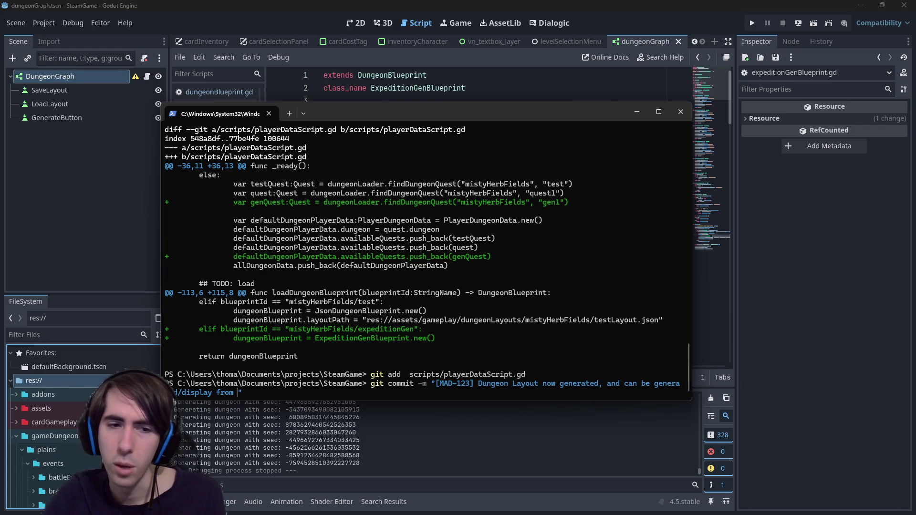
key("Return")
type("git push")
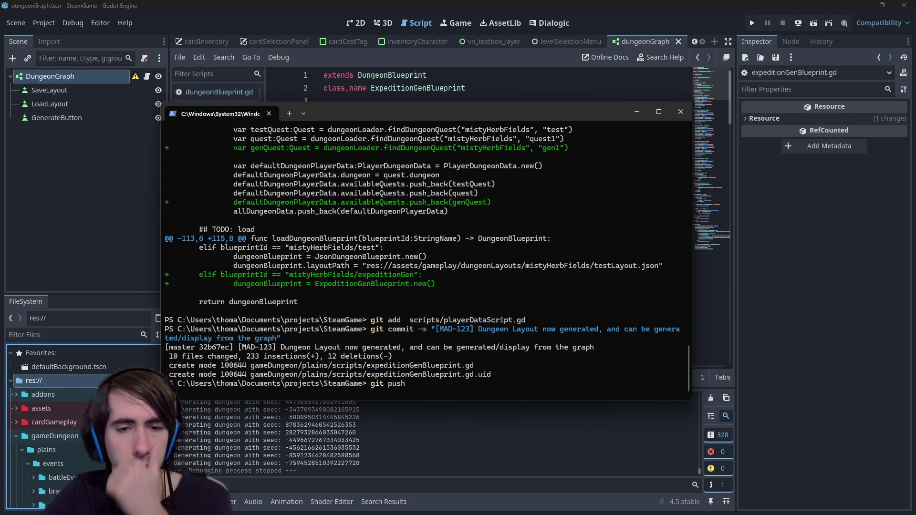
key("Return")
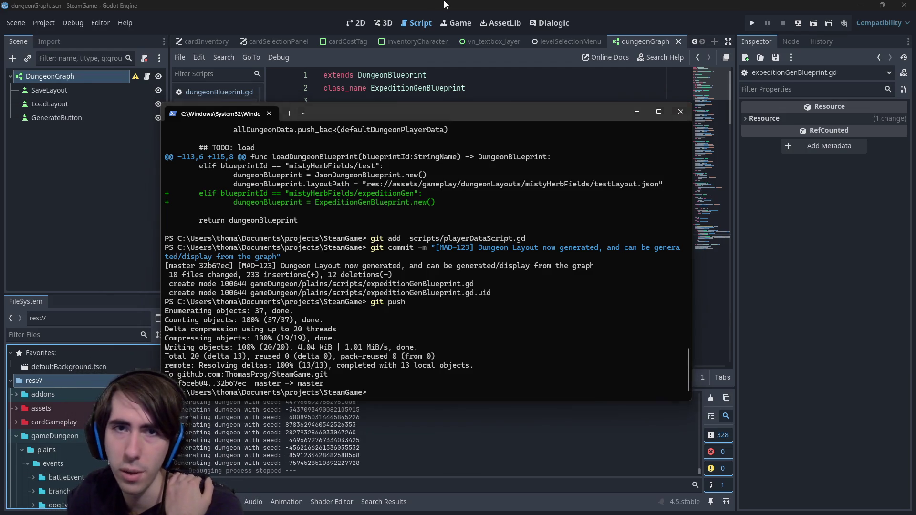
- Return to the Godot editor and launch the dungeon graph scene for testing
left_click(863, 163)
left_click(812, 23)
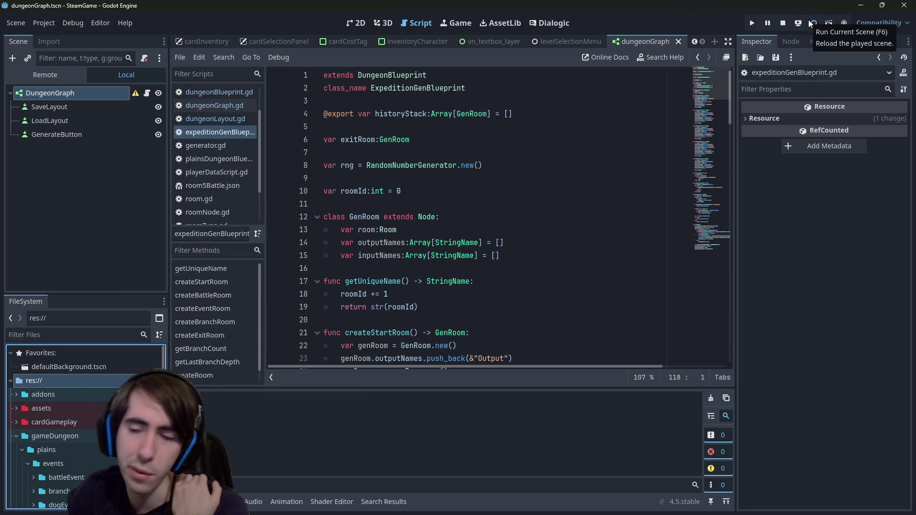
- Regenerate the room graph dozens of times, comparing branch patterns, ending on a four-row layout
scroll(520, 138, "down", 5)
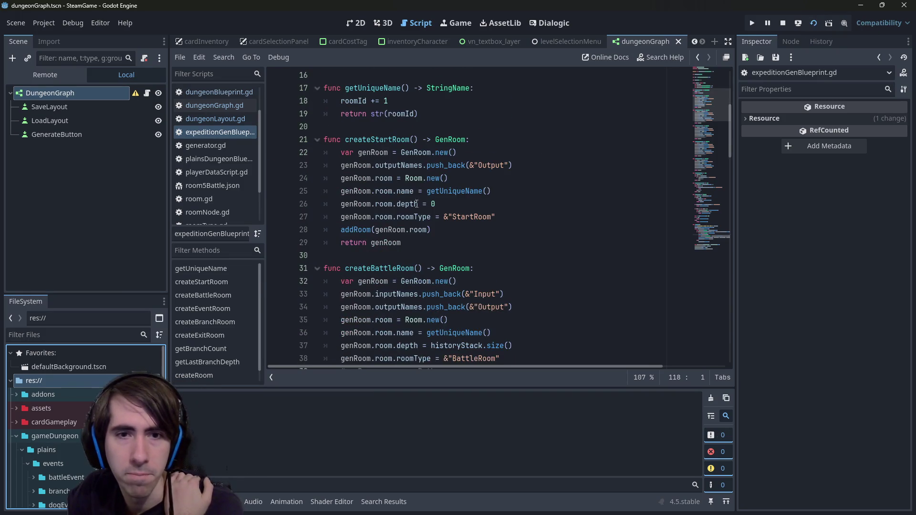
scroll(416, 204, "down", 7)
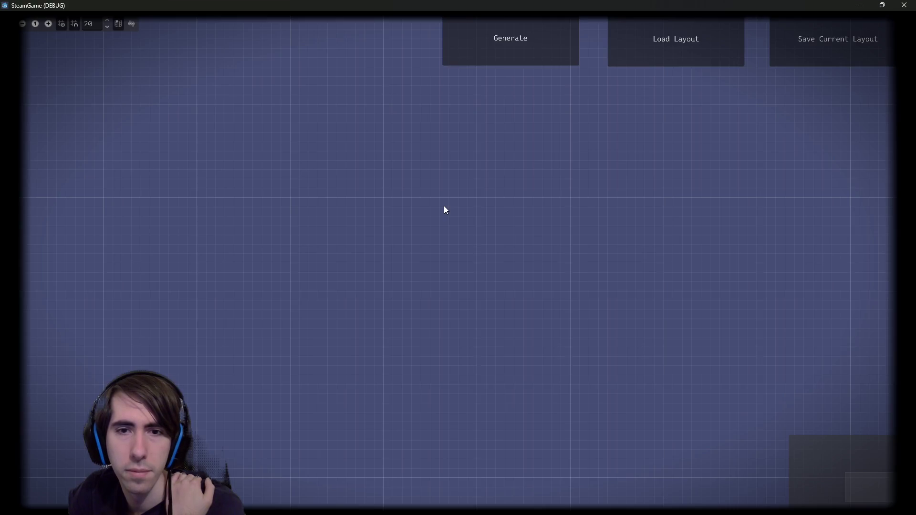
left_click(471, 57)
scroll(476, 291, "down", 4)
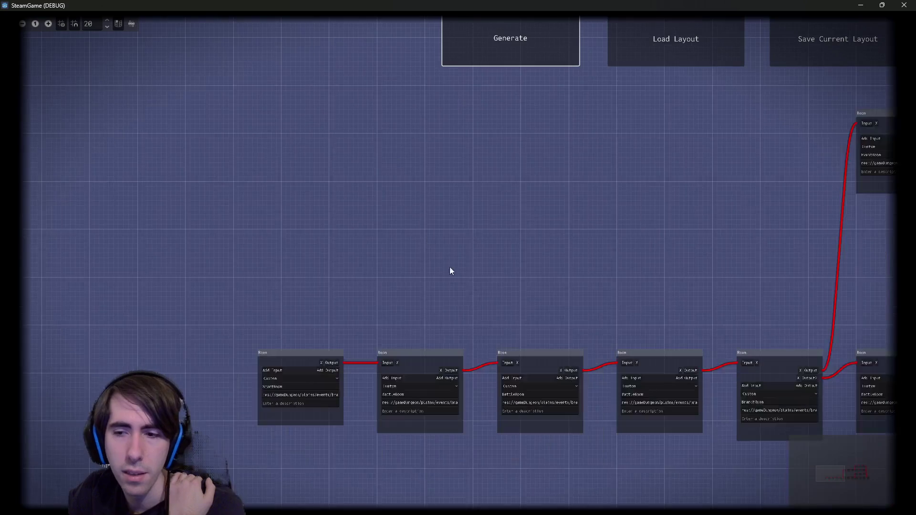
scroll(448, 228, "down", 2)
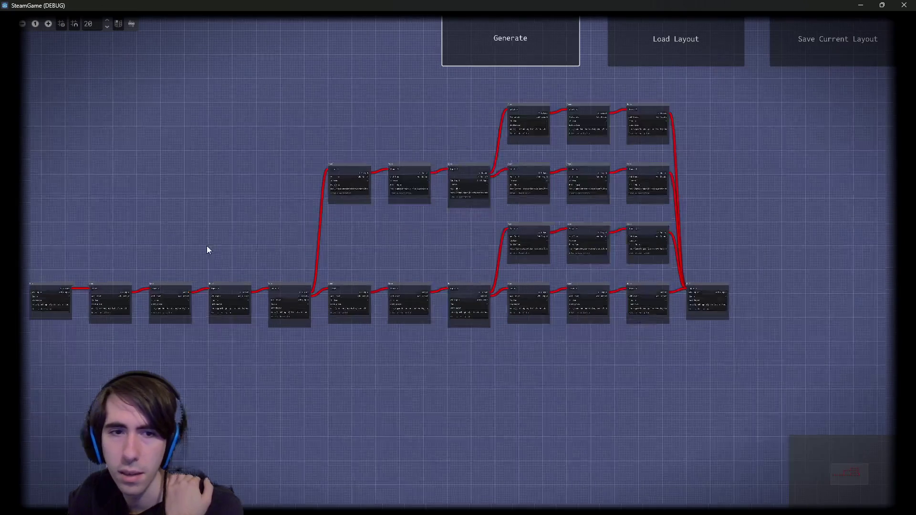
left_click(505, 47)
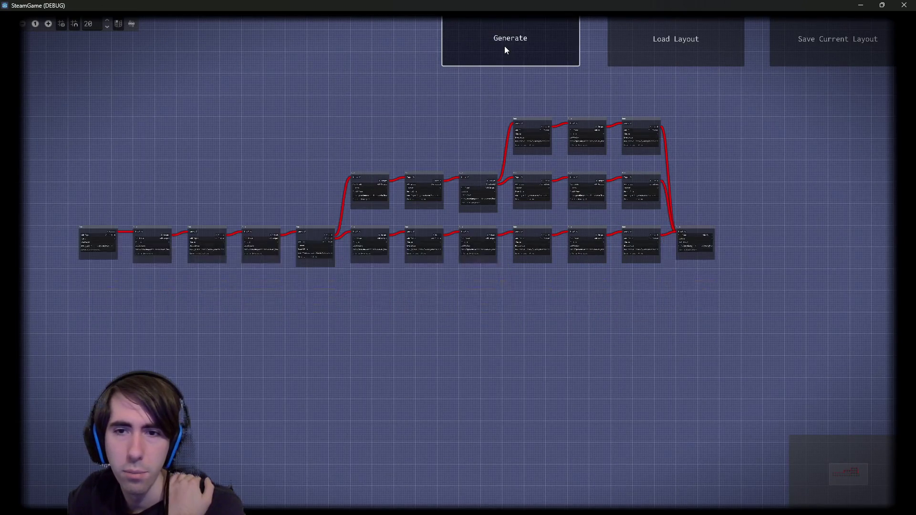
left_click(505, 47)
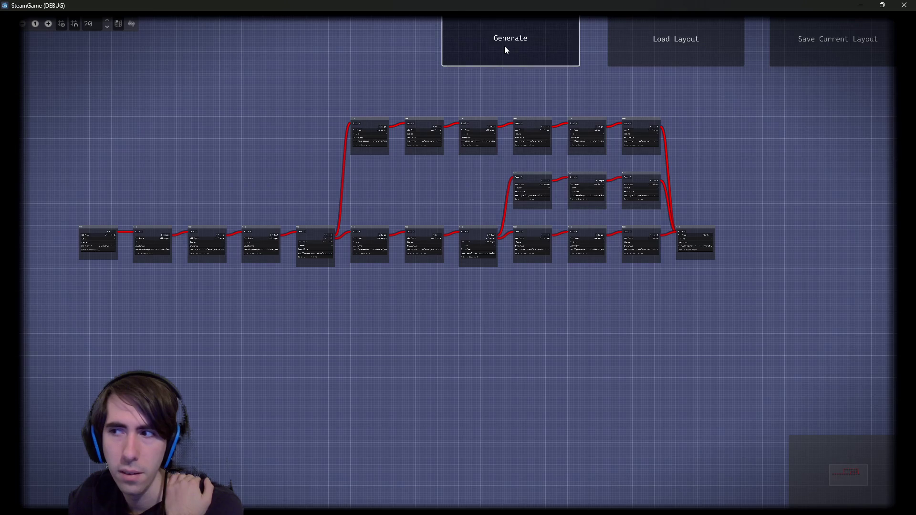
left_click(505, 46)
left_click(505, 50)
left_click(505, 53)
left_click(504, 54)
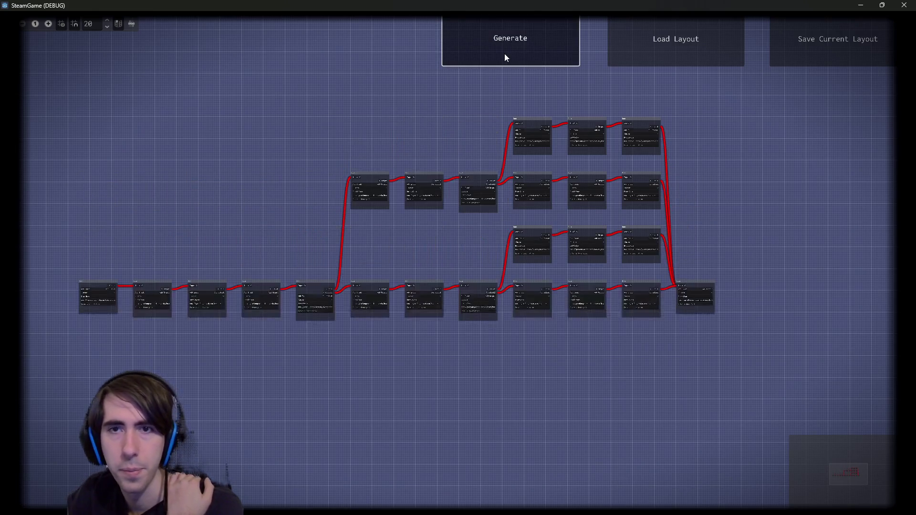
left_click(505, 53)
left_click(505, 54)
left_click(505, 53)
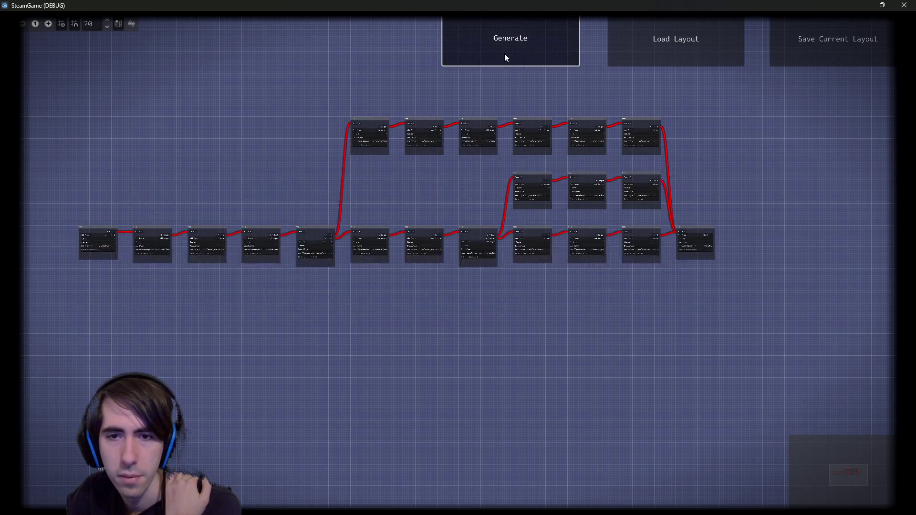
left_click(504, 53)
left_click(504, 53)
left_click(505, 54)
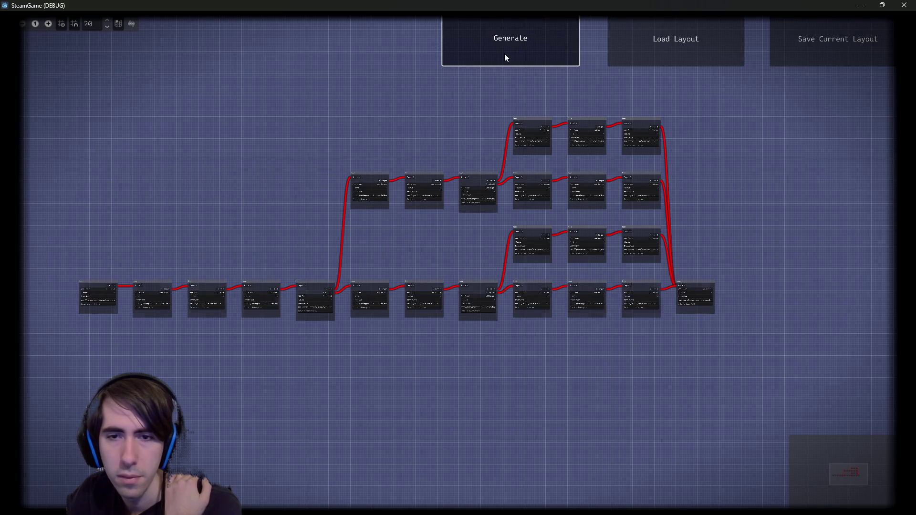
left_click(505, 53)
left_click(504, 54)
left_click(504, 53)
left_click(505, 53)
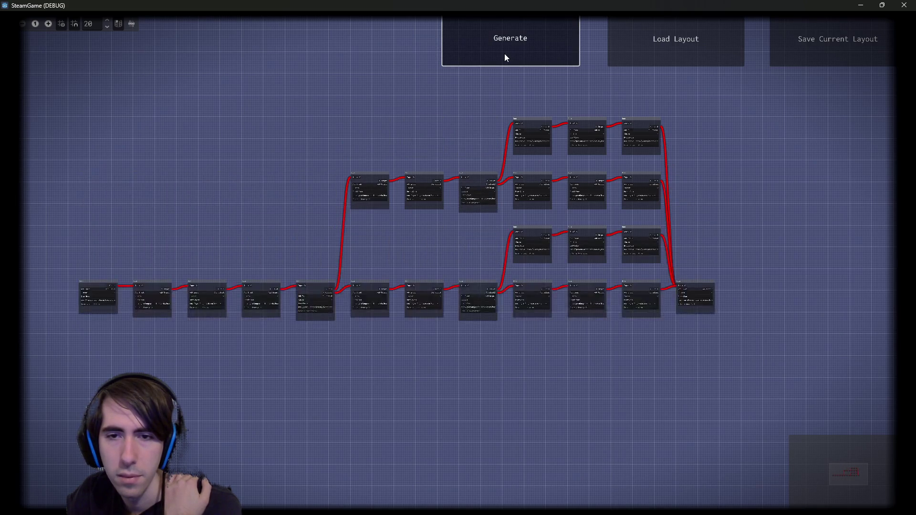
left_click(504, 53)
left_click(505, 54)
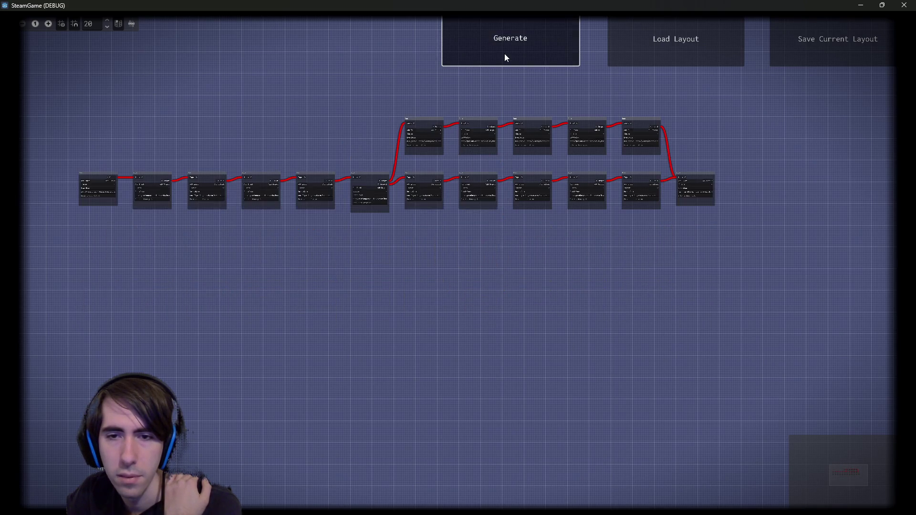
left_click(504, 53)
left_click(505, 54)
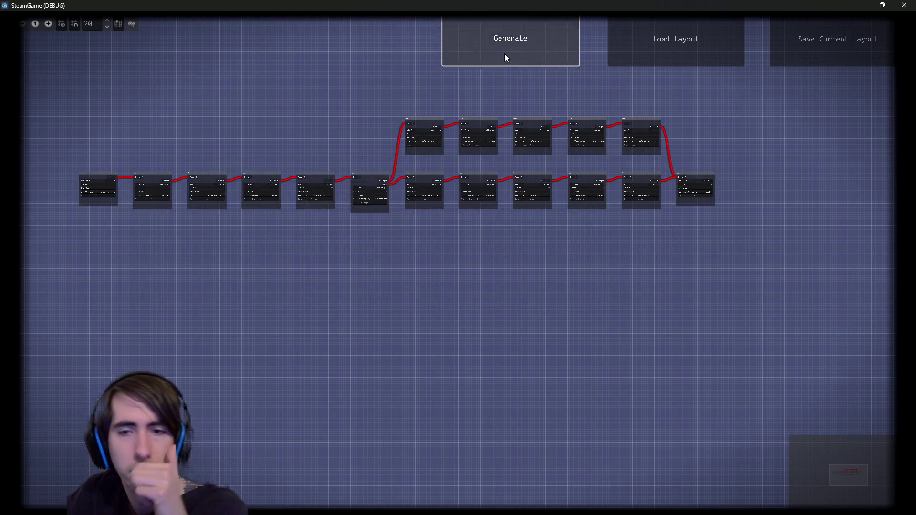
left_click(504, 54)
left_click(505, 54)
left_click(505, 54)
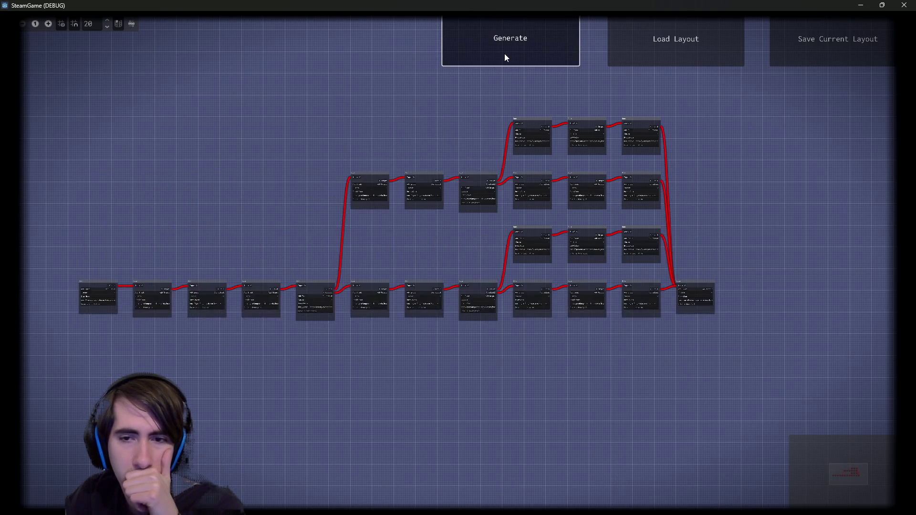
left_click(504, 54)
left_click(504, 53)
left_click(504, 53)
left_click(505, 53)
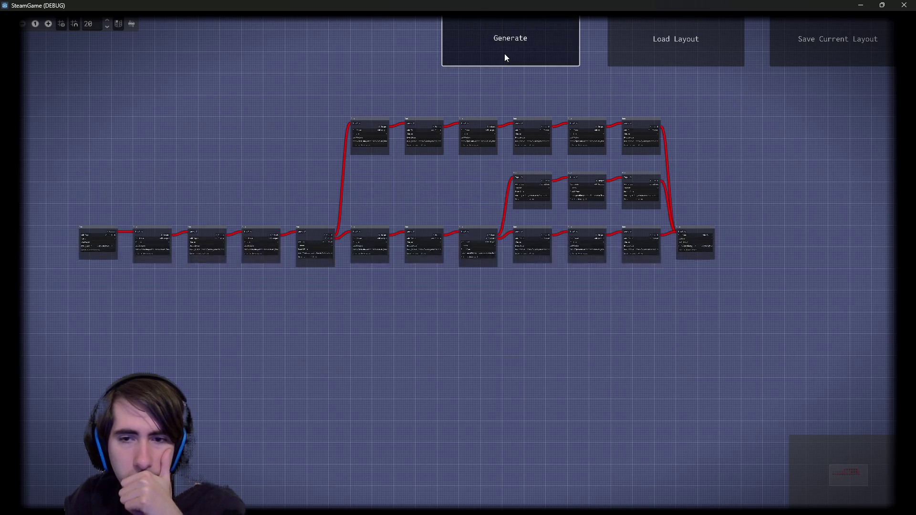
left_click(505, 53)
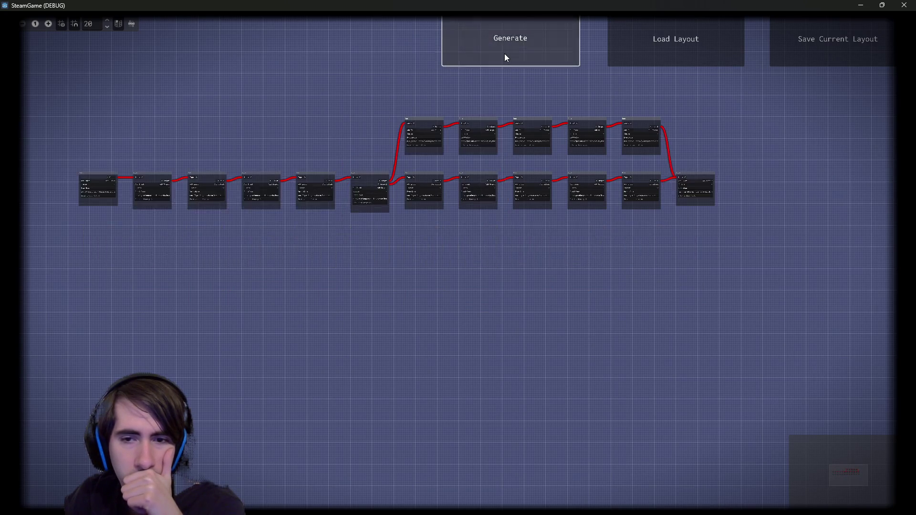
left_click(505, 54)
left_click(505, 53)
left_click(505, 53)
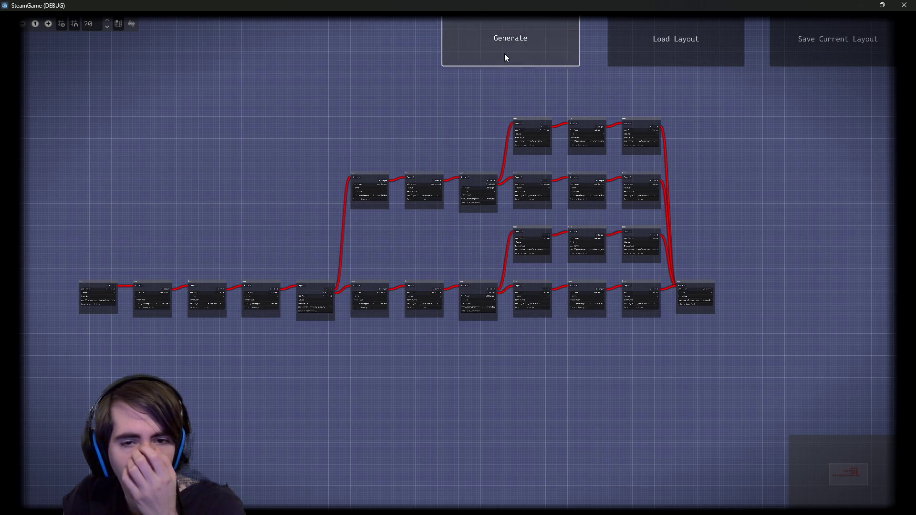
left_click(505, 53)
left_click(504, 53)
left_click(505, 53)
left_click(504, 54)
left_click(505, 53)
left_click(504, 53)
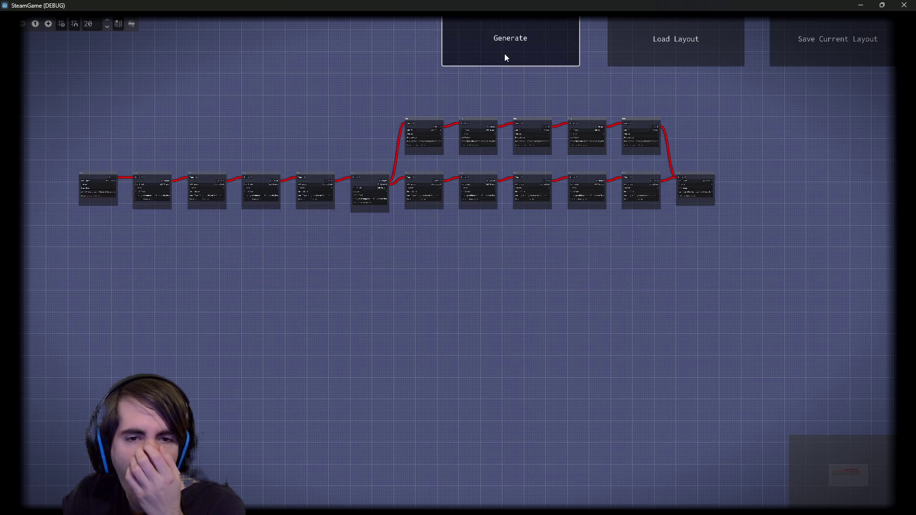
left_click(504, 53)
left_click(505, 53)
left_click(505, 53)
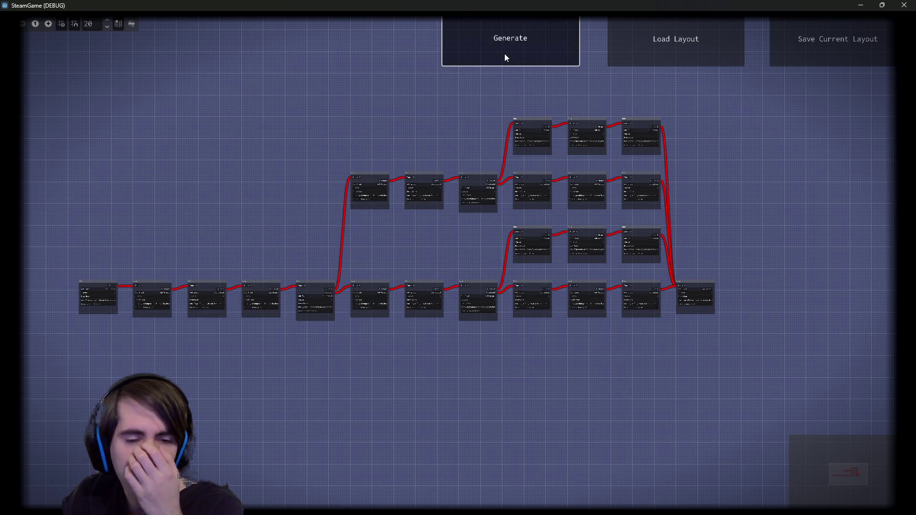
left_click(504, 54)
left_click(505, 53)
left_click(505, 53)
left_click(504, 53)
left_click(505, 54)
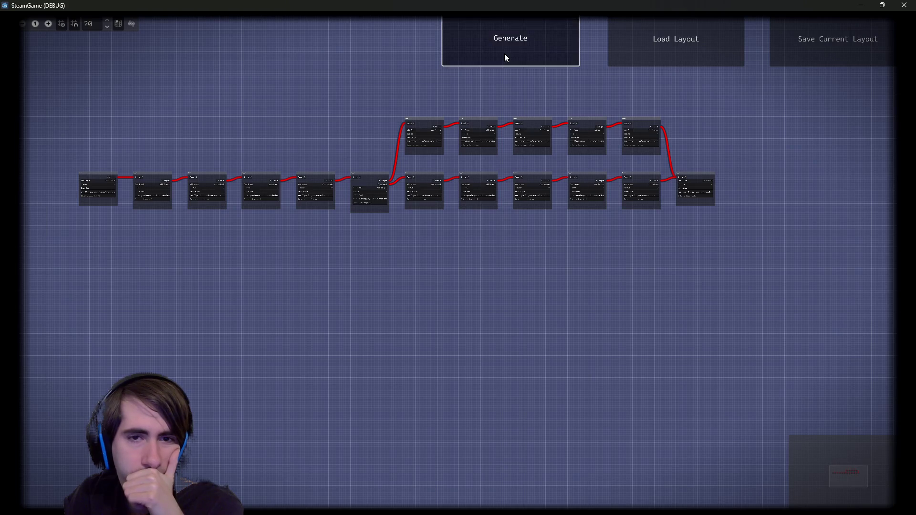
left_click(504, 53)
left_click(505, 54)
left_click(504, 53)
left_click(505, 53)
left_click(504, 54)
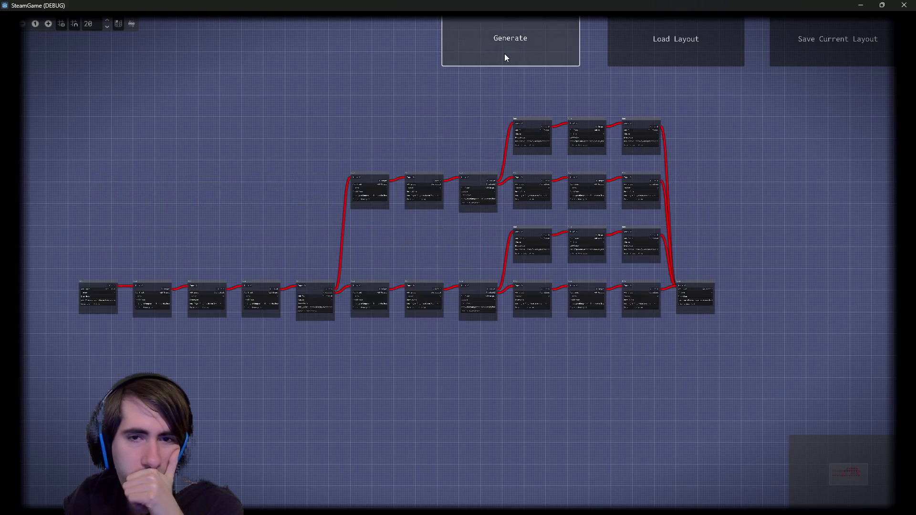
left_click(504, 53)
left_click(505, 54)
left_click(504, 53)
left_click(505, 53)
left_click(505, 53)
left_click(504, 54)
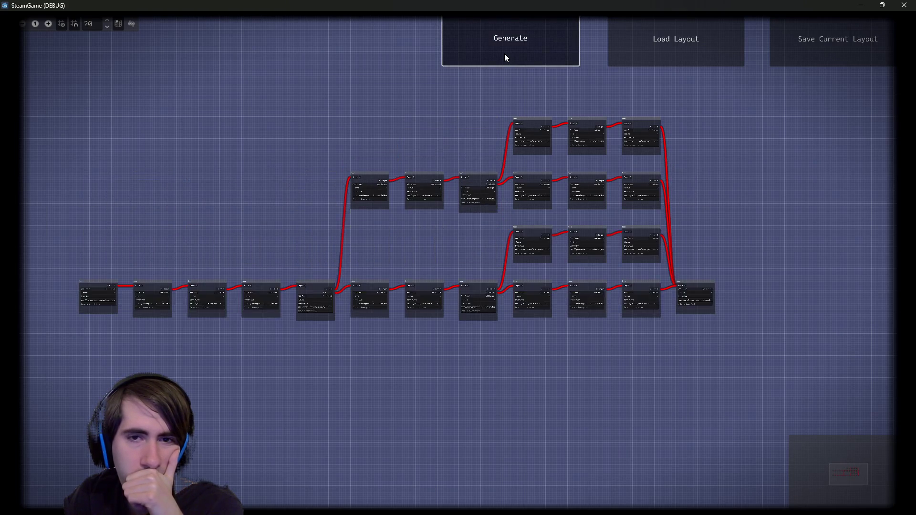
left_click(504, 53)
left_click(504, 53)
left_click(505, 54)
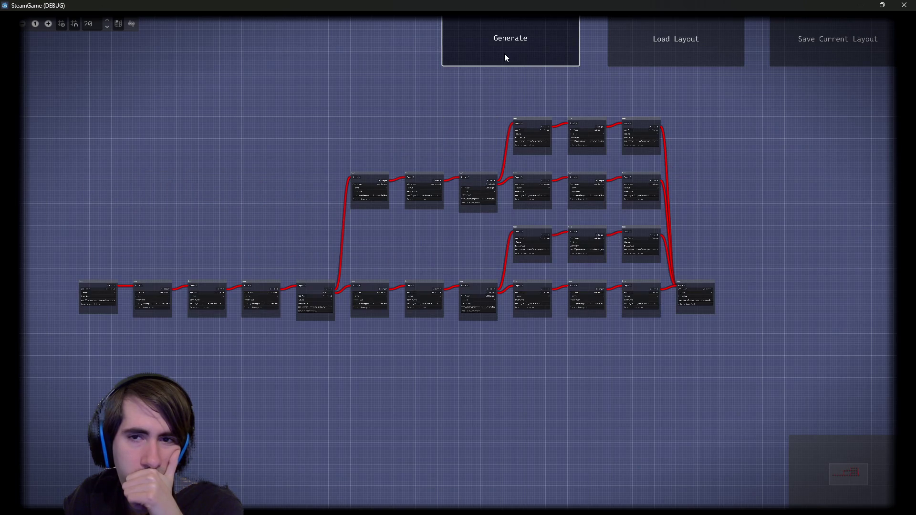
left_click(504, 54)
left_click(505, 54)
left_click(504, 54)
left_click(505, 53)
left_click(504, 53)
left_click(504, 54)
left_click(505, 54)
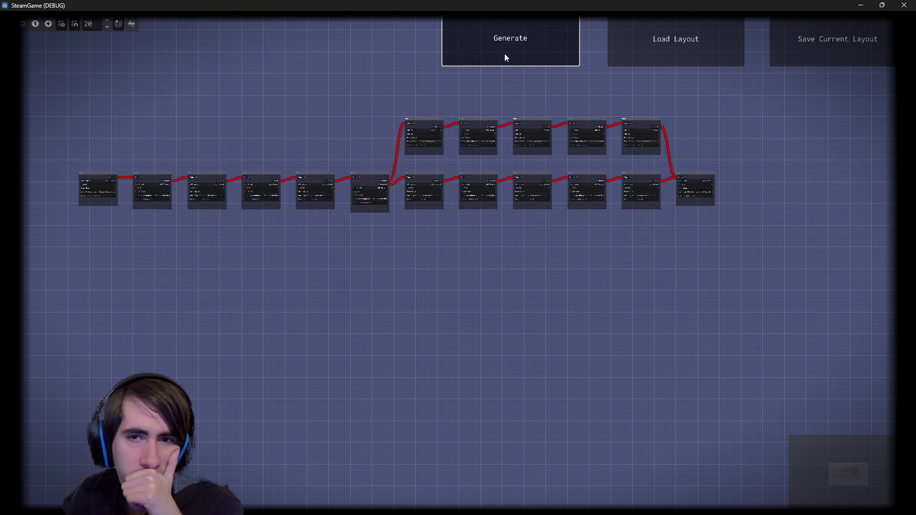
left_click(505, 54)
left_click(505, 54)
left_click(504, 53)
left_click(504, 53)
left_click(505, 54)
left_click(504, 53)
left_click(504, 53)
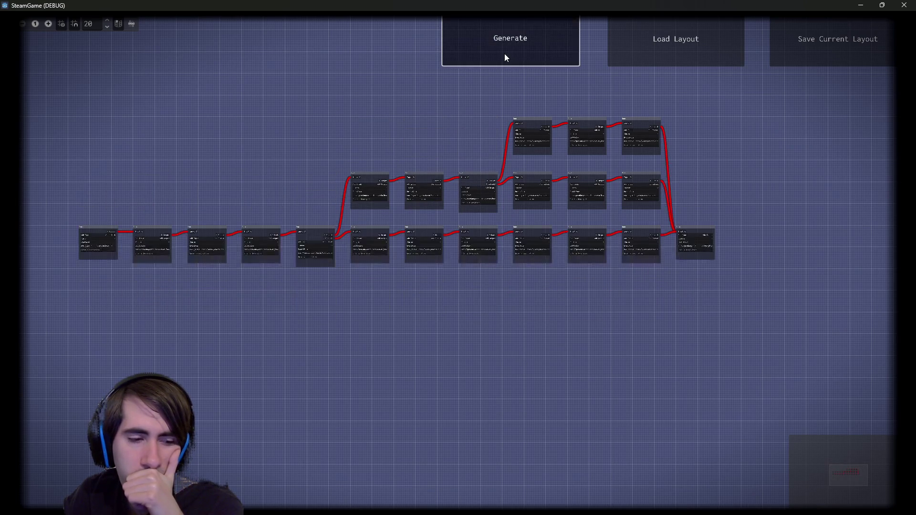
left_click(504, 53)
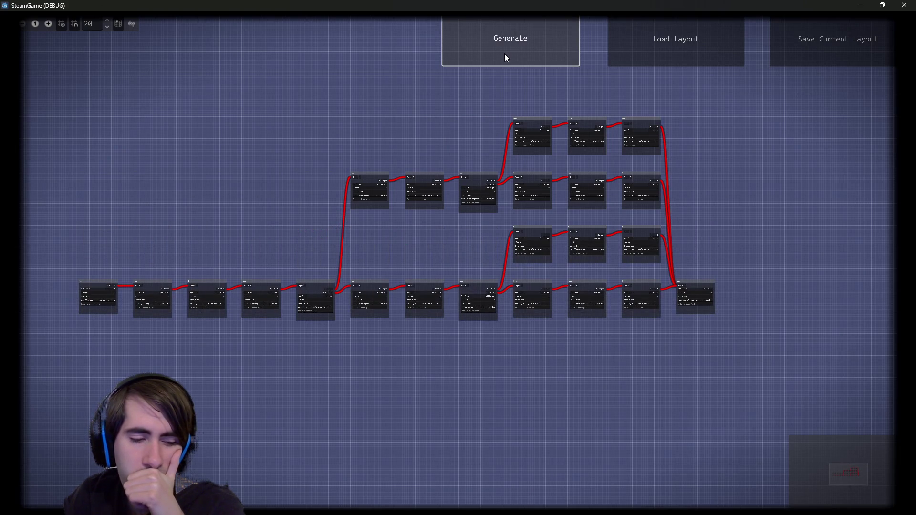
left_click(505, 53)
left_click(504, 53)
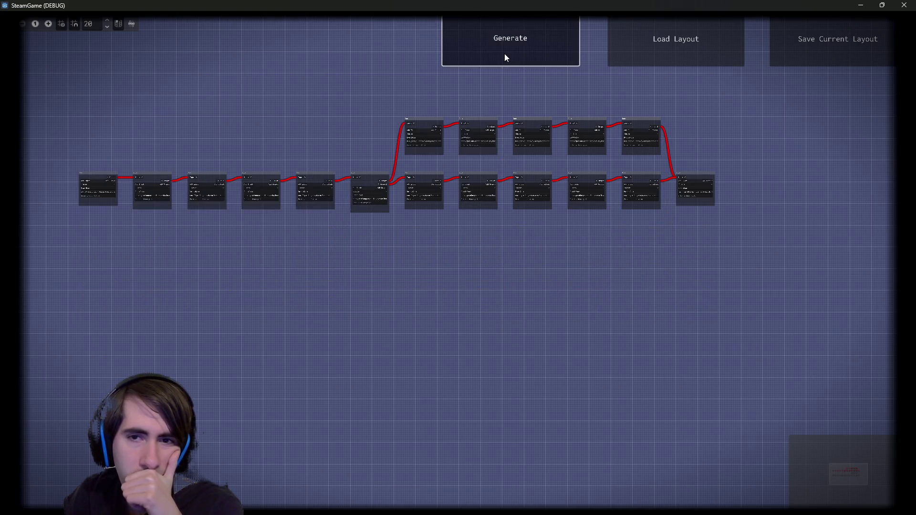
left_click(504, 53)
left_click(505, 53)
left_click(505, 54)
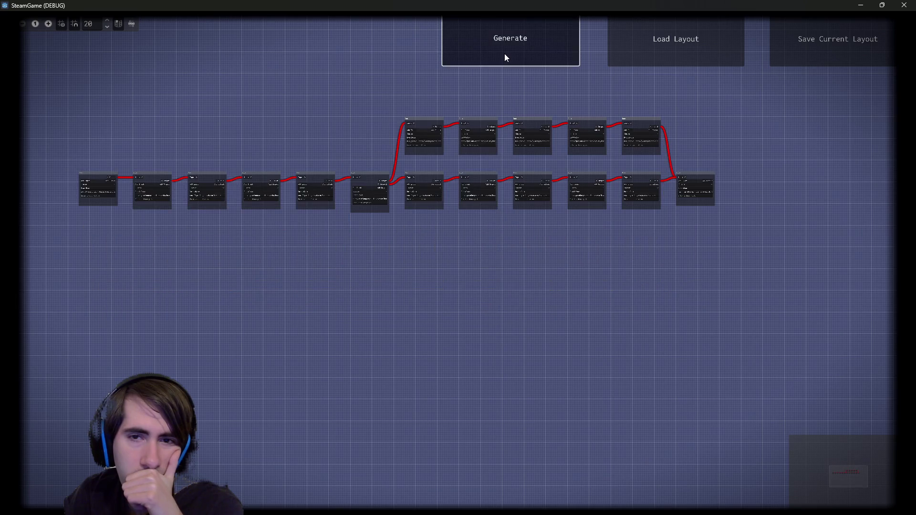
left_click(505, 53)
left_click(505, 53)
left_click(505, 54)
left_click(505, 54)
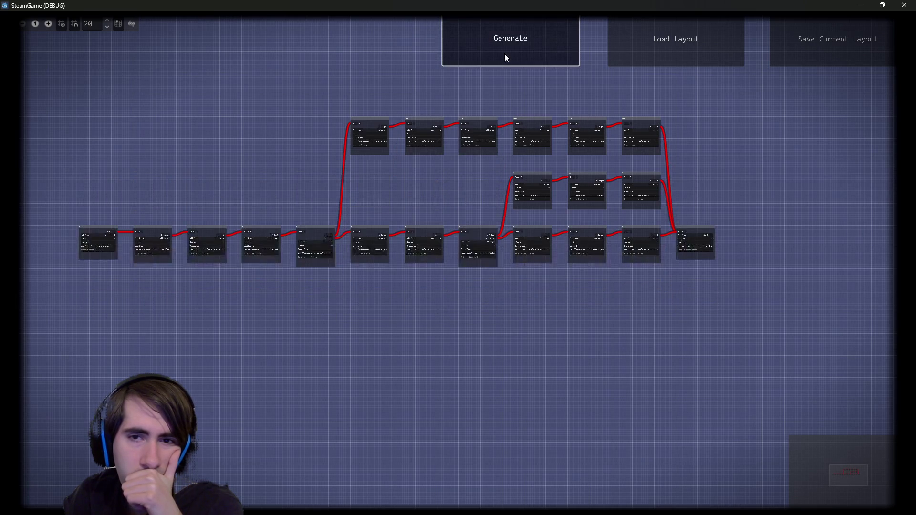
left_click(504, 54)
left_click(504, 53)
left_click(504, 53)
left_click(504, 54)
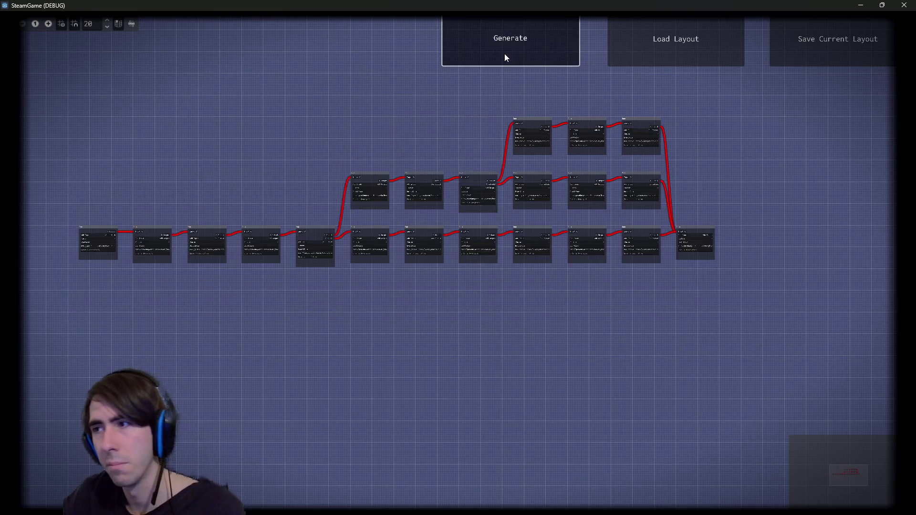
left_click(504, 54)
left_click(505, 54)
left_click(505, 54)
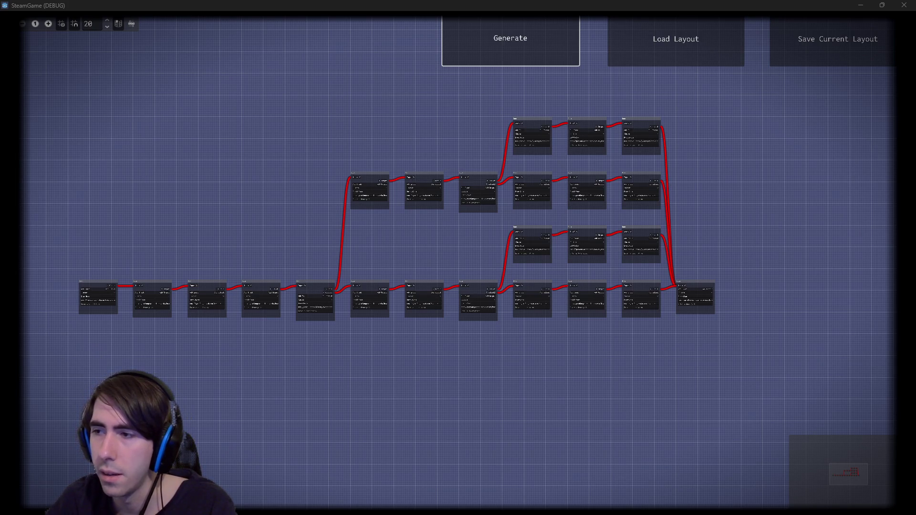
- Switch from the debug game window to the TechnicalDesignDocument in Chrome
key("alt+Tab")
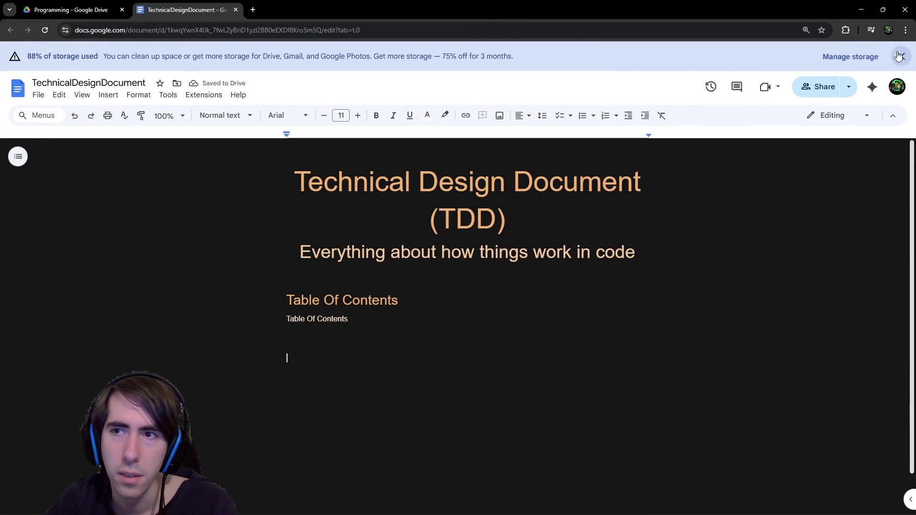
- Dismiss the storage banner, hide the menus, and paste a copy of the Table Of Contents heading below
left_click(898, 56)
left_click(893, 86)
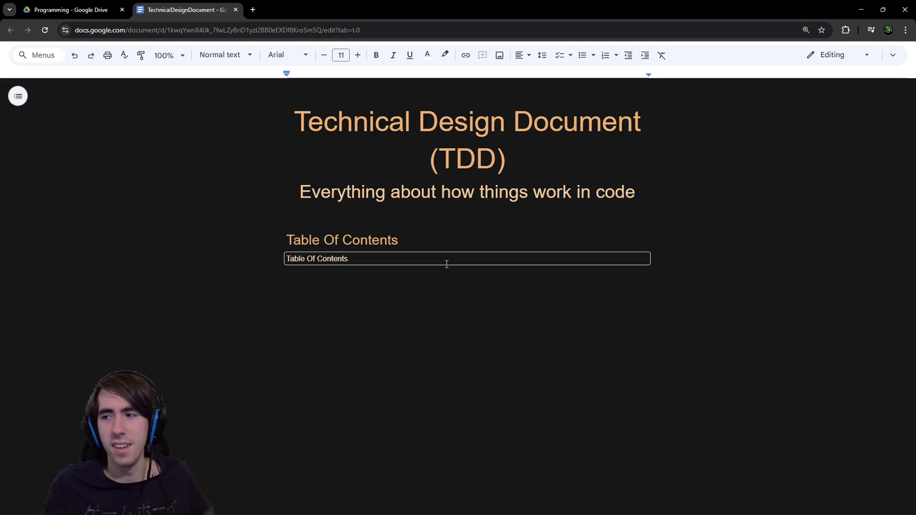
triple_click(413, 244)
key("ctrl+c")
left_click(356, 311)
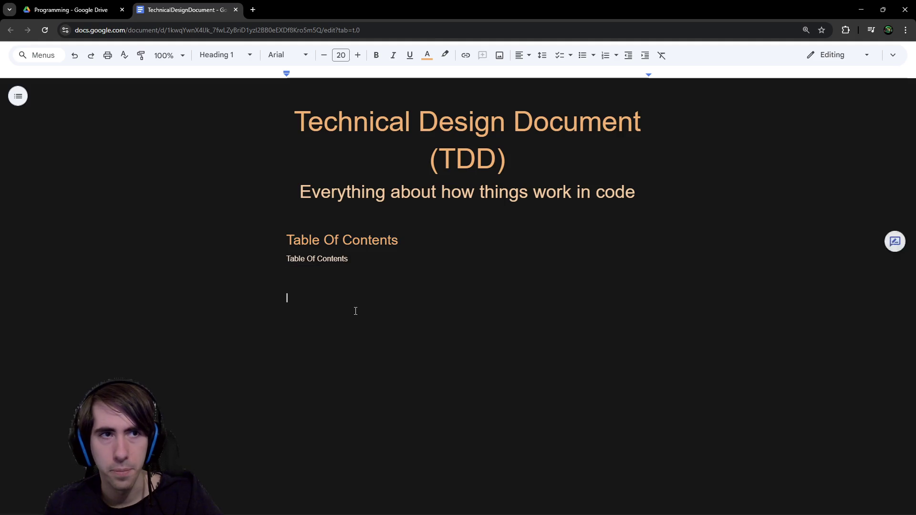
key("ctrl+v")
- Retitle the pasted heading 'Battle Generation' and add an empty line above it
triple_click(268, 313)
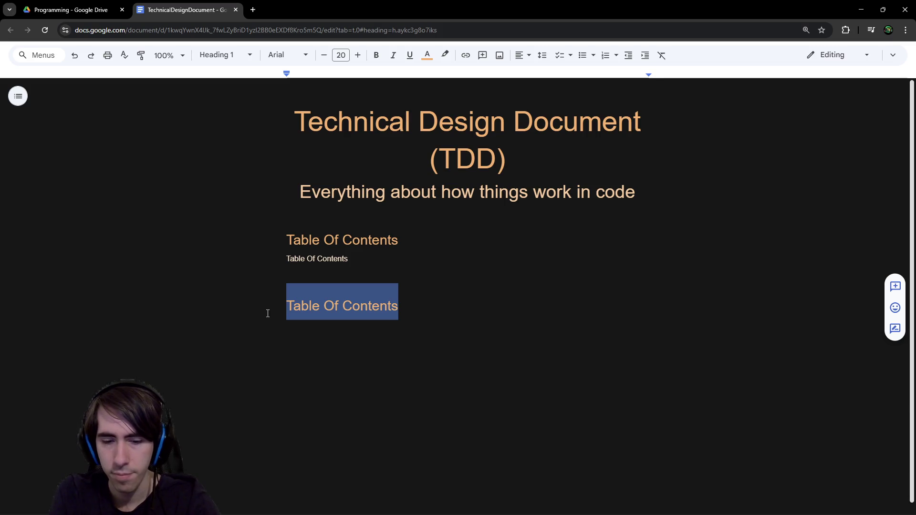
type("Battle Generation")
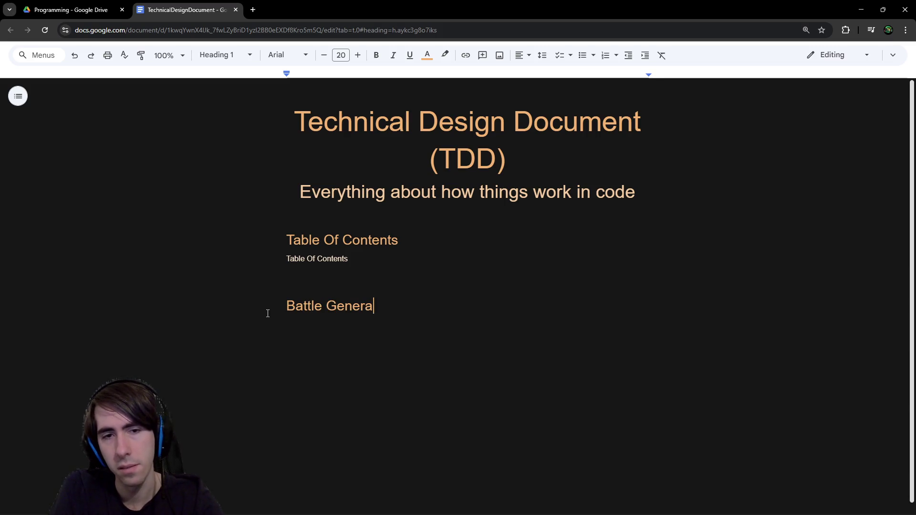
key("Up")
key("Return")
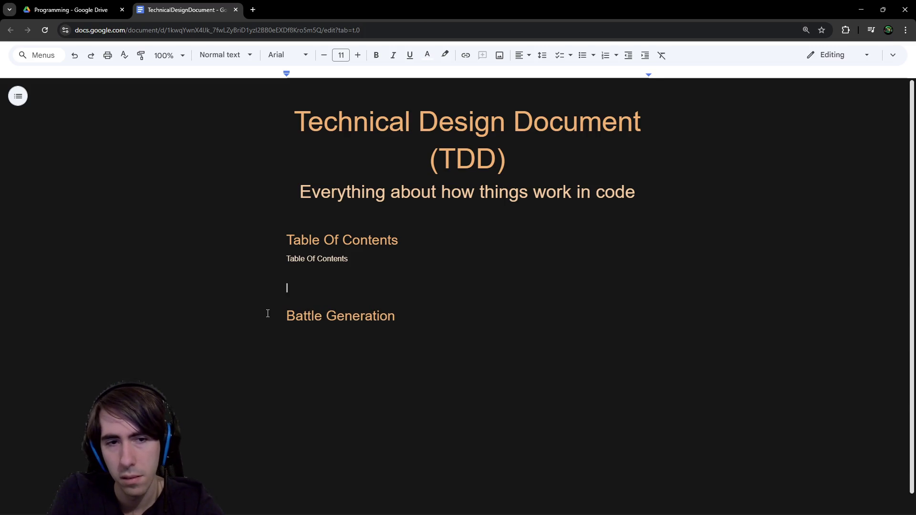
key("Down")
key("Down")
key("Up")
- Add a 'Dungeon Layout Generation' heading above Battle Generation, with a body line beneath
triple_click(267, 313)
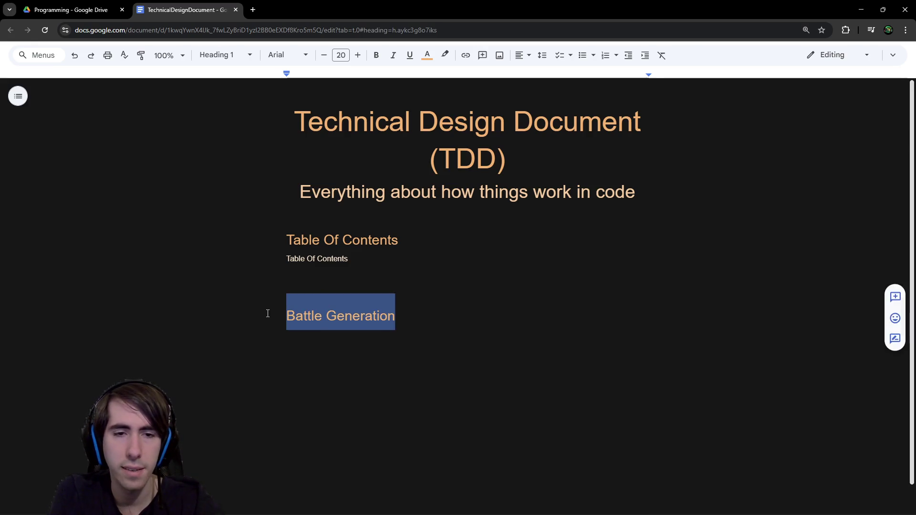
key("ctrl+c")
key("Up")
key("ctrl+v")
key("Home")
type("Du")
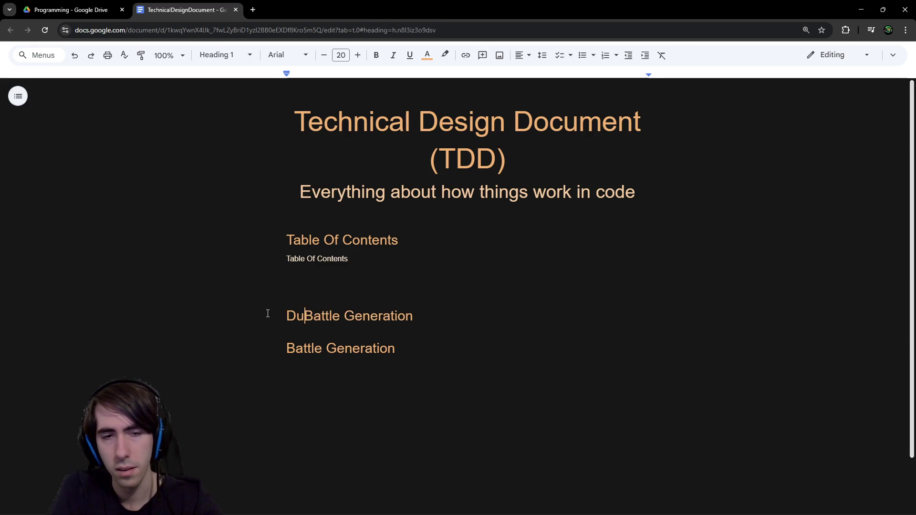
type(" nge")
key("BackSpace")
key("BackSpace")
key("BackSpace")
type("ngeon L")
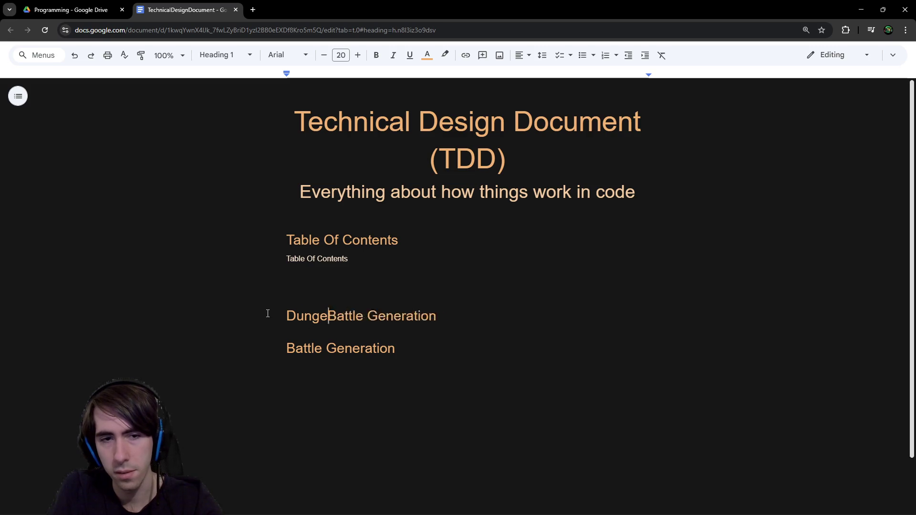
type("ayout")
key("Delete")
key("Delete")
key("Delete")
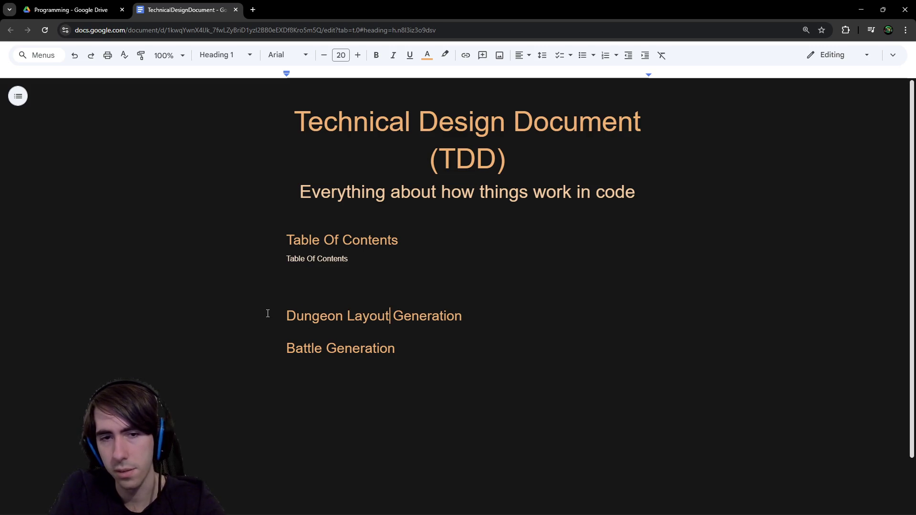
key("End")
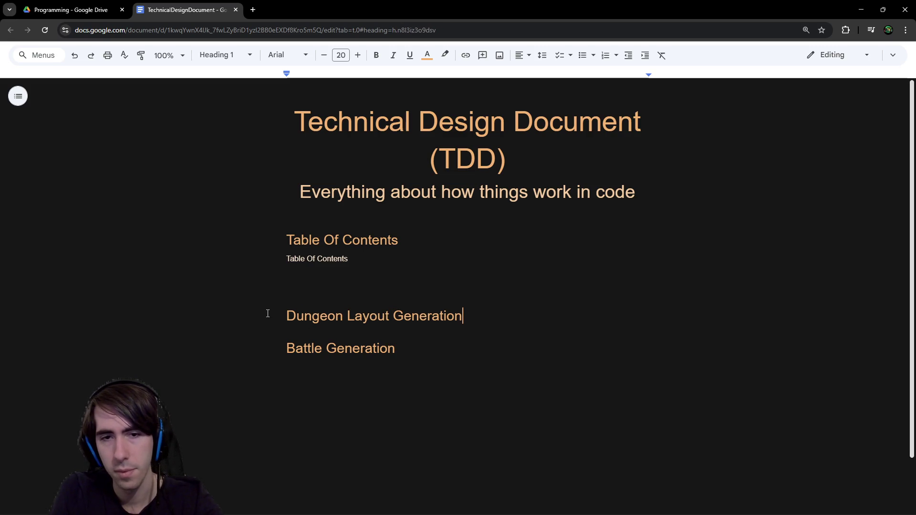
key("Return")
- Write that each dungeon has multiple generators unique to them, plus the pasted quest sentence
type("Every ")
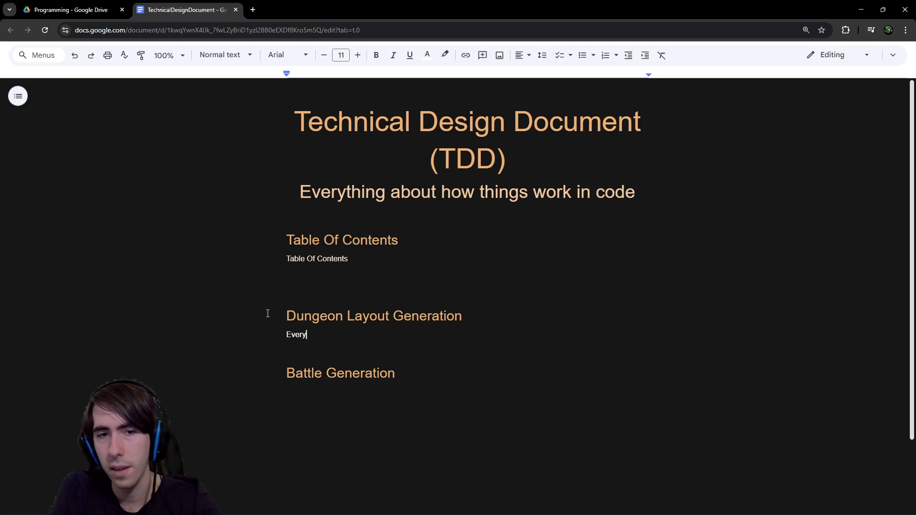
type("generator")
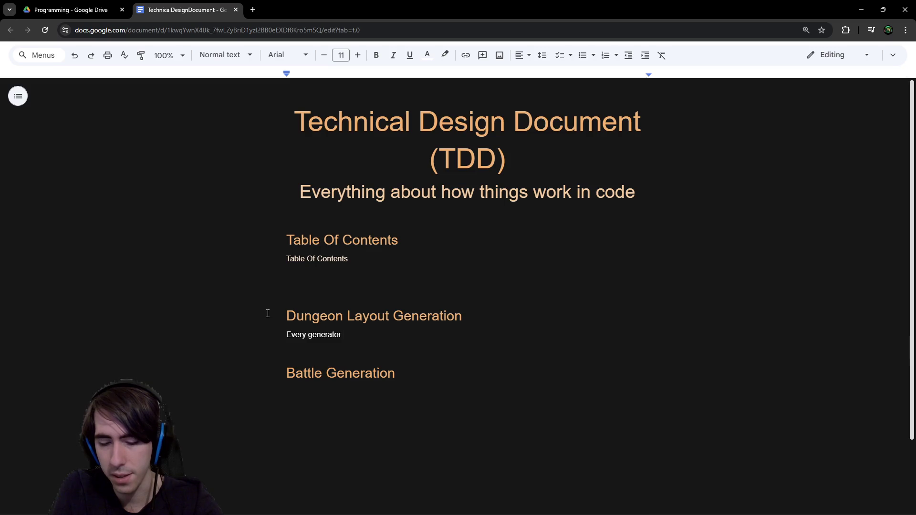
type(" is")
key("ctrl+BackSpace")
key("ctrl+BackSpace")
key("ctrl+BackSpace")
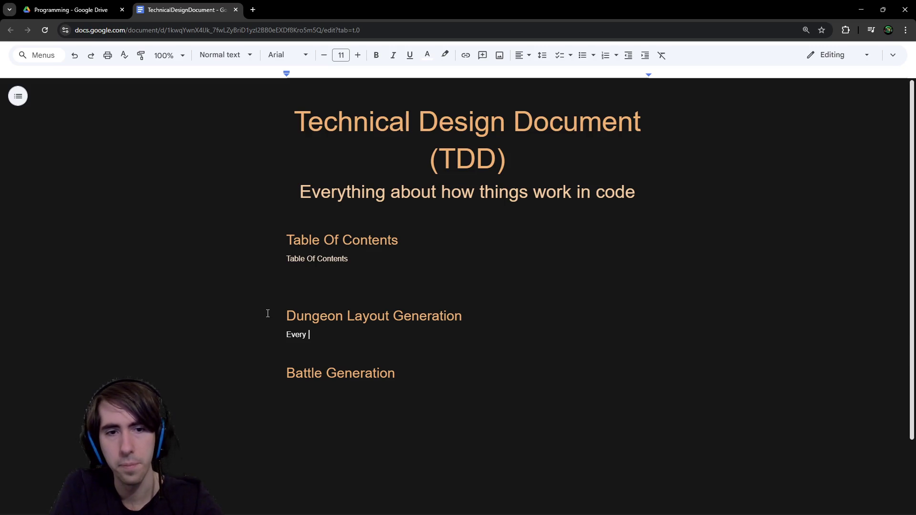
type("Each dungeon has muti")
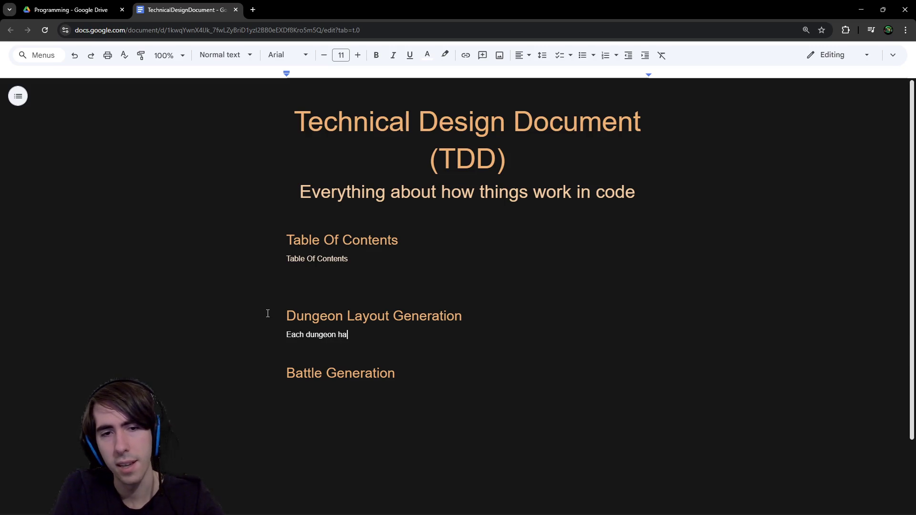
key("BackSpace")
key("BackSpace")
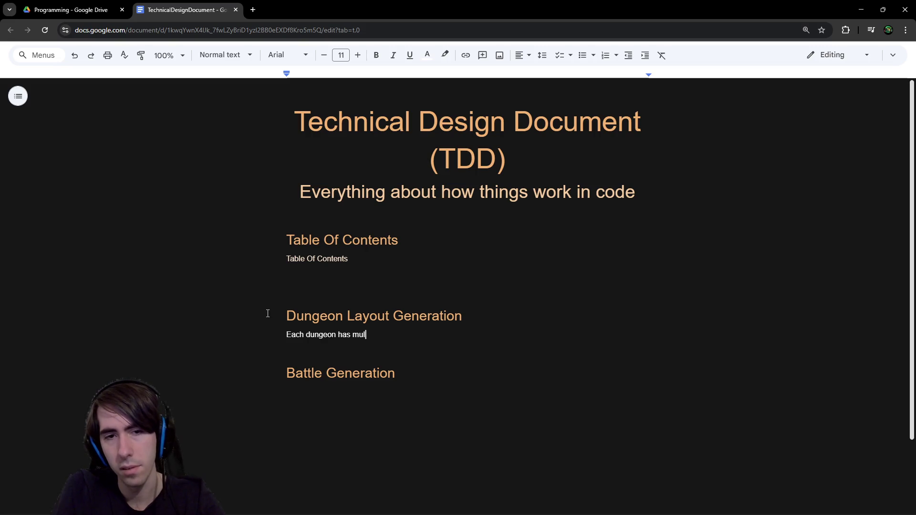
type("ltiple generators")
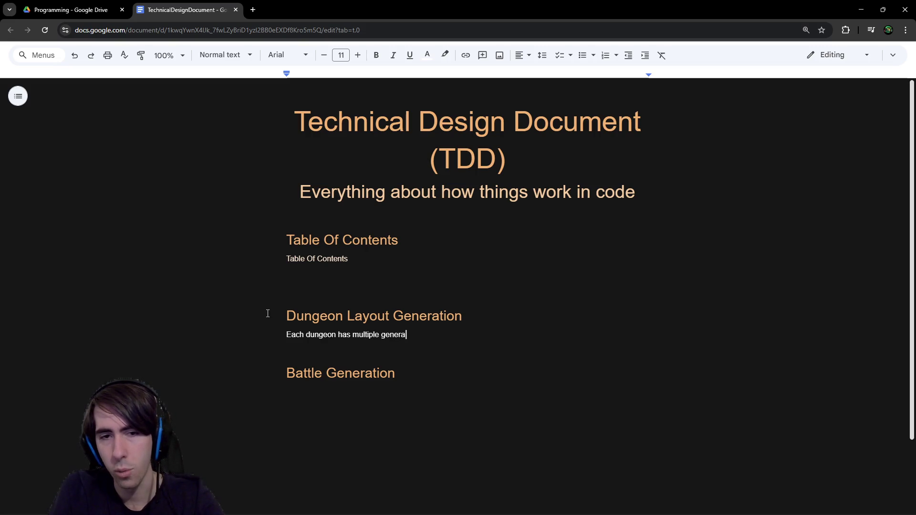
type(" uniqu")
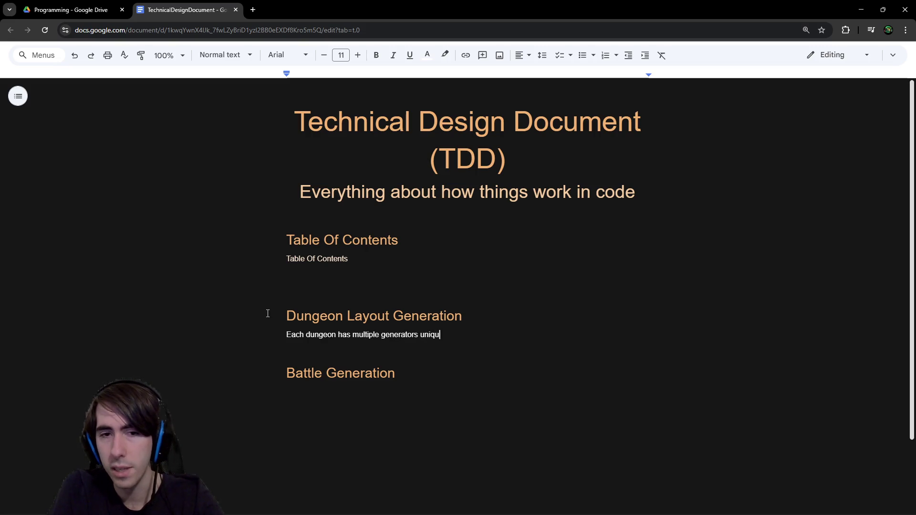
type("e to them(or not) to them")
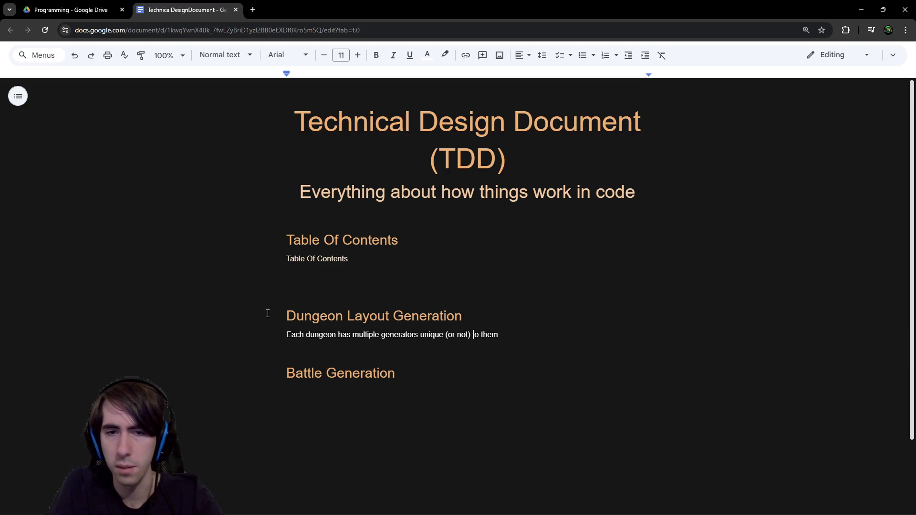
key("Down")
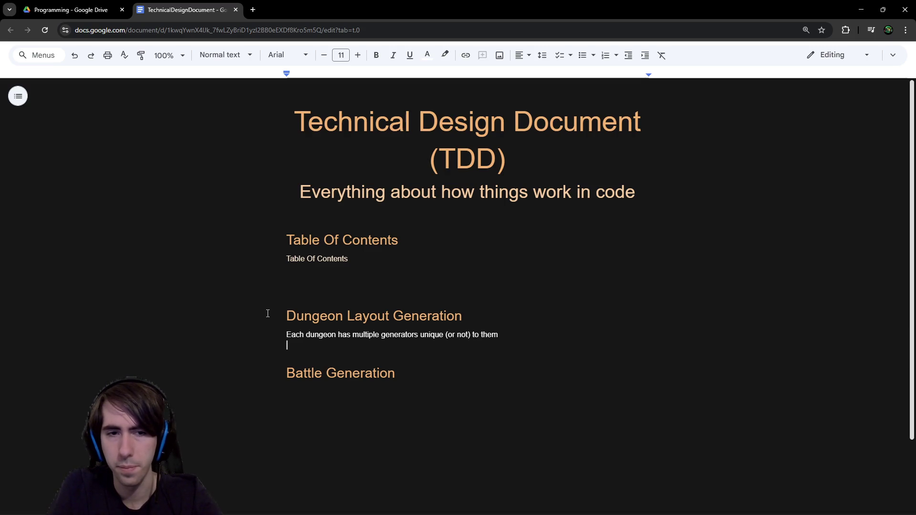
key("Left")
type(".")
key("Return")
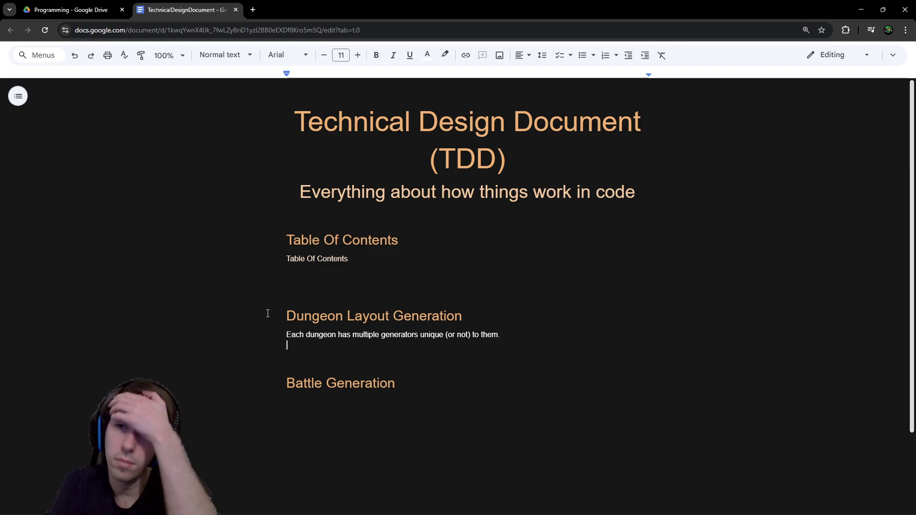
type("Where")
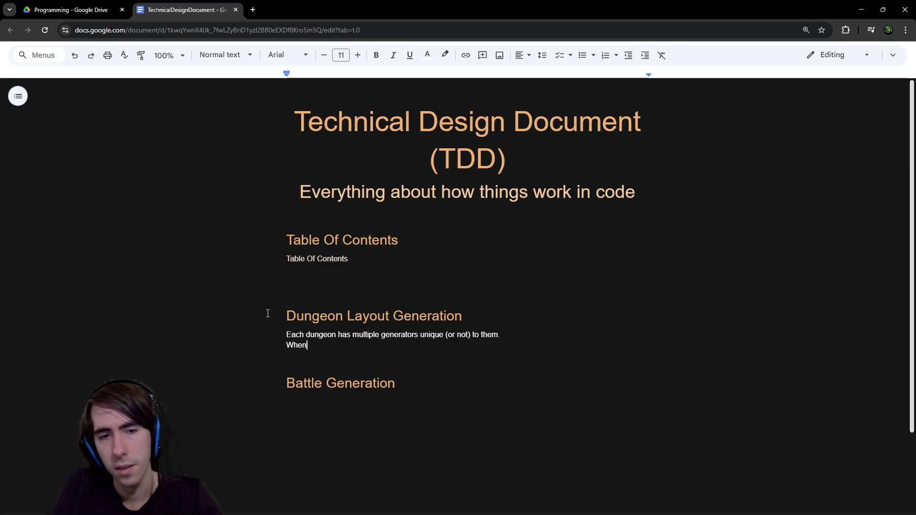
key("ctrl+BackSpace")
key("ctrl+v")
- Retitle the next heading 'Dungeon Battle Generation'
left_click(390, 391)
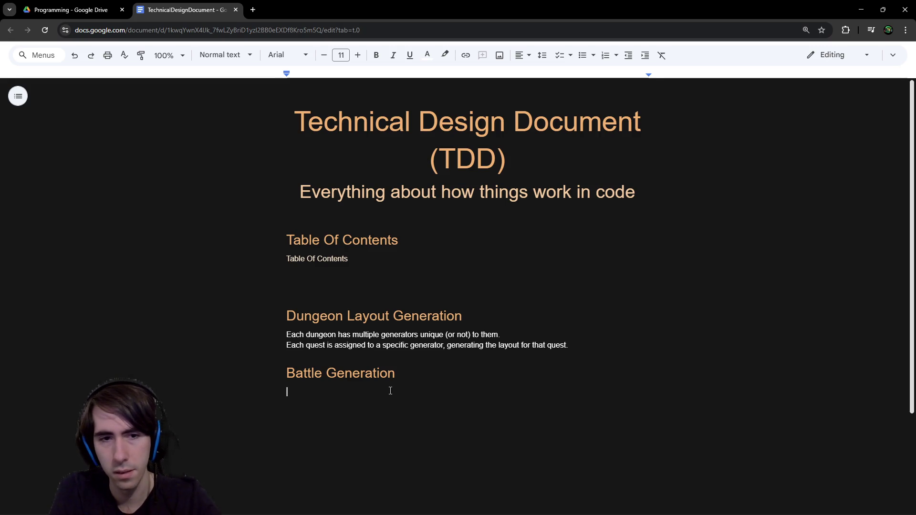
key("Up")
type("Dungeon")
key("Down")
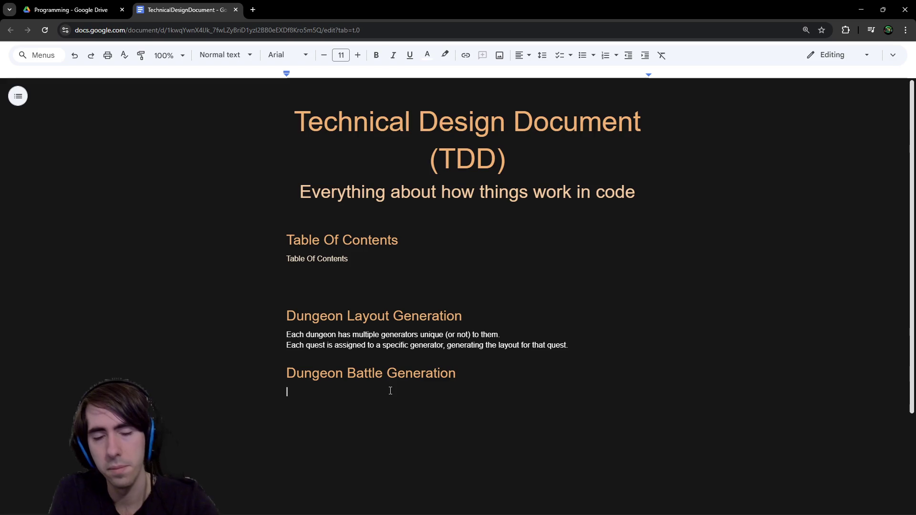
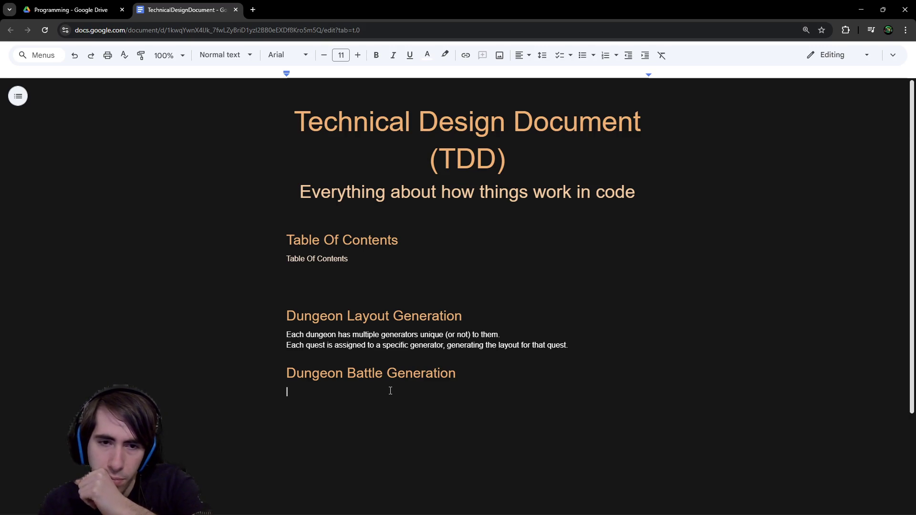
- Write 'The dungeon layout generation generates battles too.' beneath the Dungeon Battle Generation heading
type("The generator")
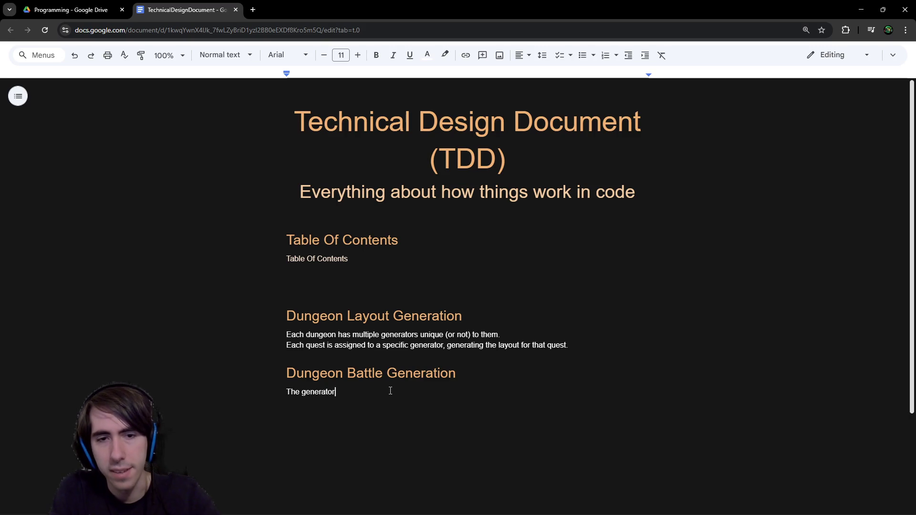
type(" generates")
key("ctrl+BackSpace")
key("ctrl+BackSpace")
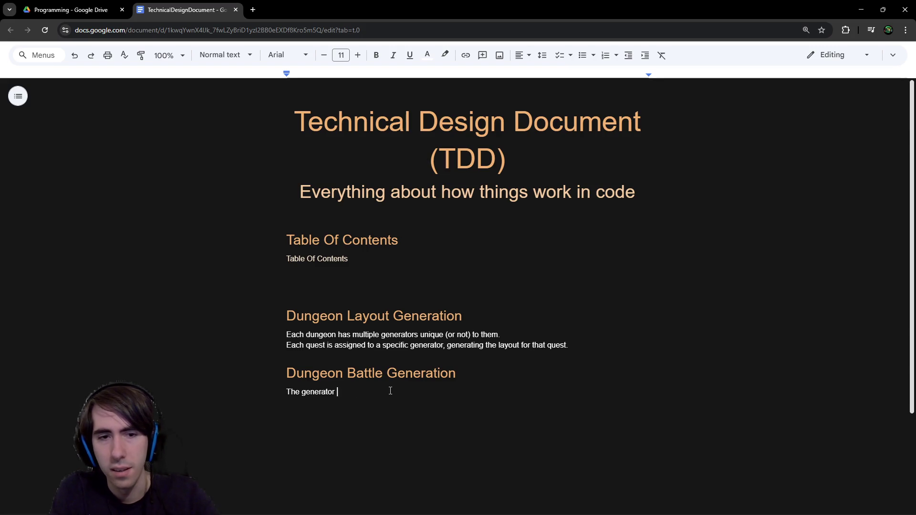
type("dungeon layout ")
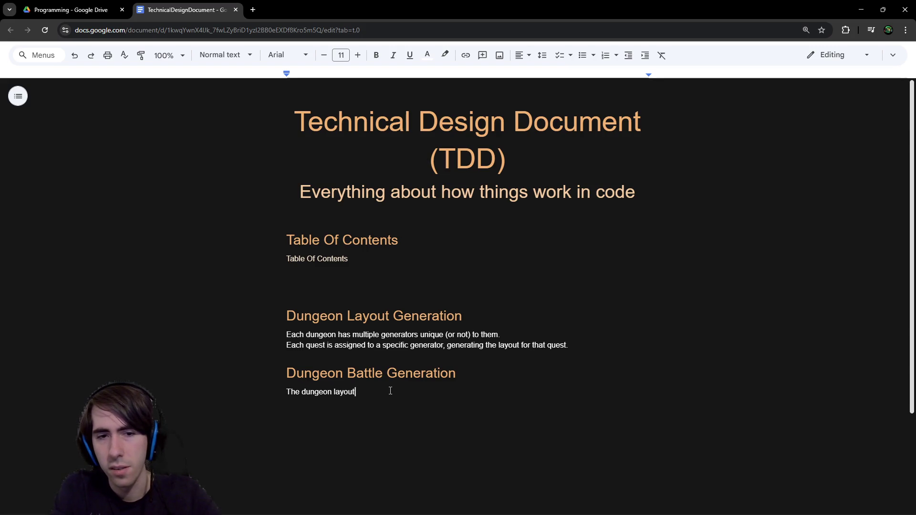
type("generation gen")
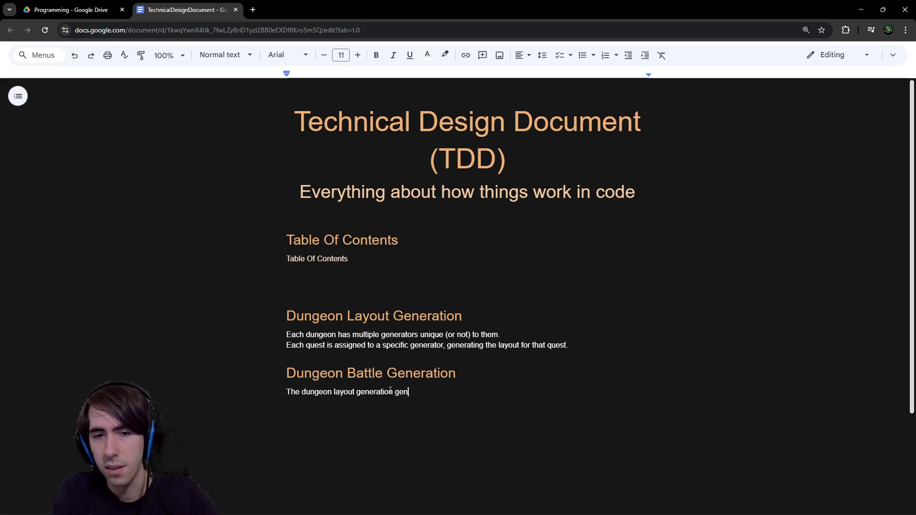
type("erates ")
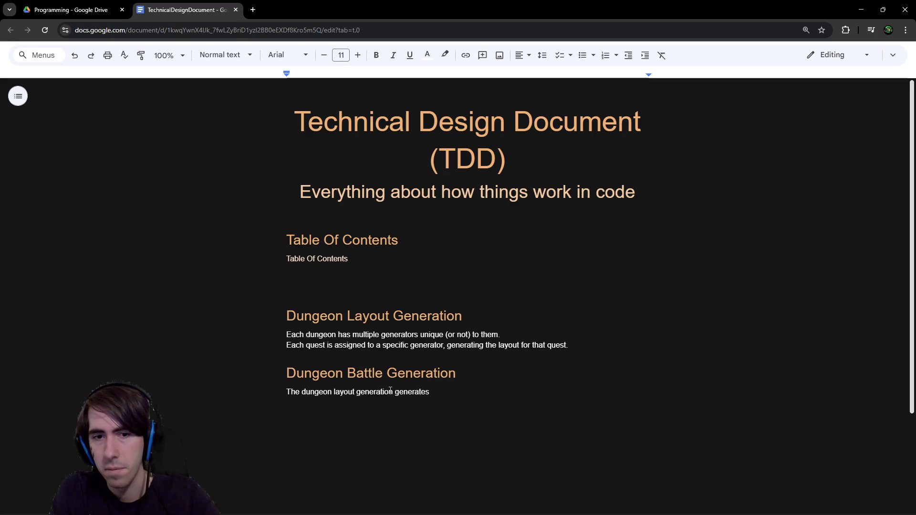
type("battles too.")
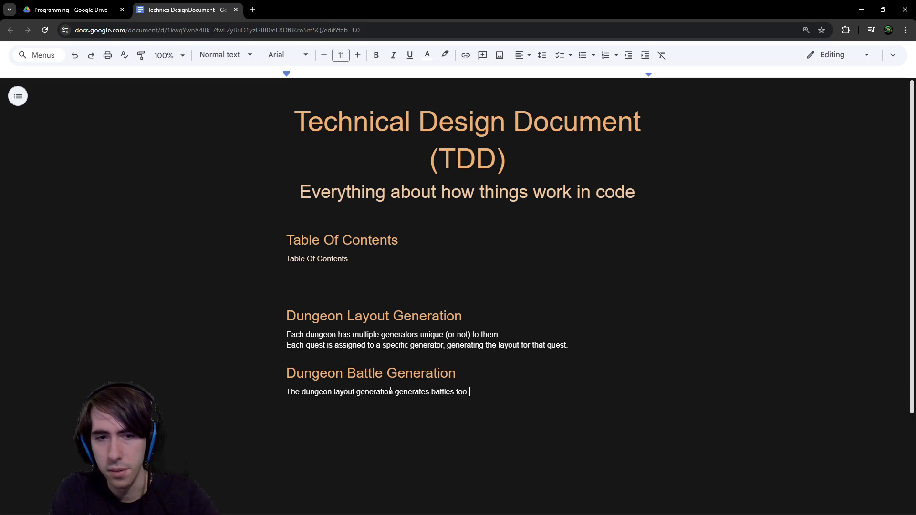
key("Return")
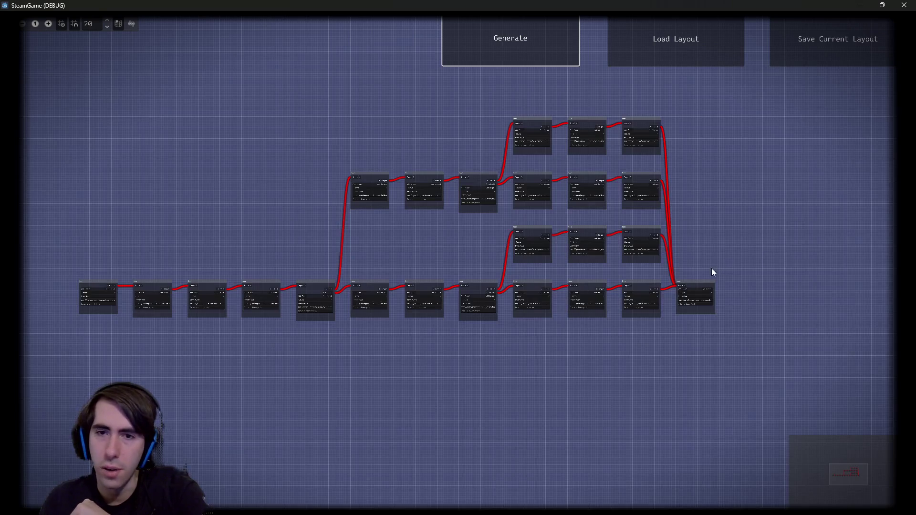
scroll(448, 379, "up", 5)
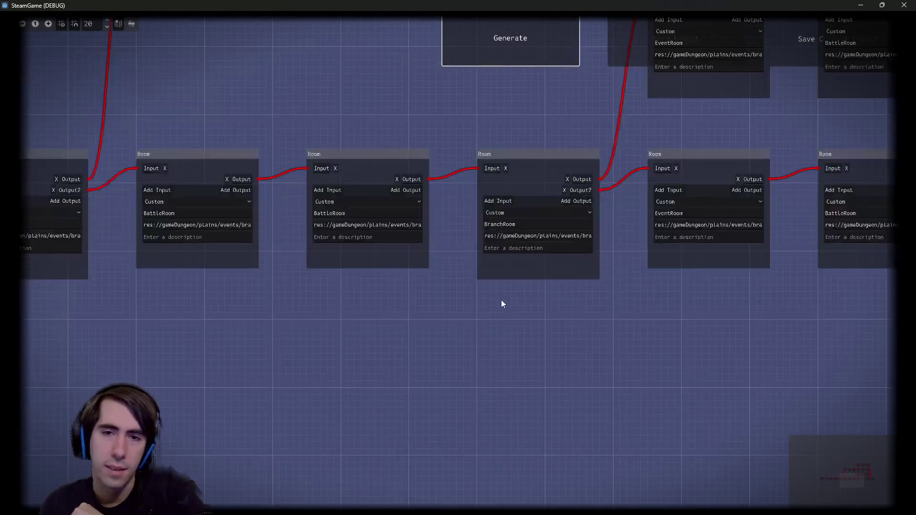
- Zoom in on the BranchRoom node's description field in the dungeon graph, then return to Godot
scroll(501, 299, "up", 3)
left_click(527, 210)
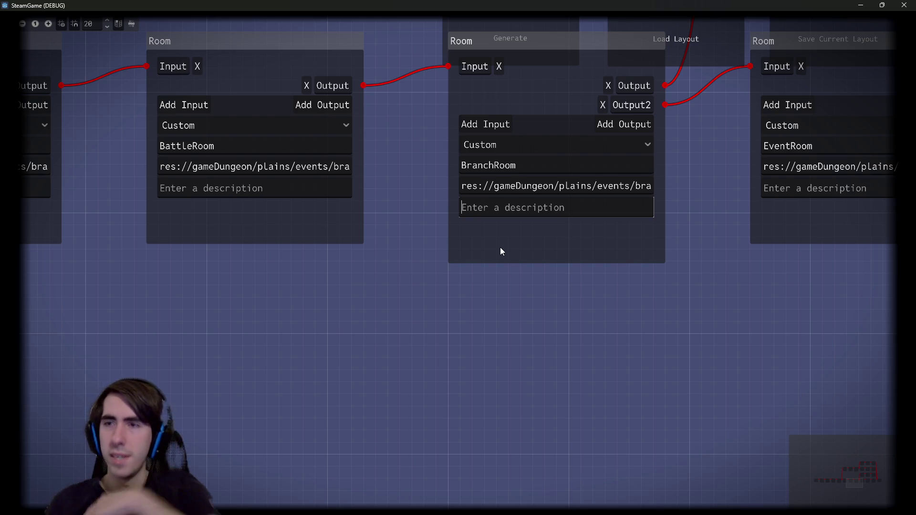
key("alt+Tab")
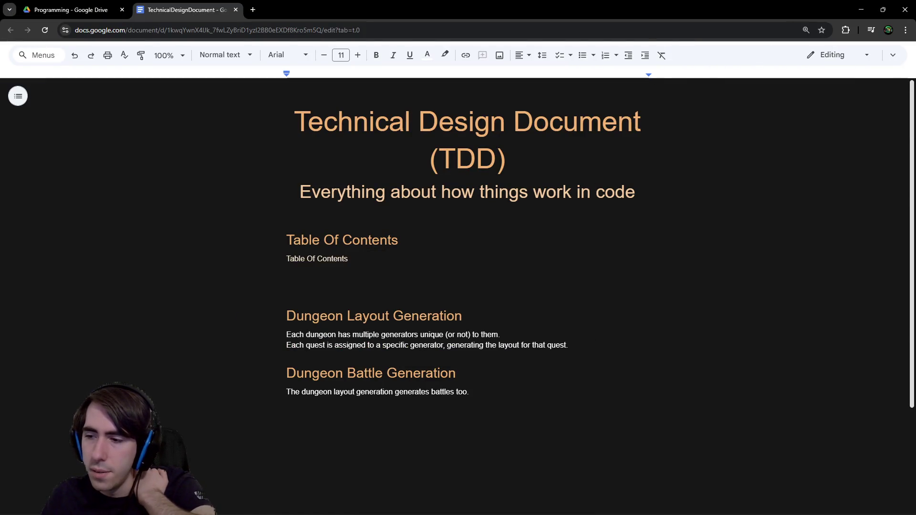
key("alt+Tab")
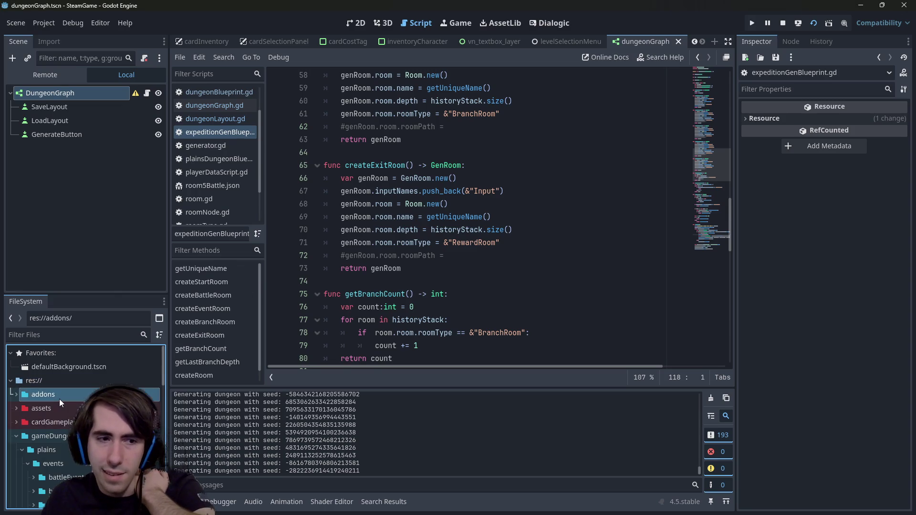
- Browse the FileSystem dock, expanding and collapsing the assets, gameplay, abilities and dungeon layout folders
scroll(84, 398, "down", 1)
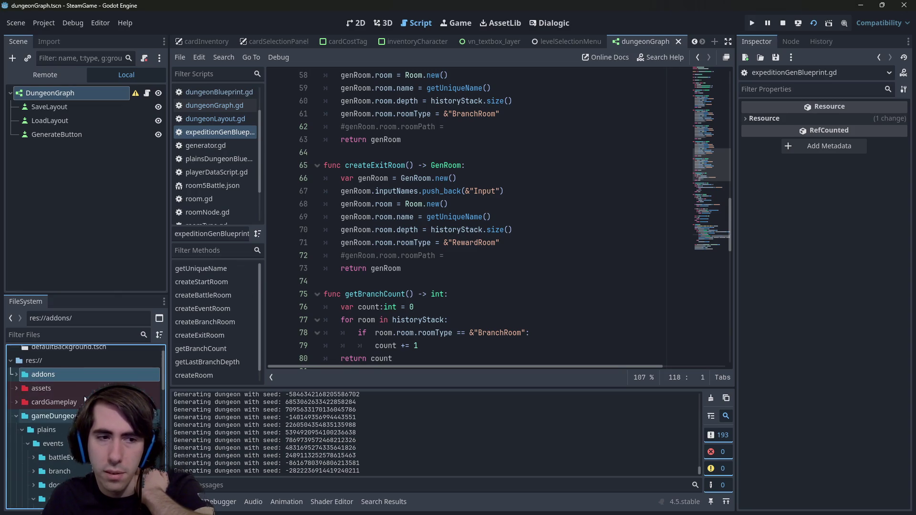
scroll(67, 388, "down", 5)
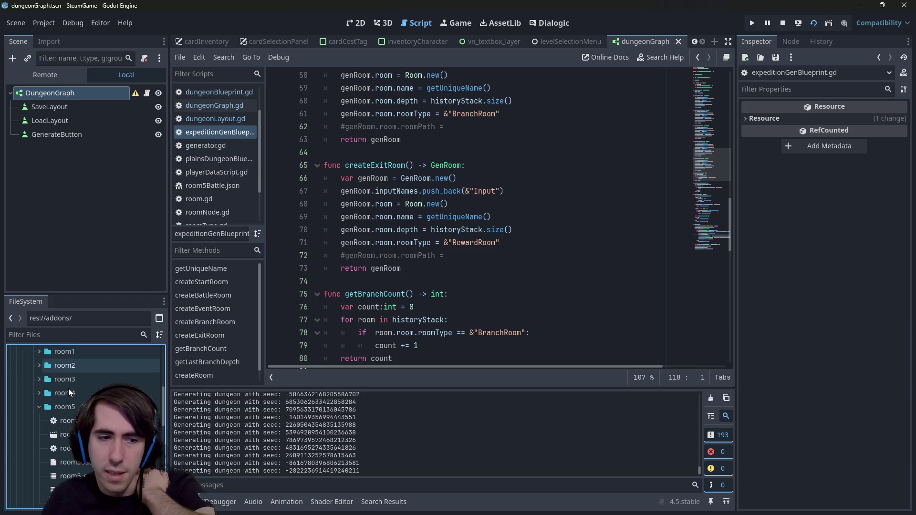
scroll(69, 385, "up", 5)
left_click(74, 388)
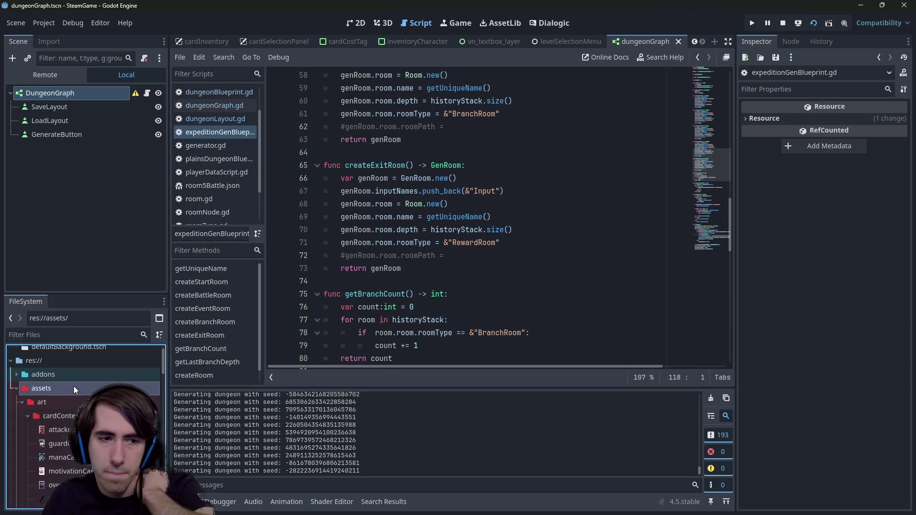
scroll(74, 385, "down", 1)
double_click(73, 379)
left_click(72, 409)
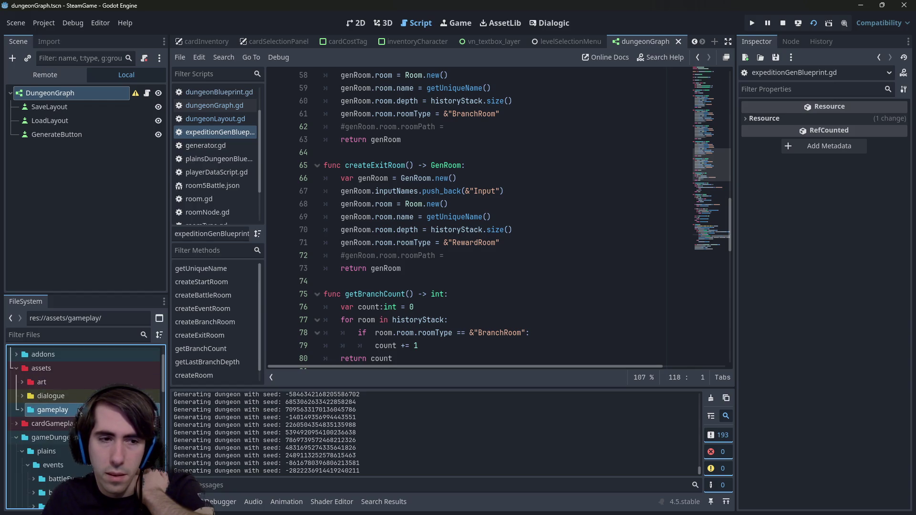
double_click(79, 409)
scroll(80, 409, "down", 1)
left_click(55, 438)
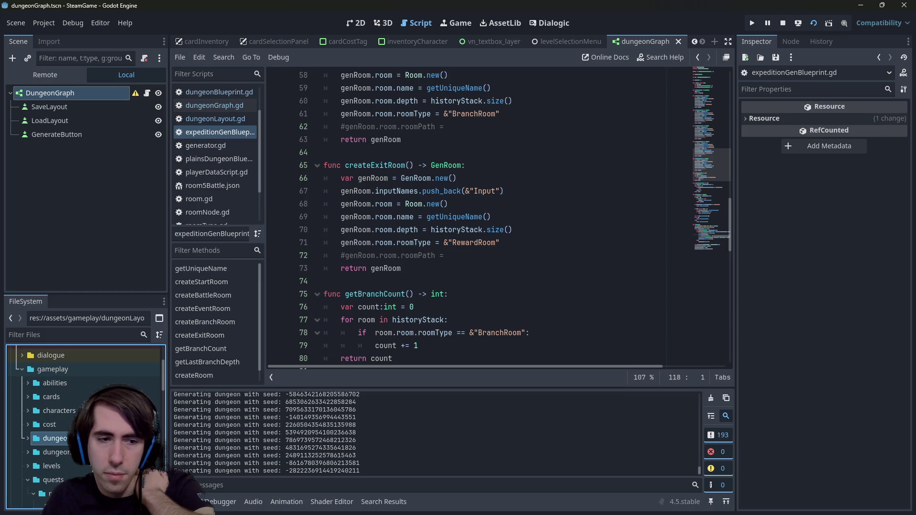
scroll(71, 406, "down", 1)
double_click(53, 459)
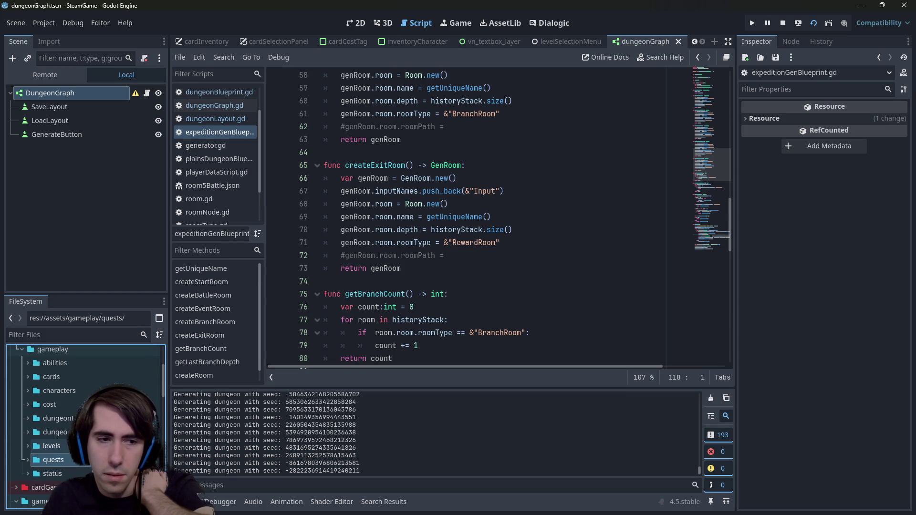
scroll(66, 401, "up", 1)
double_click(61, 383)
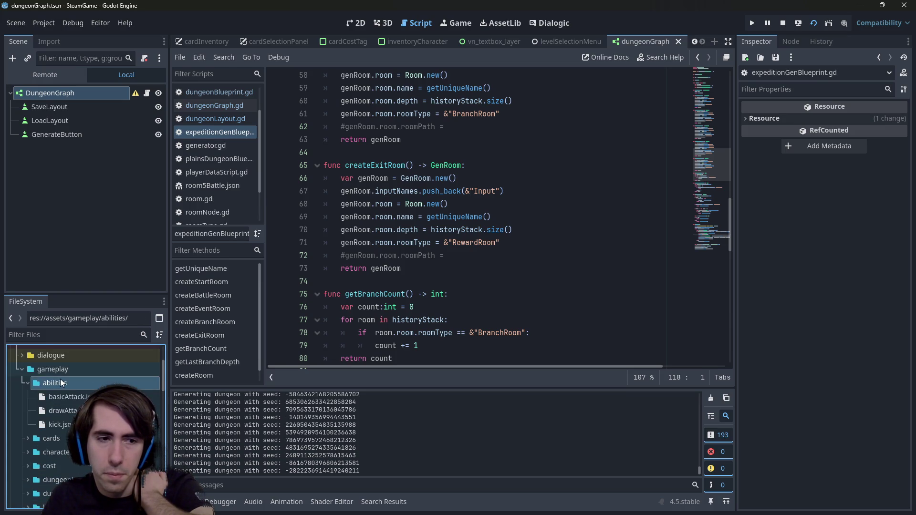
double_click(60, 380)
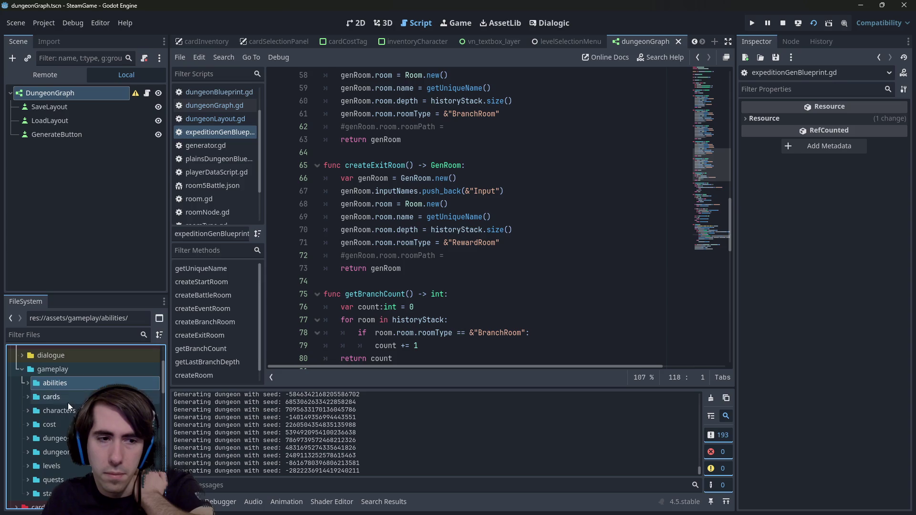
double_click(61, 437)
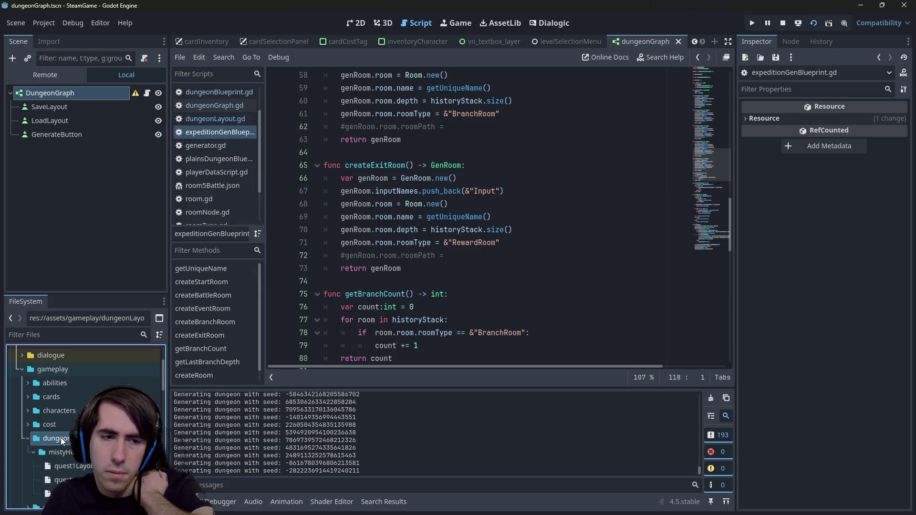
double_click(61, 437)
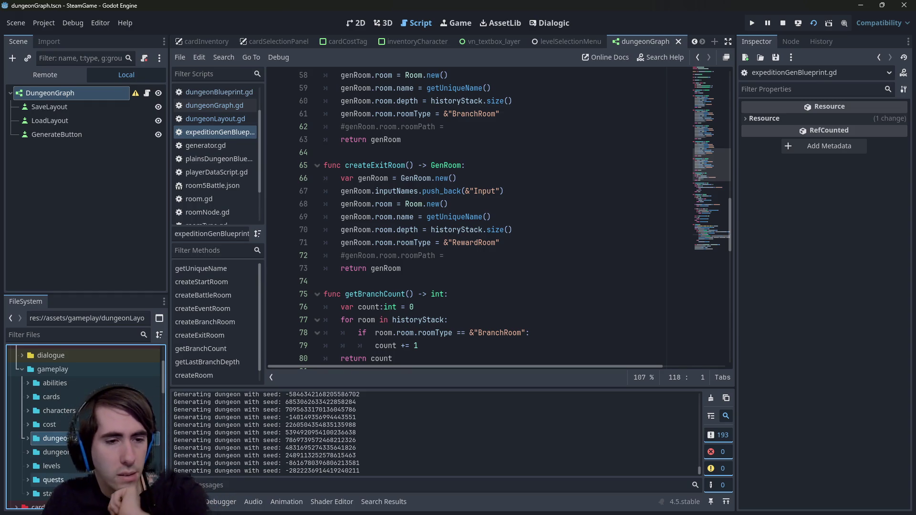
- Find room5Battle.json under the gameplay folders and open it in the editor
left_click(79, 466)
scroll(80, 453, "up", 3)
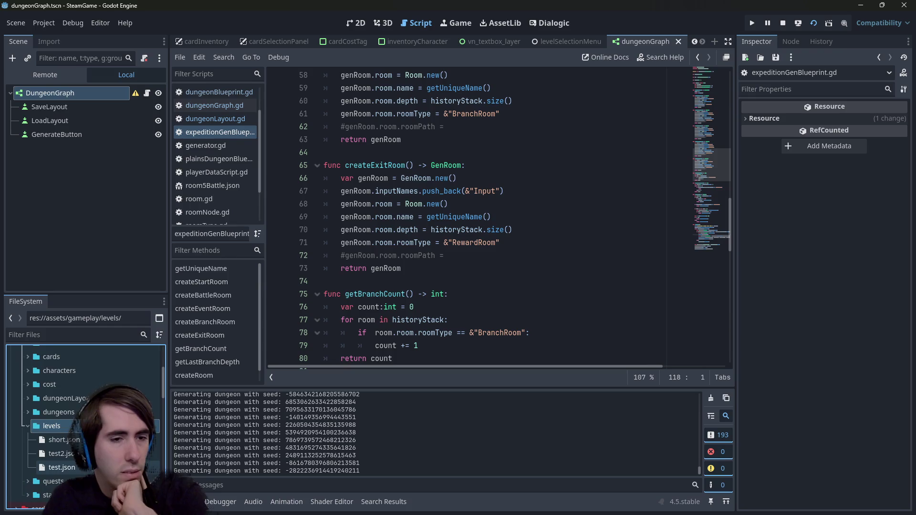
scroll(81, 451, "down", 2)
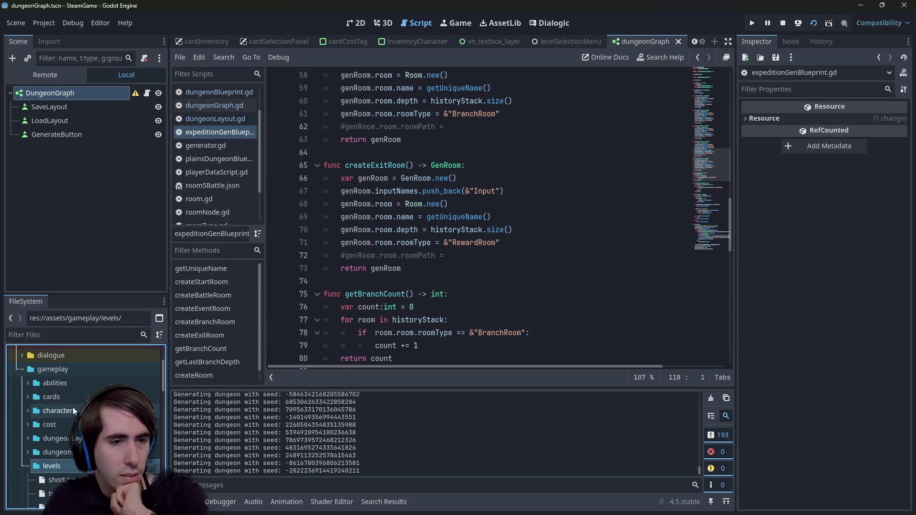
left_click(78, 411)
scroll(79, 412, "down", 5)
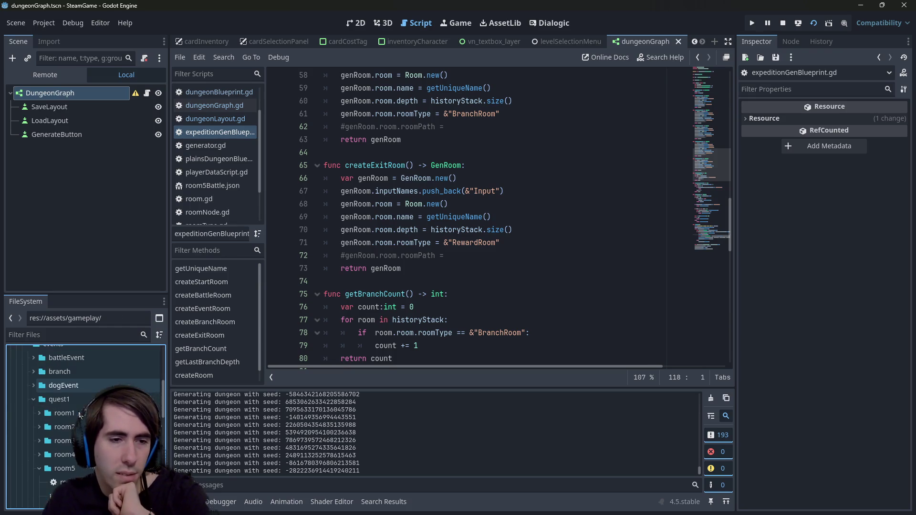
double_click(72, 484)
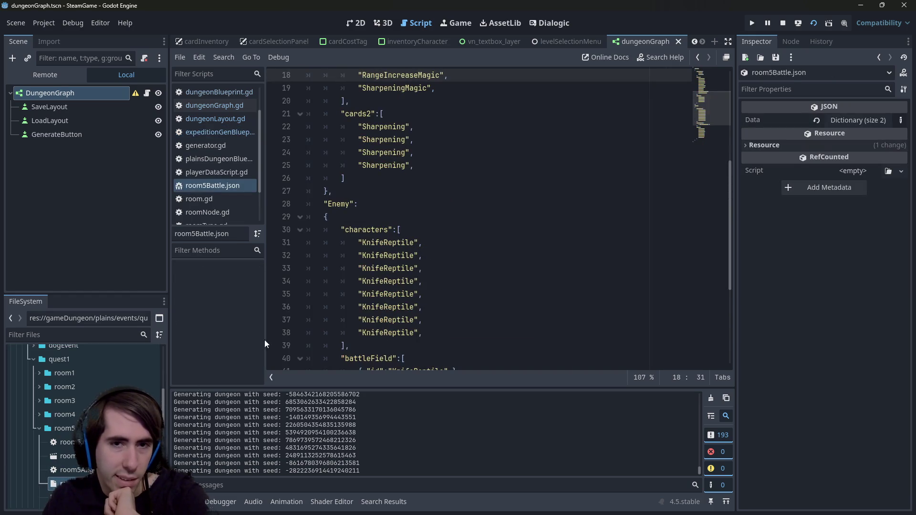
- Scroll through room5Battle.json to review the Player and Enemy battle data
scroll(442, 286, "up", 3)
scroll(446, 269, "down", 10)
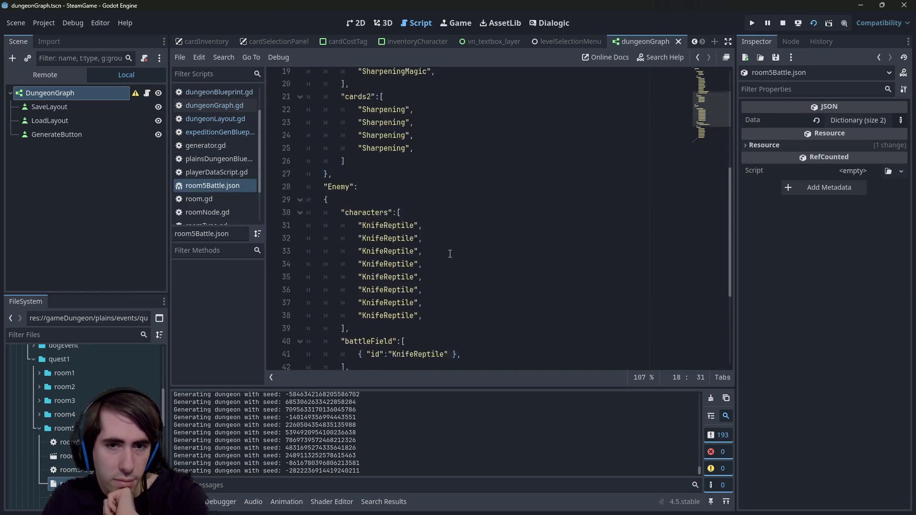
scroll(453, 248, "up", 10)
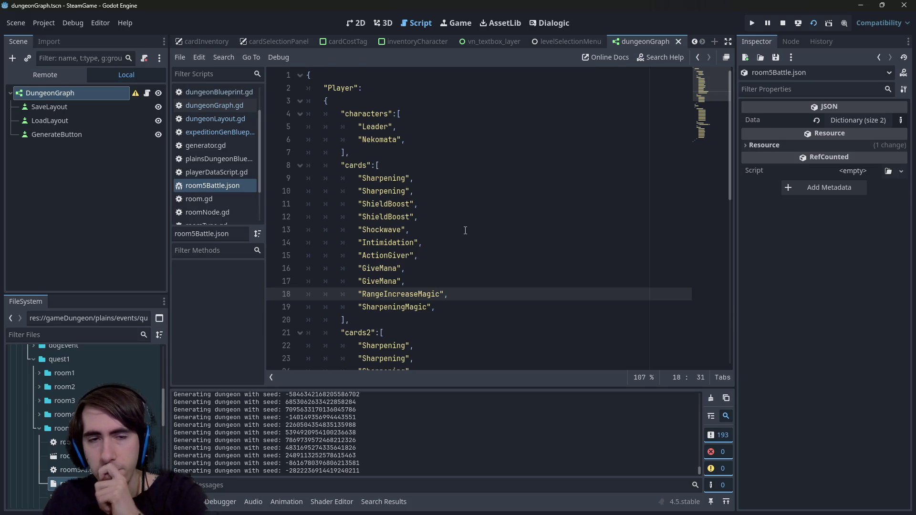
scroll(465, 231, "down", 8)
scroll(465, 229, "up", 7)
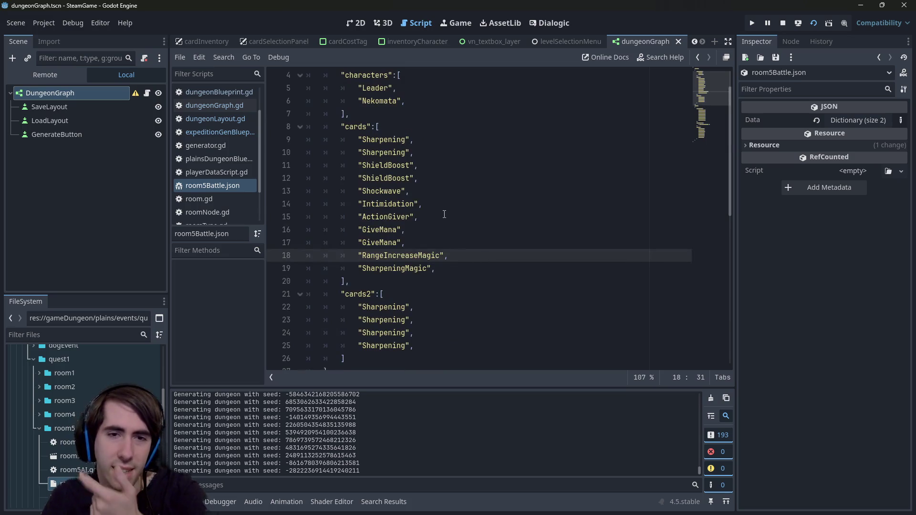
scroll(442, 211, "up", 1)
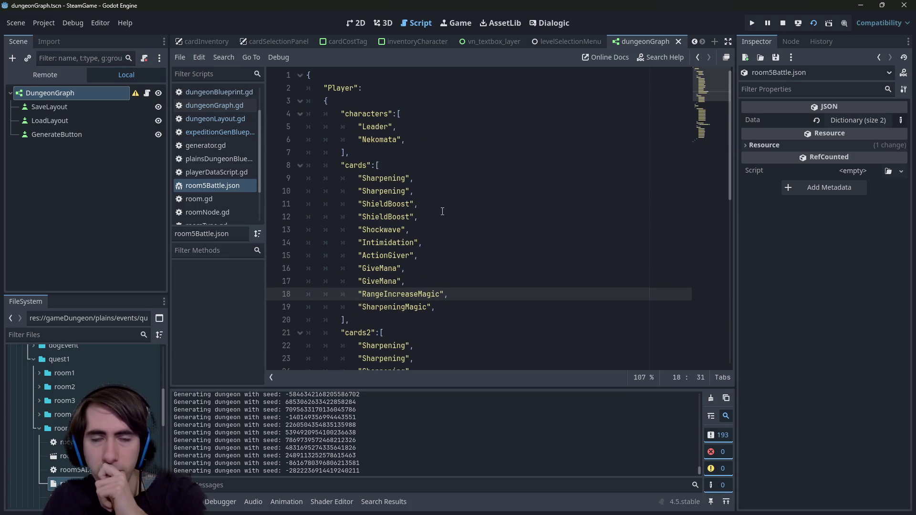
scroll(442, 211, "down", 8)
scroll(442, 211, "down", 3)
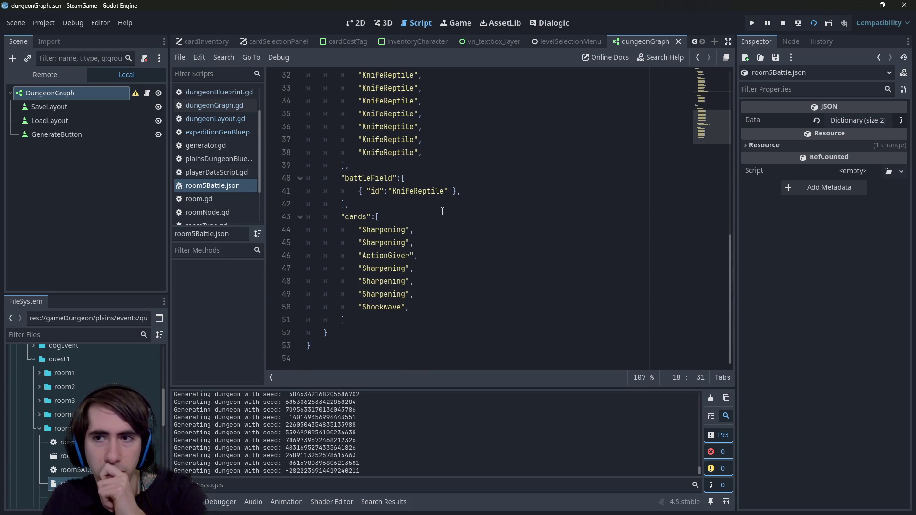
scroll(442, 211, "up", 8)
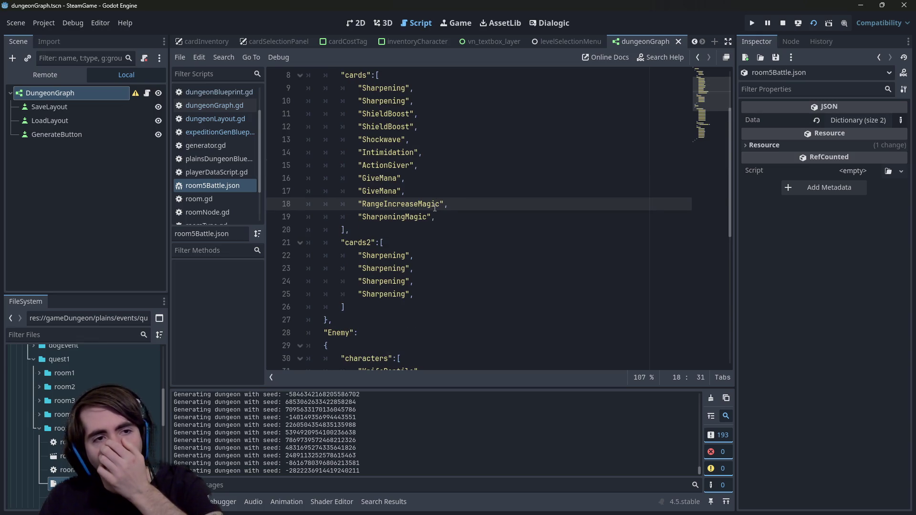
scroll(431, 204, "up", 1)
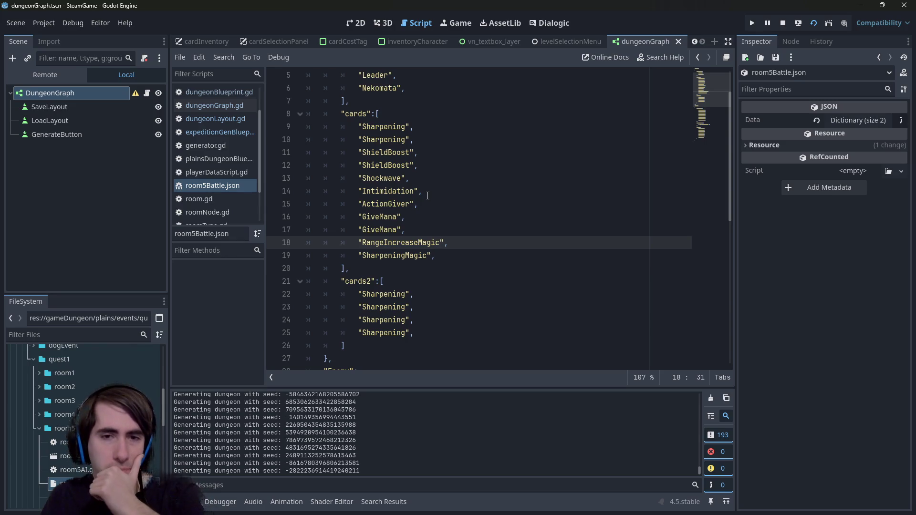
scroll(427, 195, "up", 2)
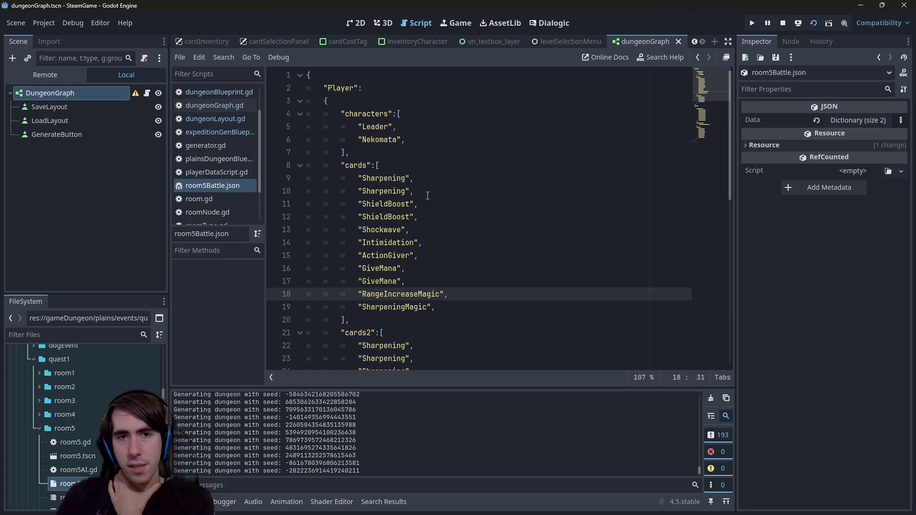
scroll(427, 195, "down", 10)
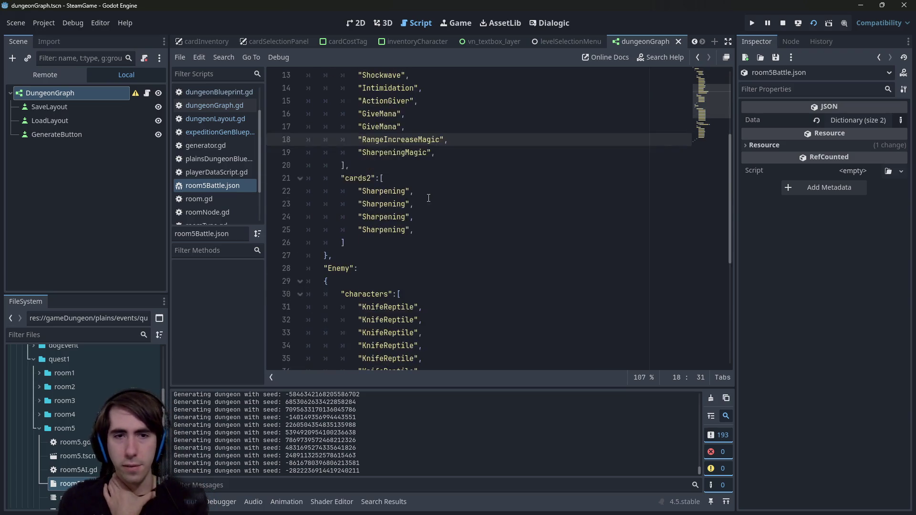
- Highlight the Enemy block for a closer look, then run the project
mouse_move(431, 317)
left_mouse_down()
mouse_move(315, 200)
mouse_move(264, 225)
left_mouse_up()
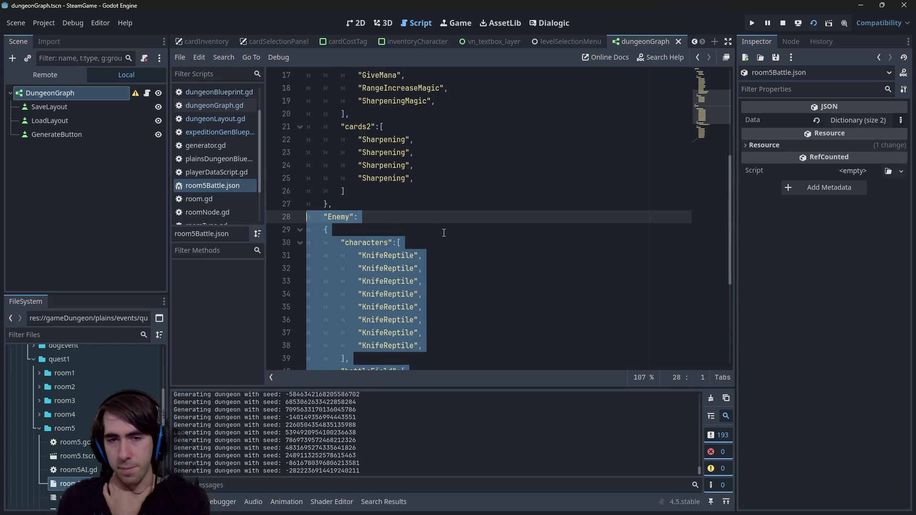
scroll(442, 231, "down", 4)
scroll(438, 234, "up", 1)
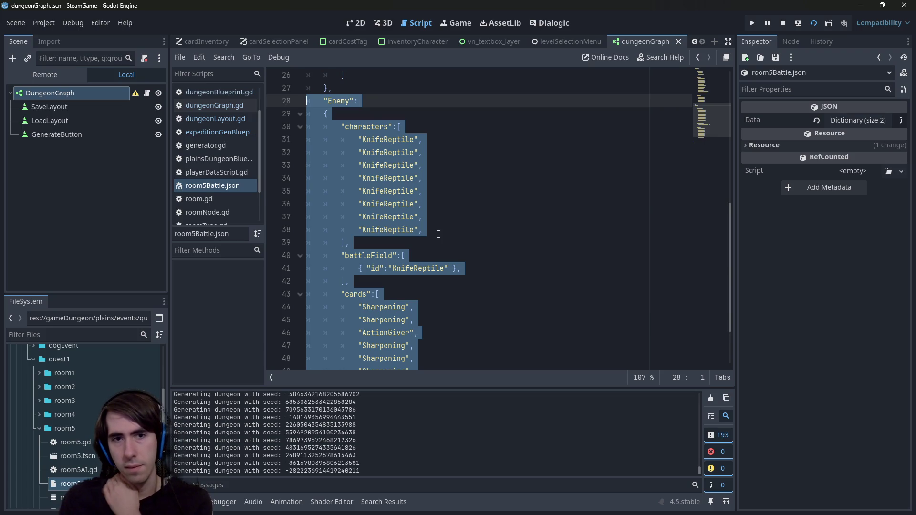
scroll(438, 234, "down", 4)
scroll(438, 234, "up", 3)
left_click(438, 233)
key("Down")
key("Down")
key("Down")
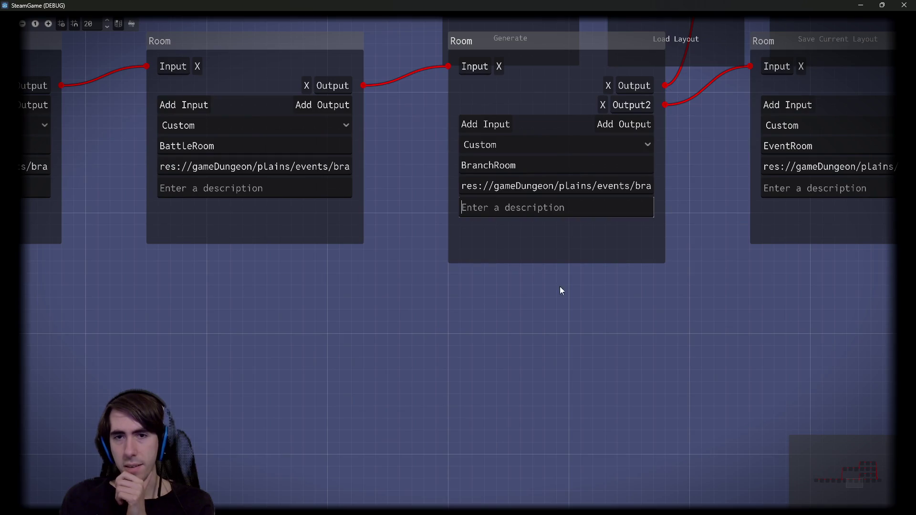
- Select the BranchRoom node and frame the graph around it
left_click(534, 226)
left_click(511, 203)
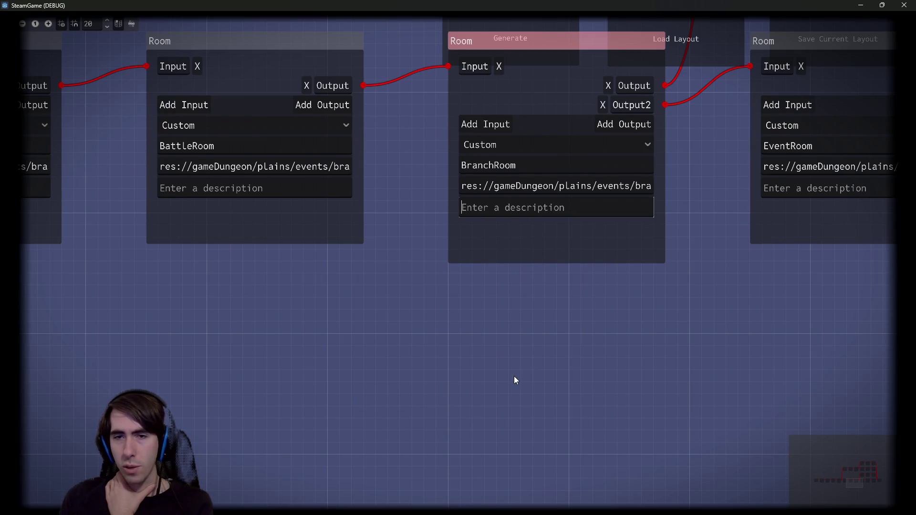
scroll(520, 352, "down", 2)
scroll(483, 334, "down", 2)
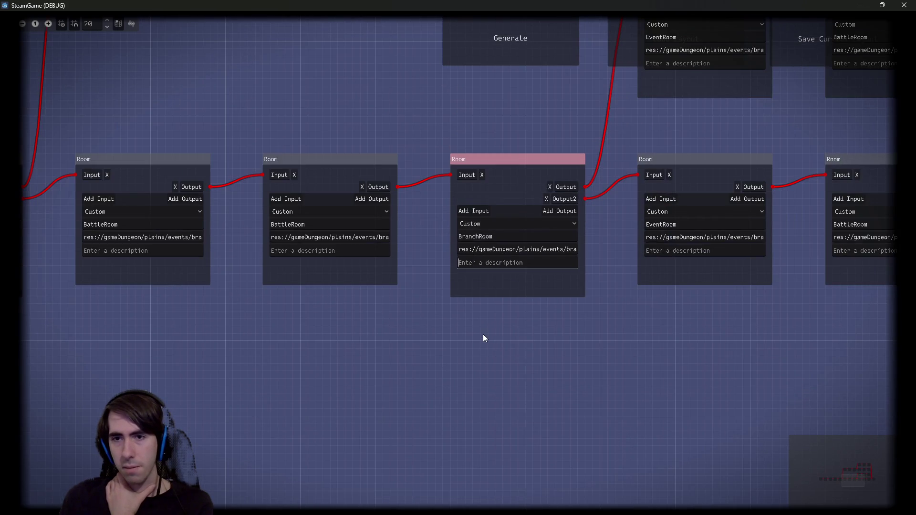
scroll(711, 382, "down", 1)
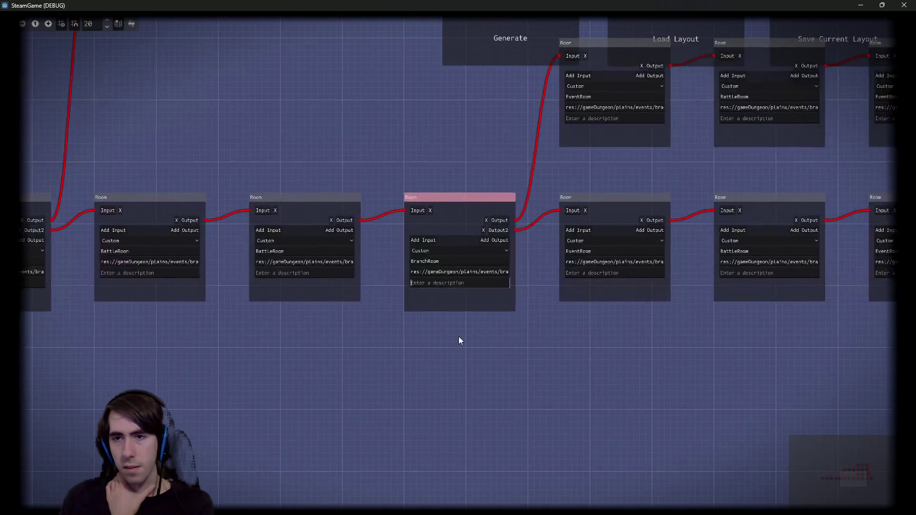
scroll(533, 359, "down", 1)
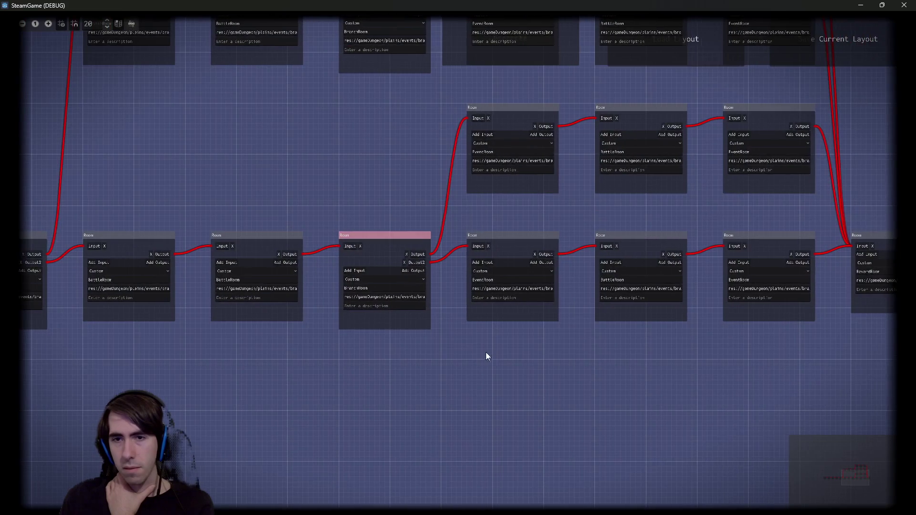
scroll(348, 339, "up", 1)
mouse_move(348, 339)
left_mouse_down()
mouse_move(438, 375)
mouse_move(536, 351)
mouse_move(456, 364)
mouse_move(479, 341)
left_mouse_up()
scroll(533, 341, "up", 1)
scroll(456, 364, "up", 1)
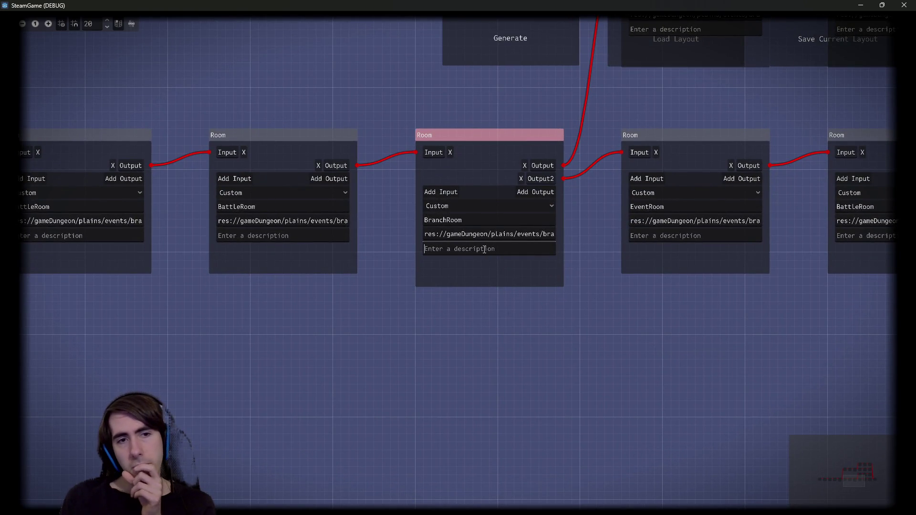
mouse_move(273, 295)
left_mouse_down()
mouse_move(523, 382)
mouse_move(410, 397)
left_mouse_up()
scroll(505, 378, "down", 1)
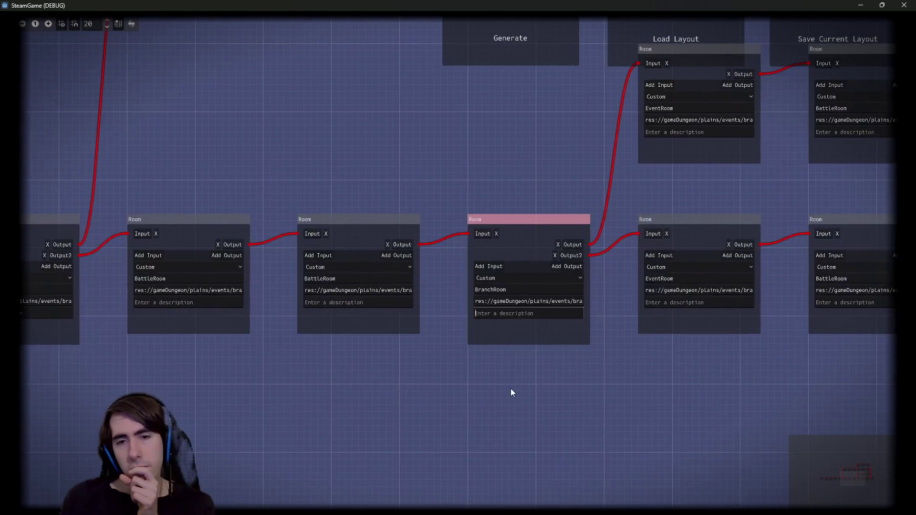
mouse_move(511, 393)
left_mouse_down()
mouse_move(402, 384)
mouse_move(382, 365)
mouse_move(504, 348)
mouse_move(449, 357)
left_mouse_up()
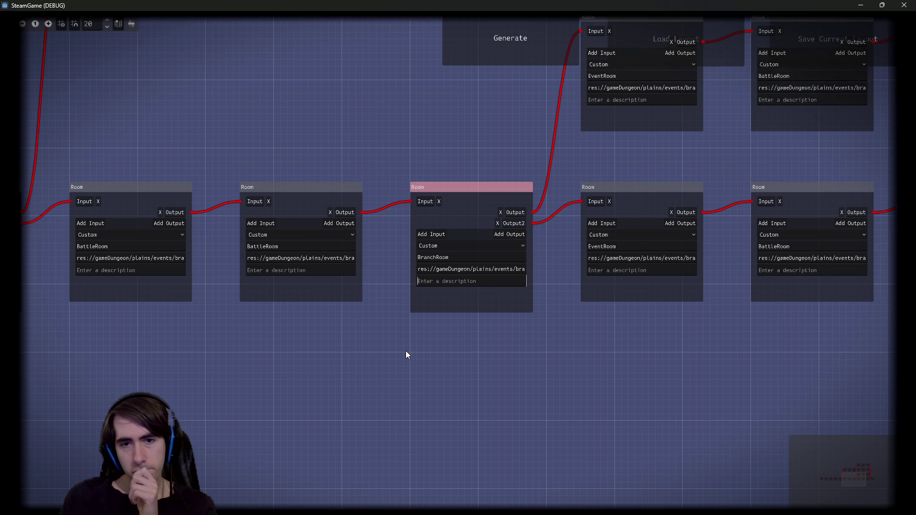
- Add and delete an empty Room node, then regenerate the room graph several times
right_click(466, 398)
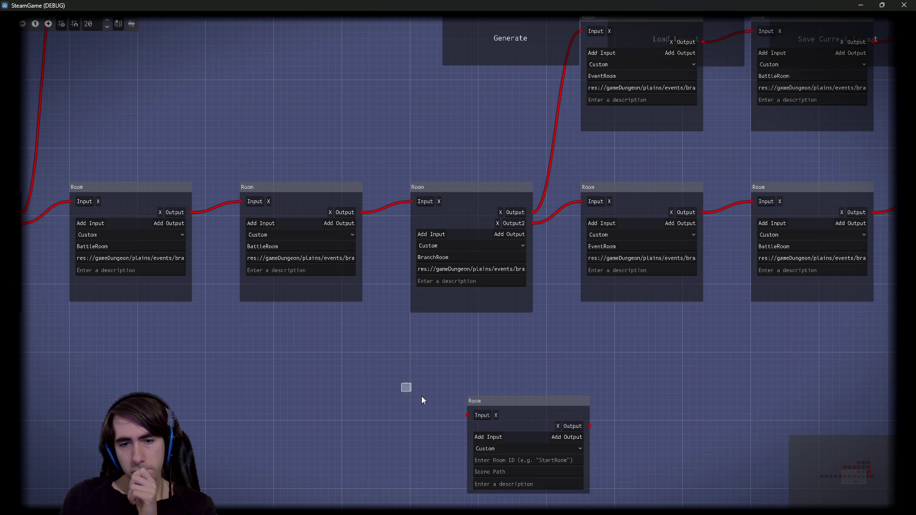
left_click(546, 426)
key("Delete")
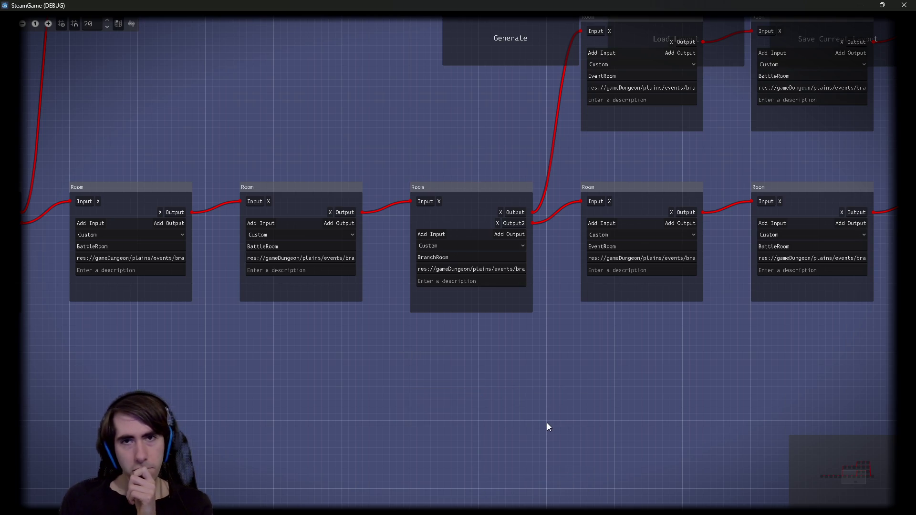
left_click(499, 42)
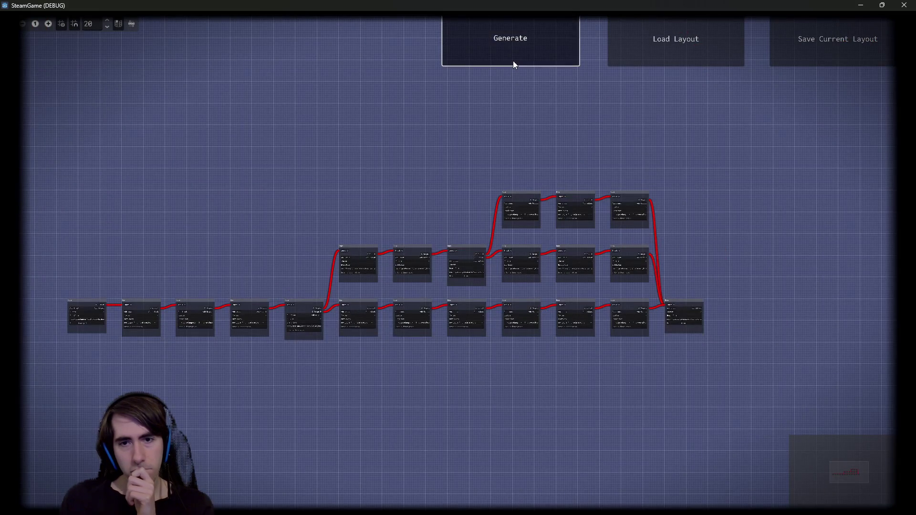
left_click(513, 62)
left_click(514, 61)
left_click(513, 61)
left_click(513, 61)
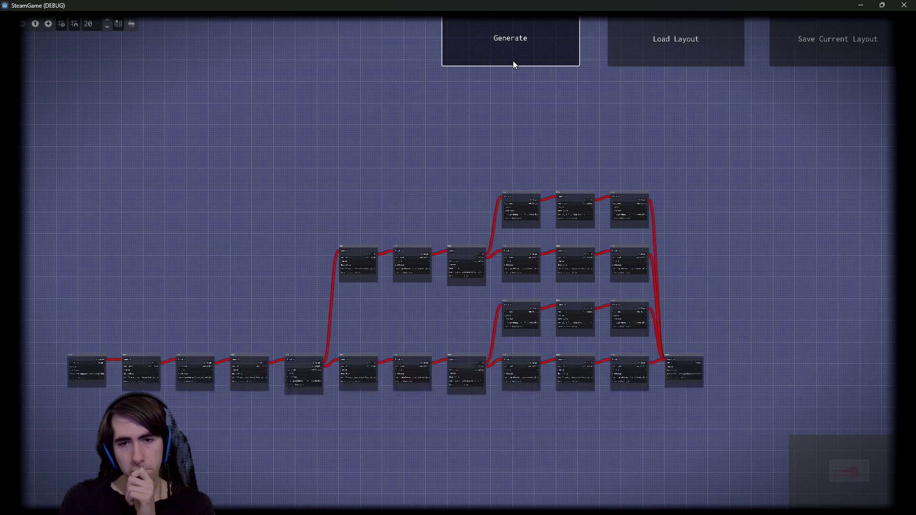
left_click(513, 61)
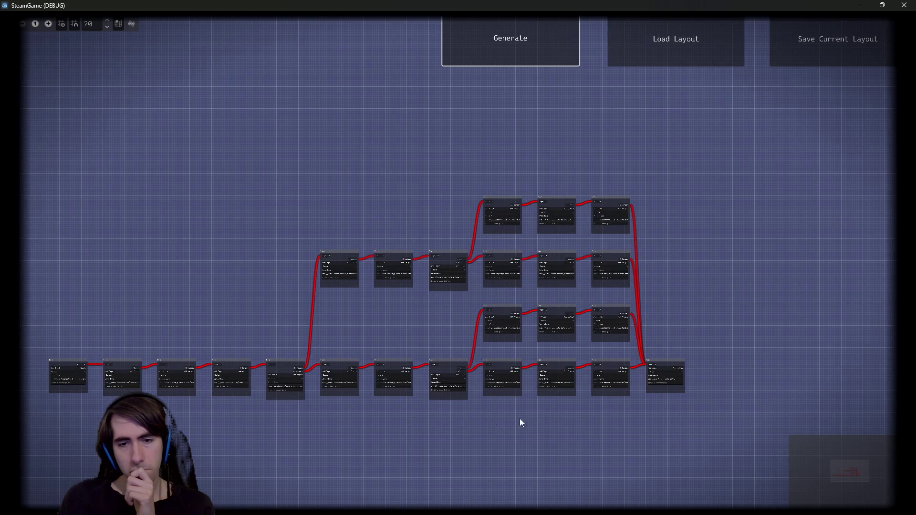
- Paste and delete a room node, pan around the new layout, then minimize the game
scroll(478, 417, "up", 2)
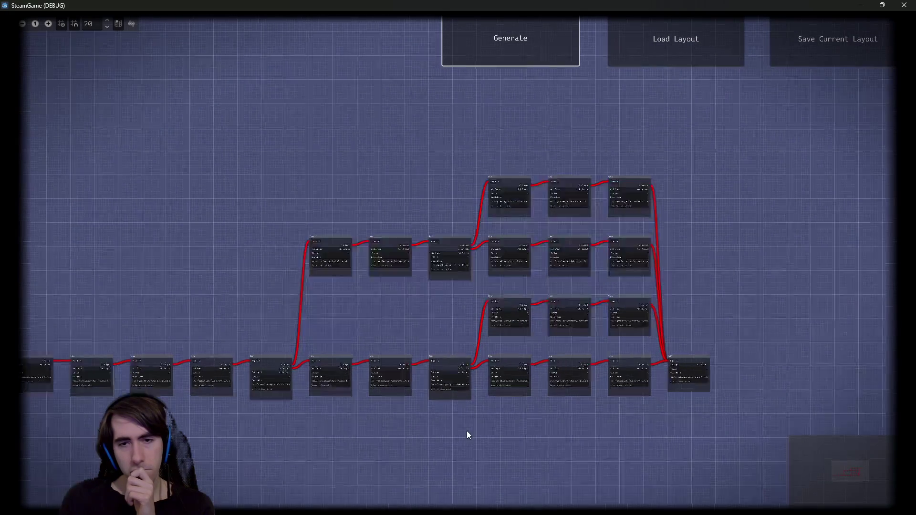
scroll(461, 445, "up", 2)
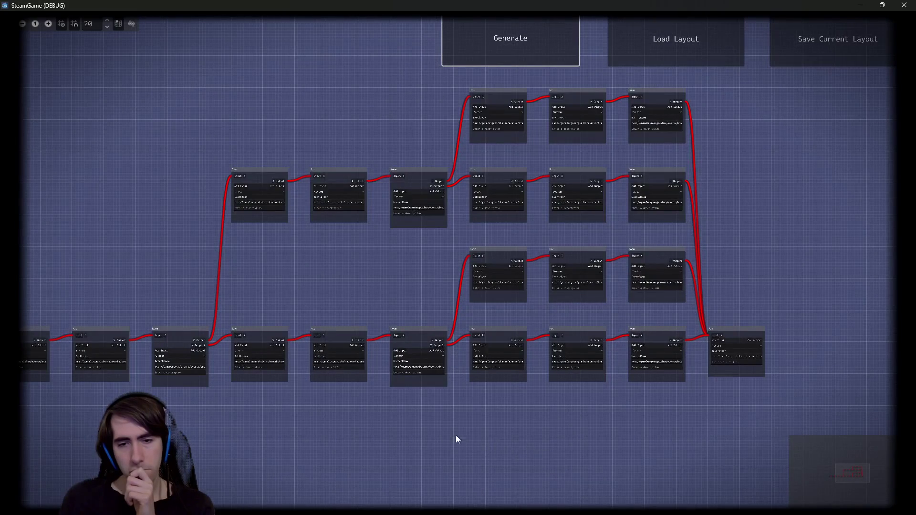
scroll(456, 440, "down", 2)
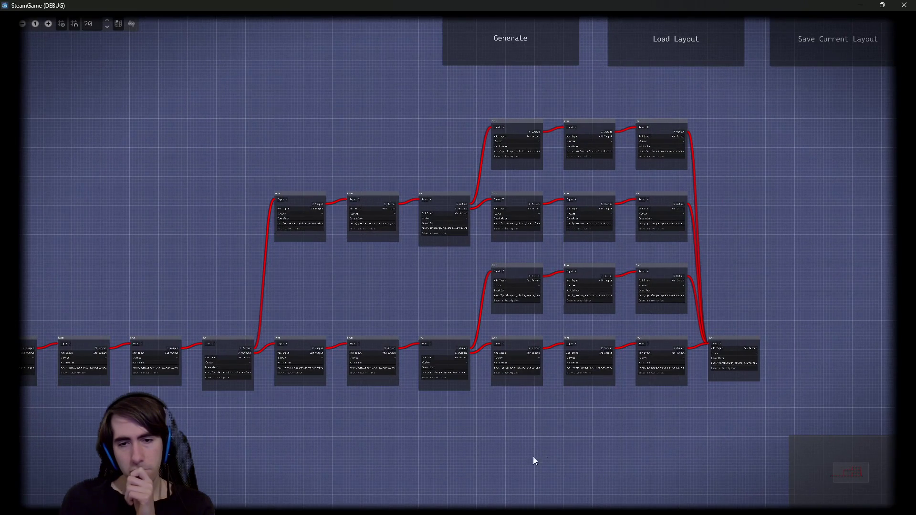
key("ctrl+v")
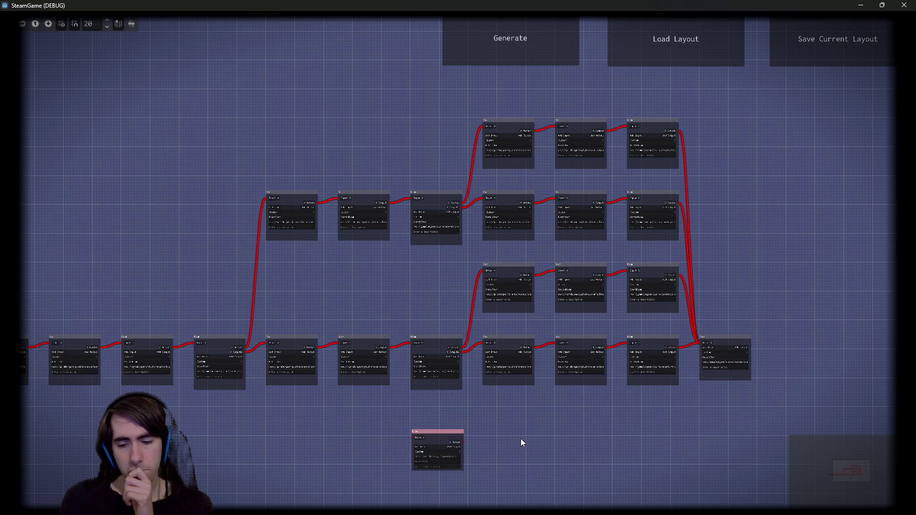
key("Delete")
mouse_move(405, 436)
left_mouse_down()
mouse_move(499, 434)
mouse_move(280, 429)
mouse_move(449, 440)
mouse_move(403, 384)
mouse_move(625, 417)
mouse_move(334, 405)
mouse_move(358, 385)
left_mouse_up()
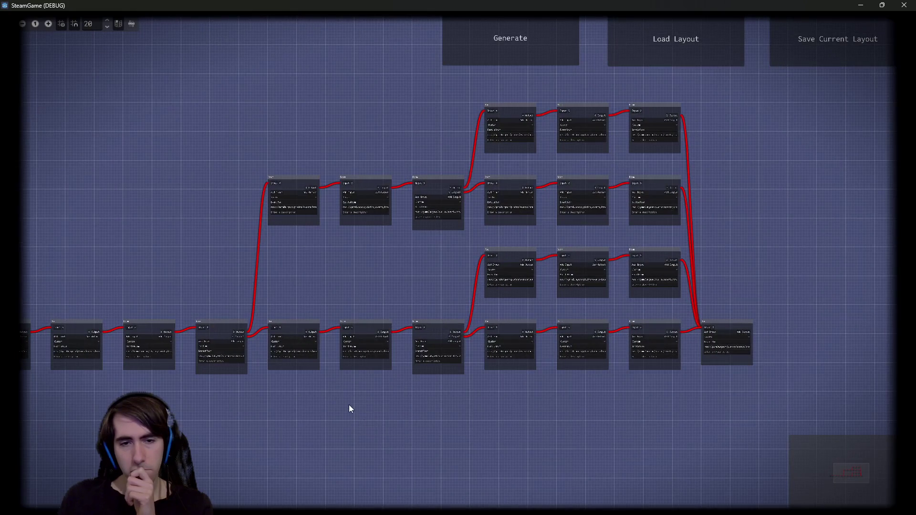
mouse_move(452, 426)
left_mouse_down()
mouse_move(619, 476)
mouse_move(508, 459)
mouse_move(520, 463)
mouse_move(640, 480)
mouse_move(432, 453)
left_mouse_up()
scroll(394, 439, "up", 2)
scroll(363, 436, "up", 3)
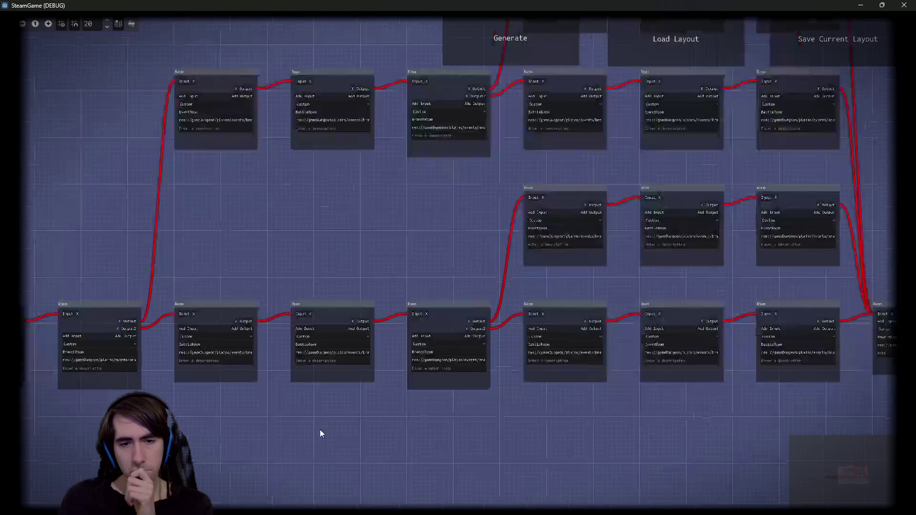
scroll(310, 427, "down", 3)
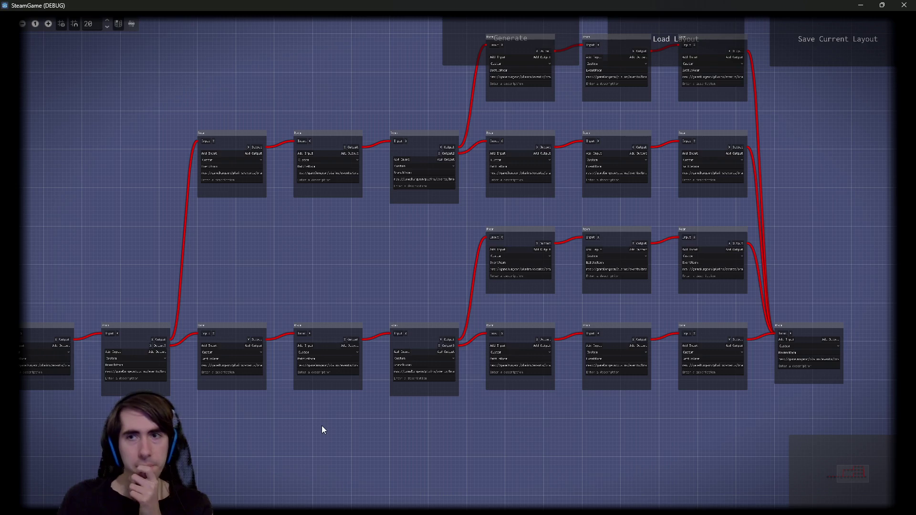
left_click(860, 6)
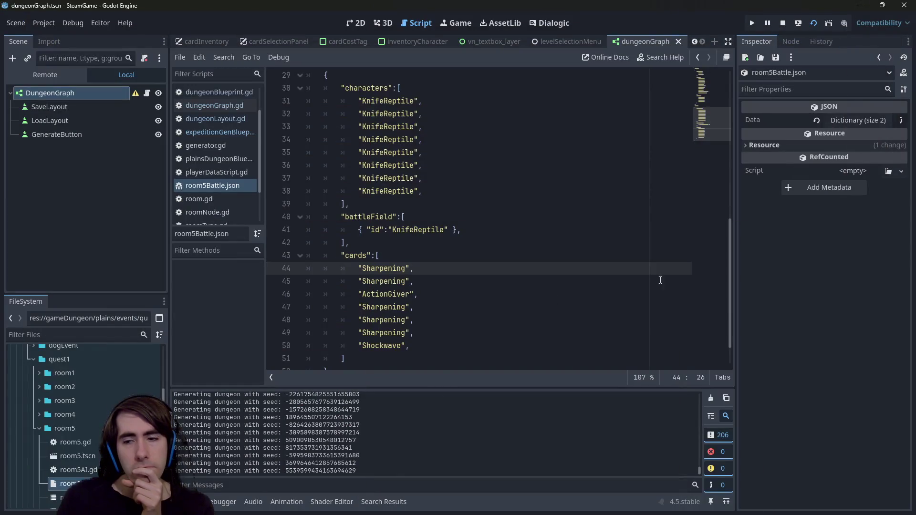
key("alt+Tab")
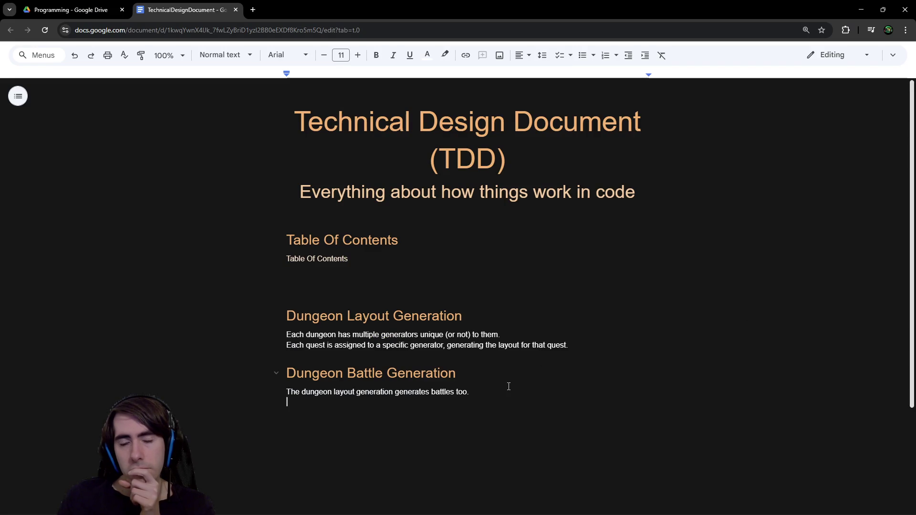
- Add the sentence 'It does that by generating the battle json.' on a new line
key("Return")
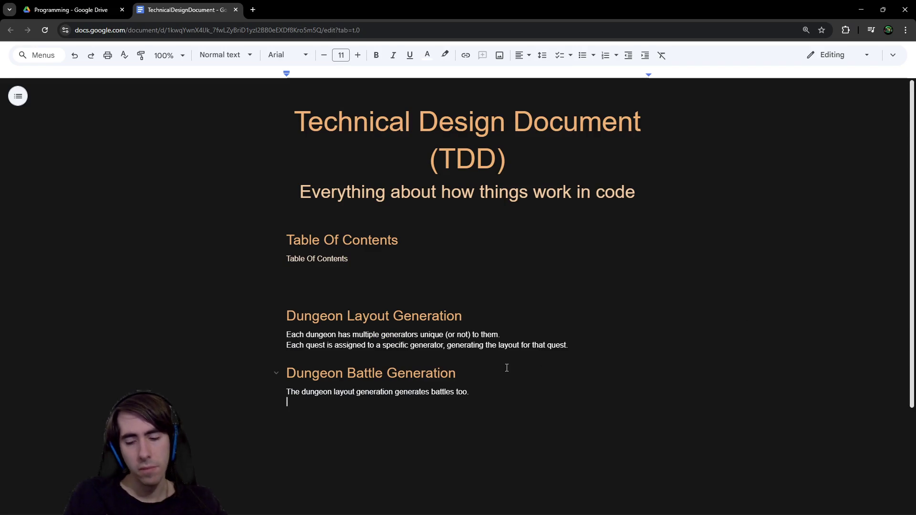
type("It does that by ")
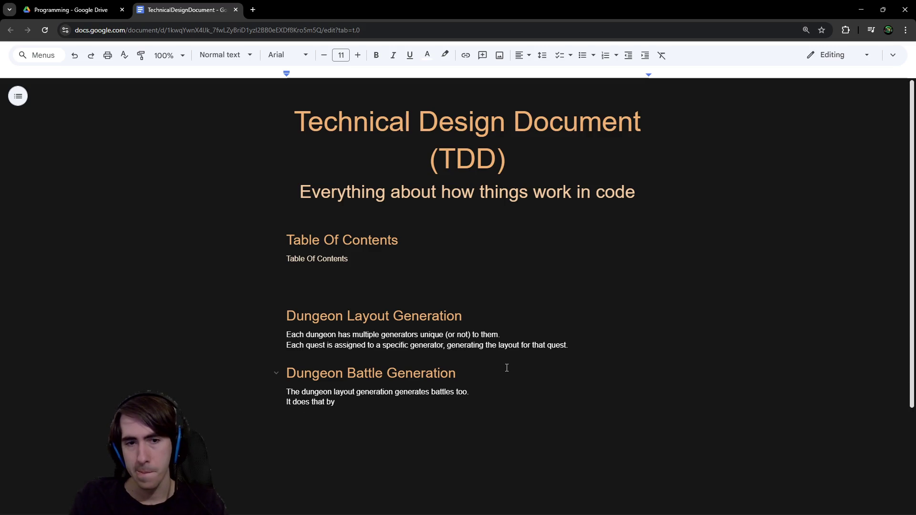
type("generating t")
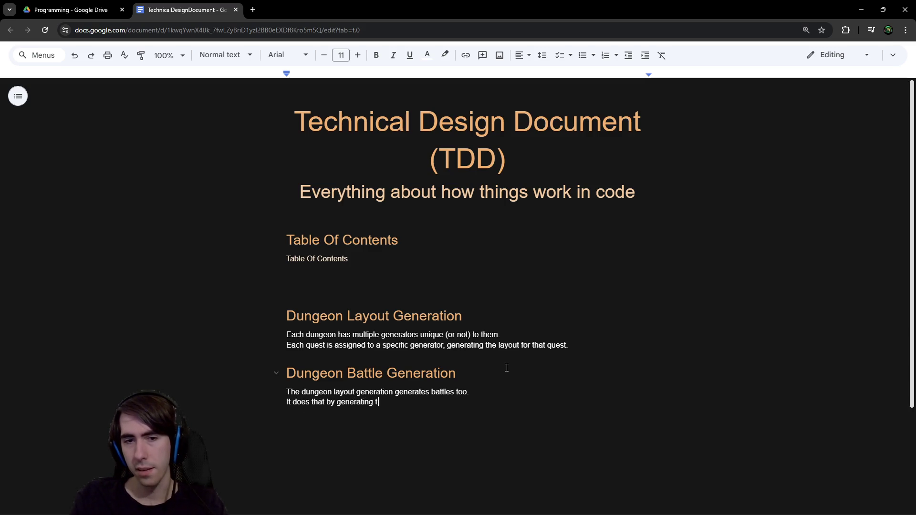
type("he battle json")
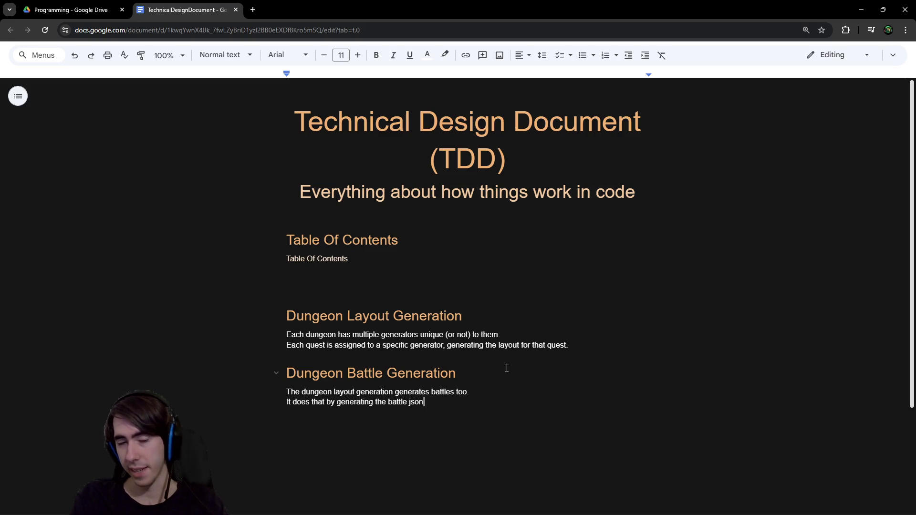
type(", and")
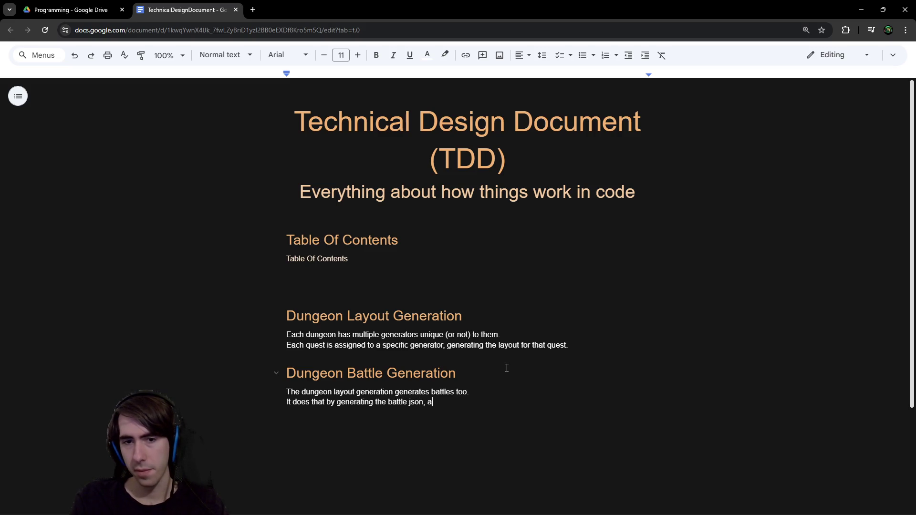
key("BackSpace")
key("BackSpace")
key("BackSpace")
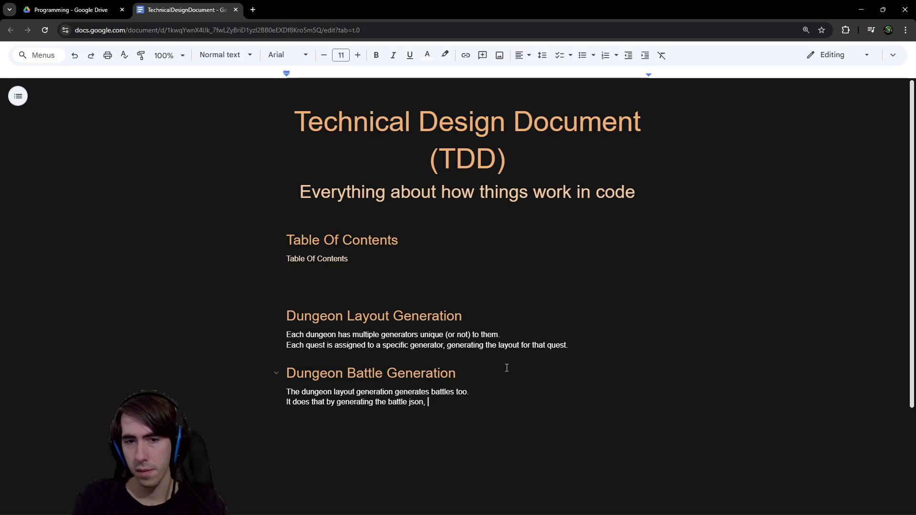
type("and assigning it")
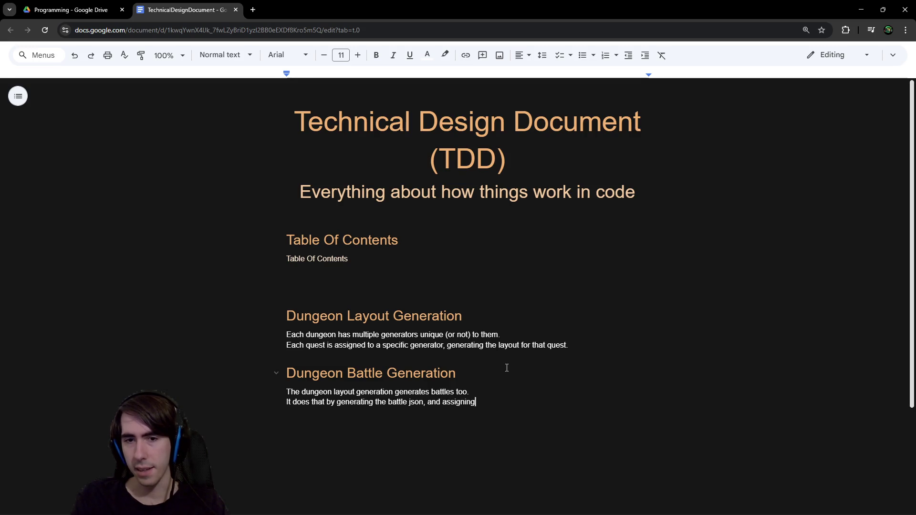
key("ctrl+BackSpace")
key("ctrl+BackSpace")
key("ctrl+BackSpace")
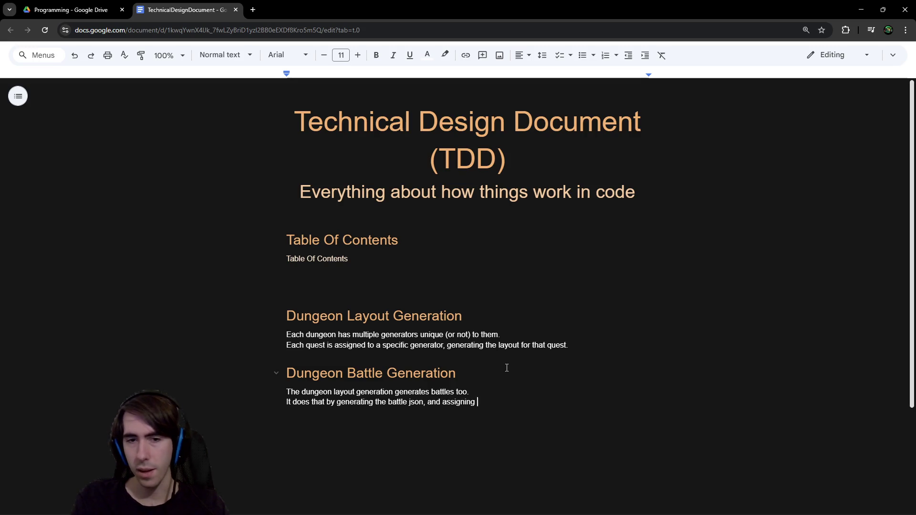
key("BackSpace")
key("BackSpace")
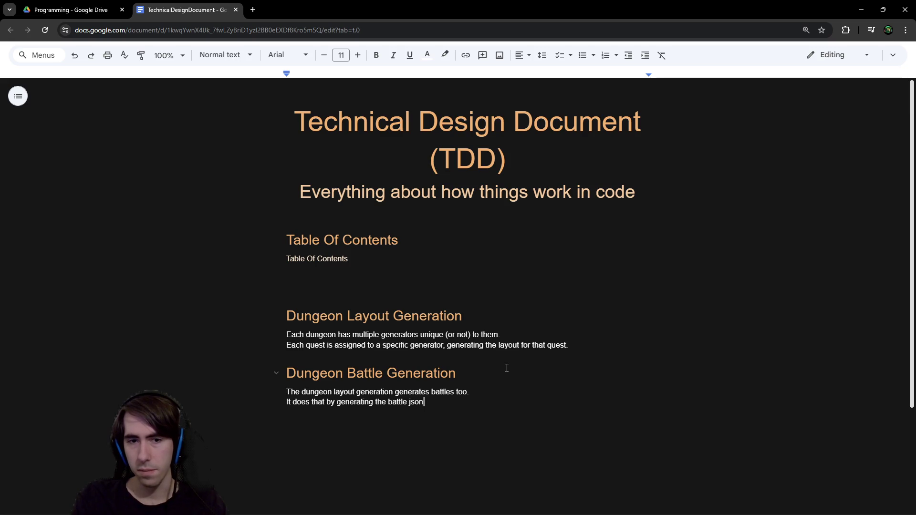
type(".")
key("Return")
- Add 'Each room also has an "arguments" dictionary, that can be used by the room.'
type("Each room has")
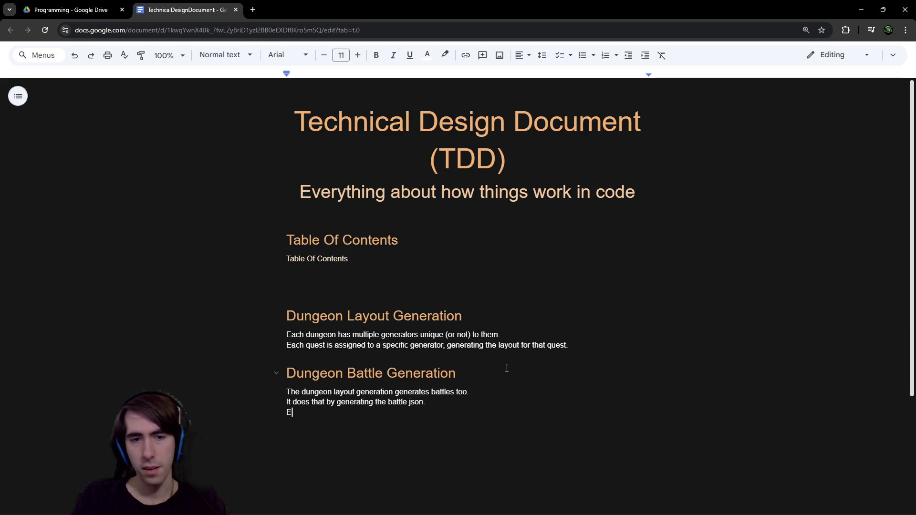
key("BackSpace")
key("BackSpace")
key("BackSpace")
type("al")
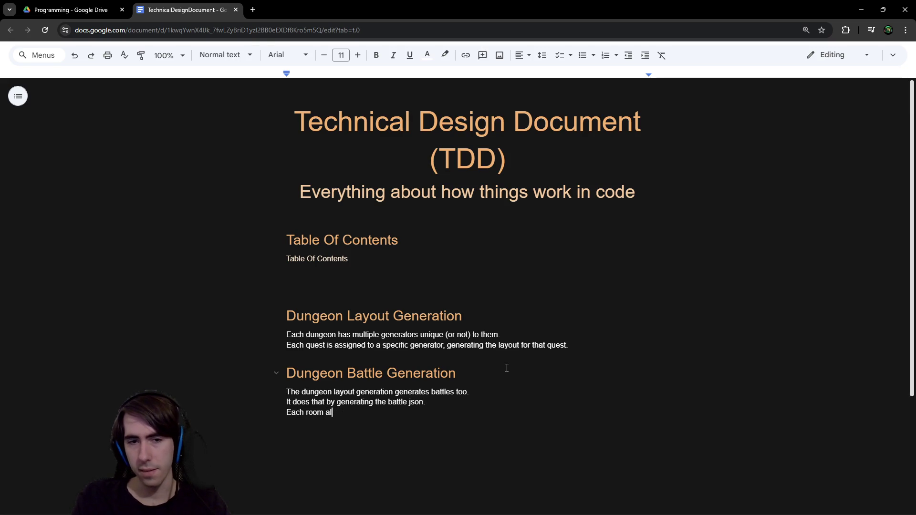
type("so has an")
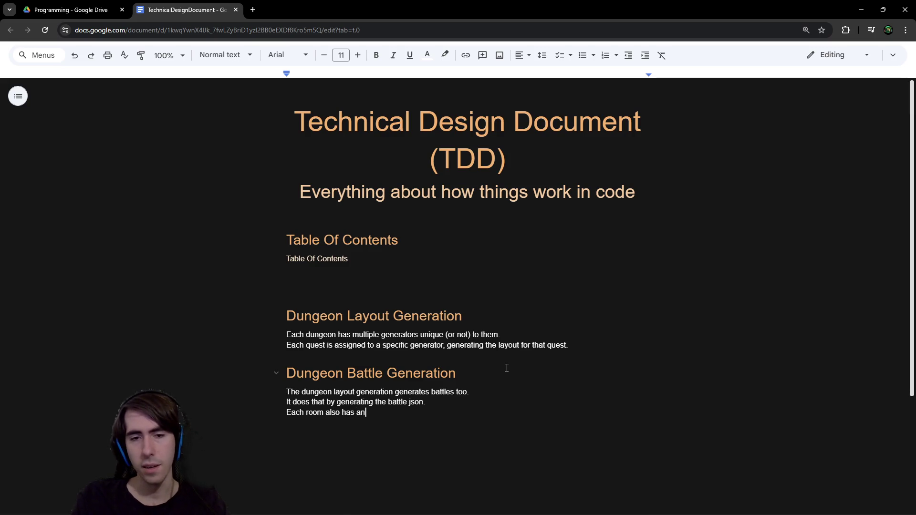
type(" \"override\" ")
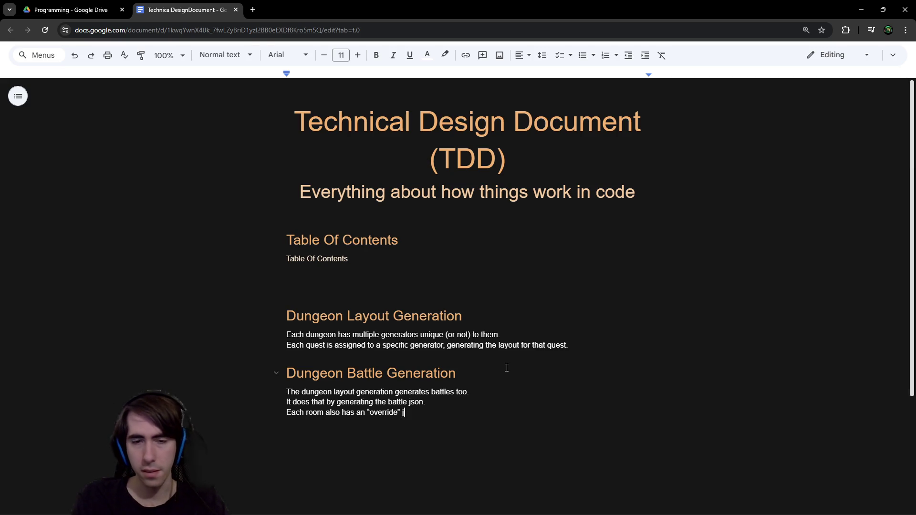
type("dictionary,")
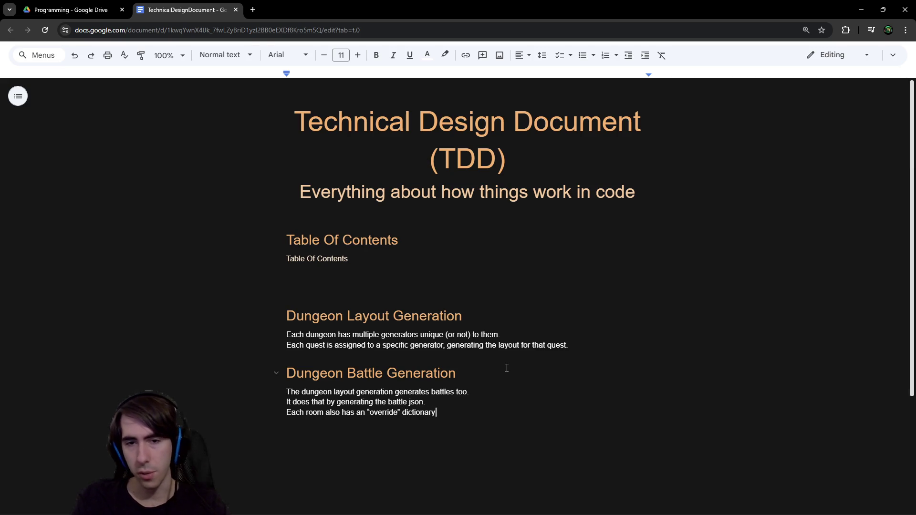
key("ctrl+BackSpace")
key("ctrl+BackSpace")
key("ctrl+BackSpace")
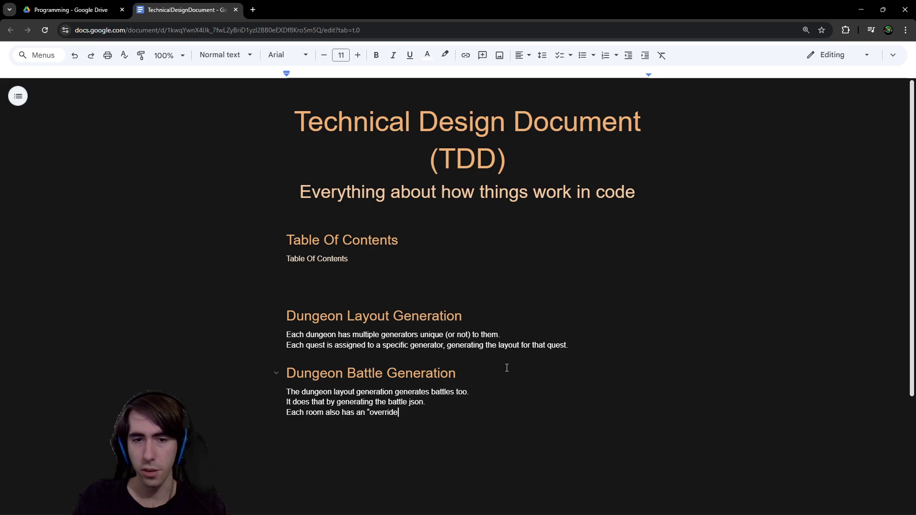
type("arguments\" dictiona")
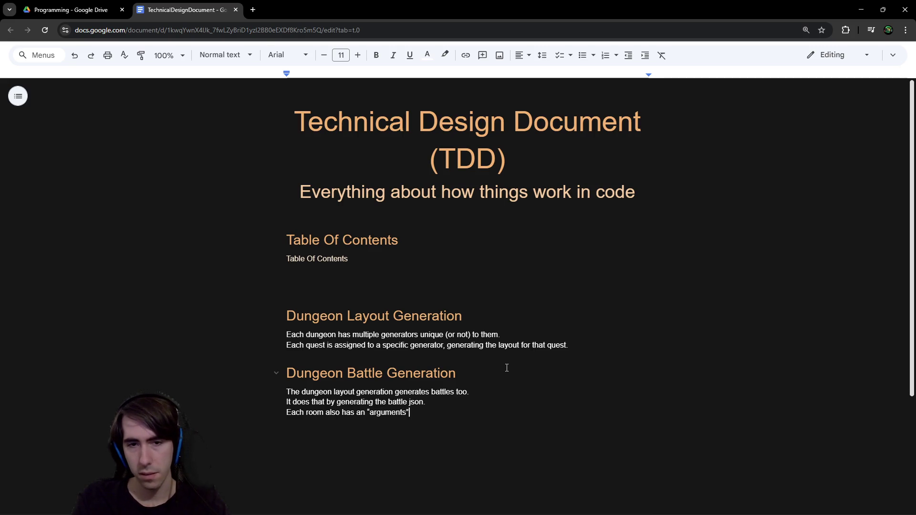
type("ry, that cna be")
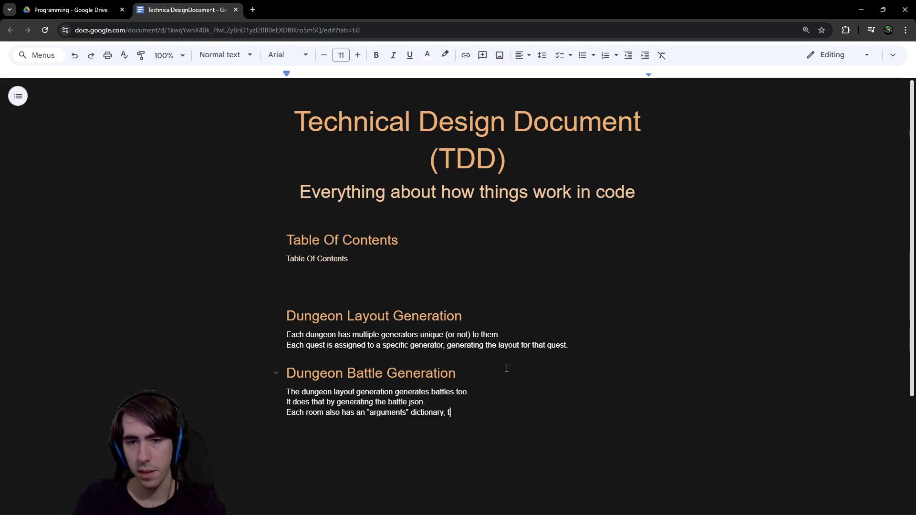
key("ctrl+BackSpace")
key("ctrl+BackSpace")
type("can be used")
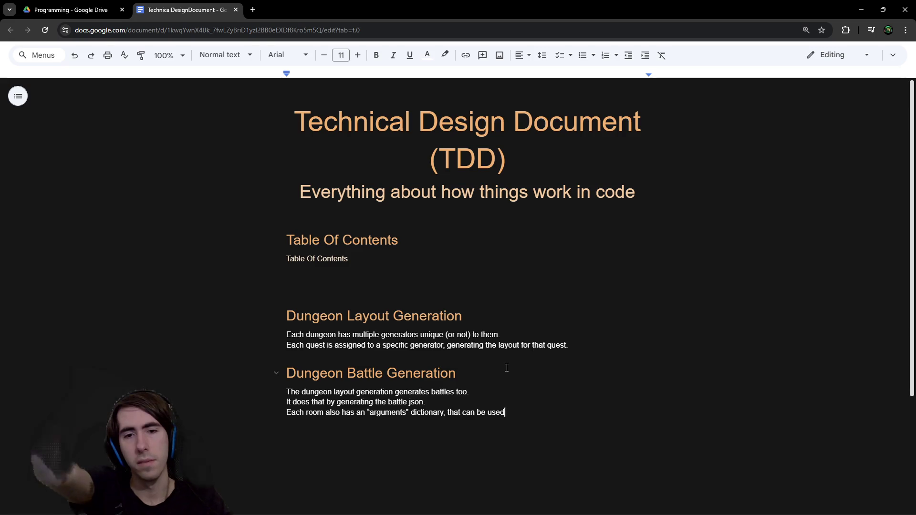
type(" by the")
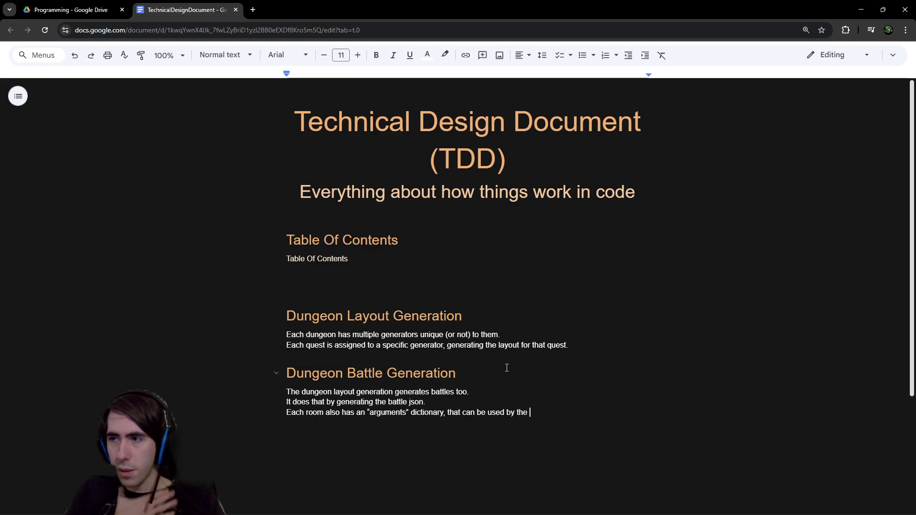
type(" room.")
key("Return")
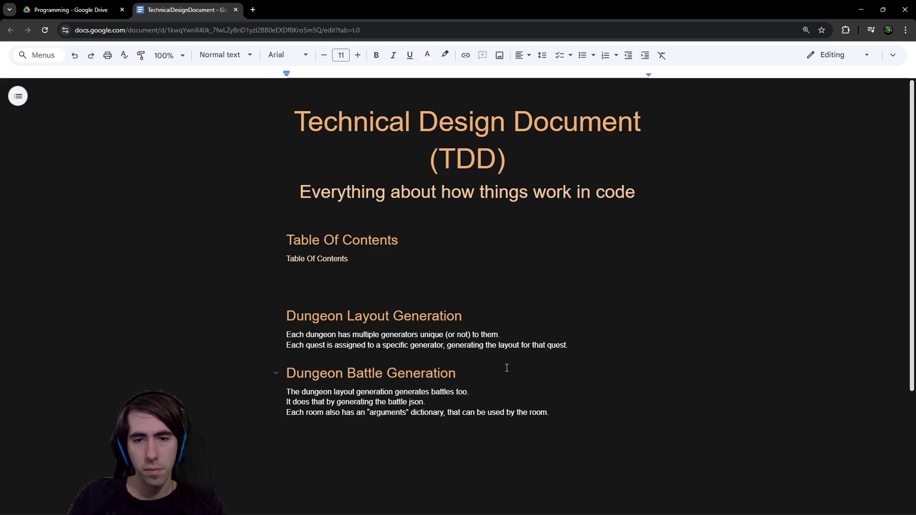
key("Return")
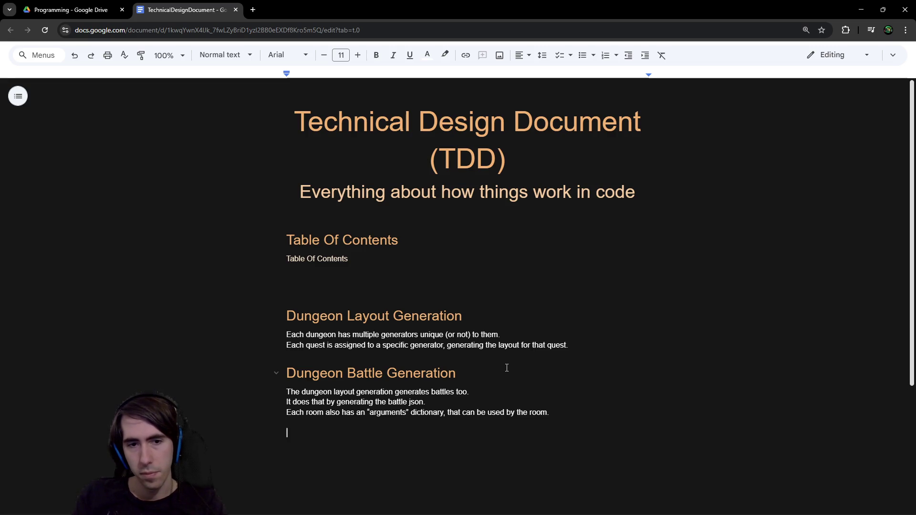
- Write 'For battles, rooms will load the battle data from that arguments dictionary' as the next line
key("BackSpace")
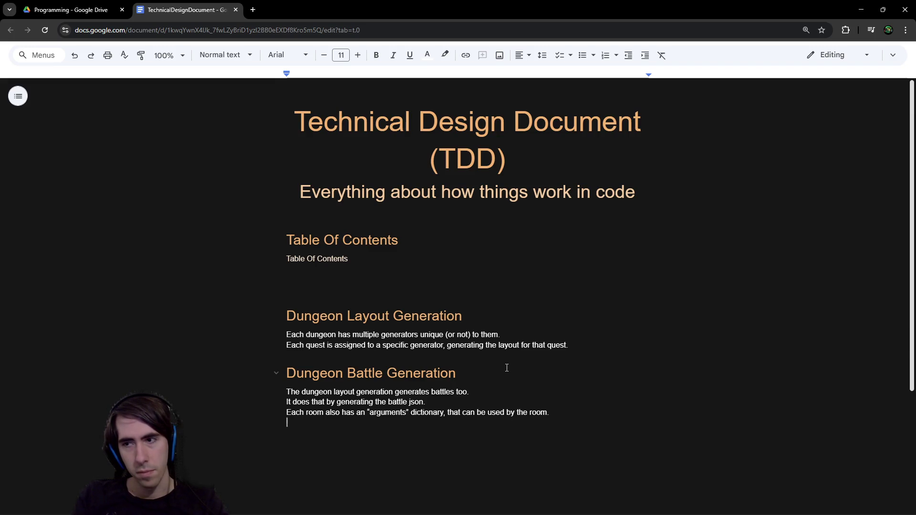
type("For battles, ")
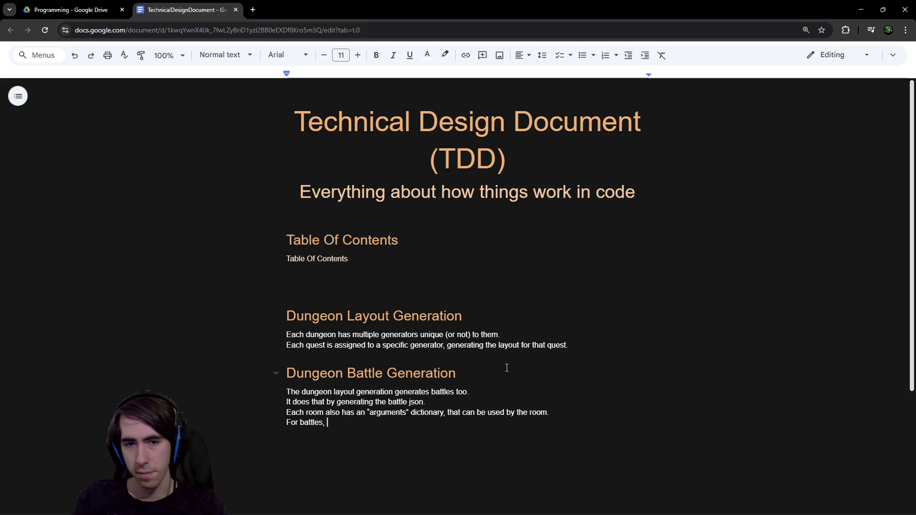
type("“arguments")
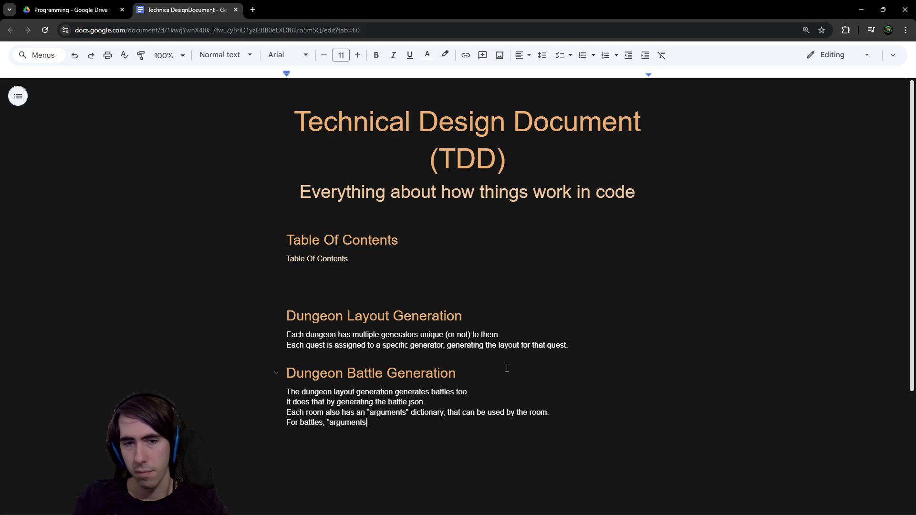
key("ctrl+BackSpace")
key("ctrl+BackSpace")
type("rooms")
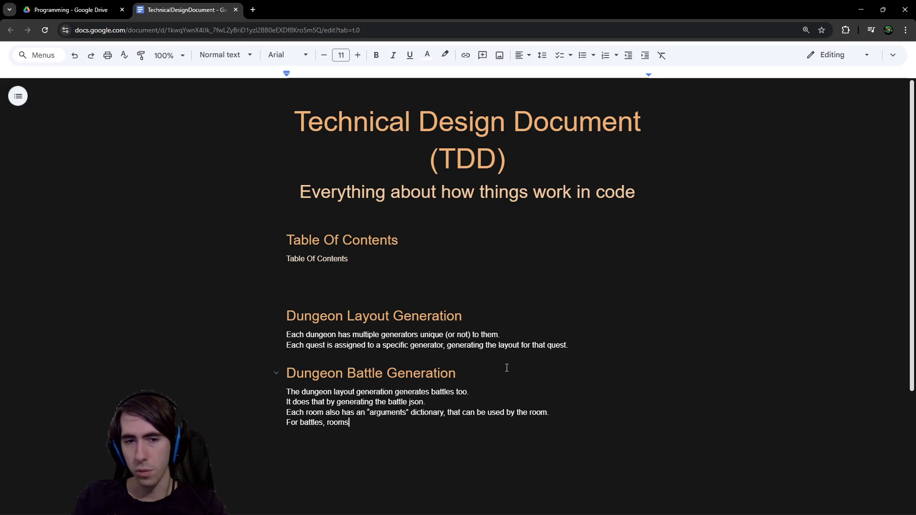
type(" will load \"battle")
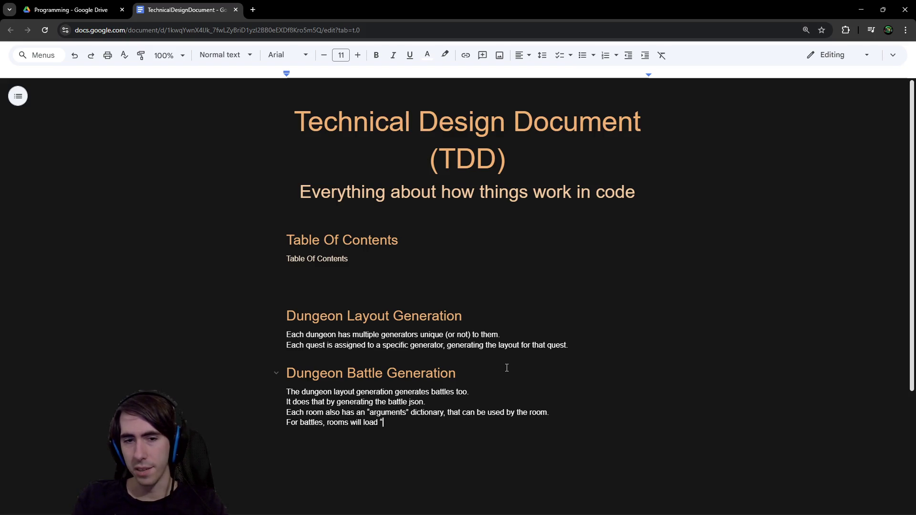
type("D")
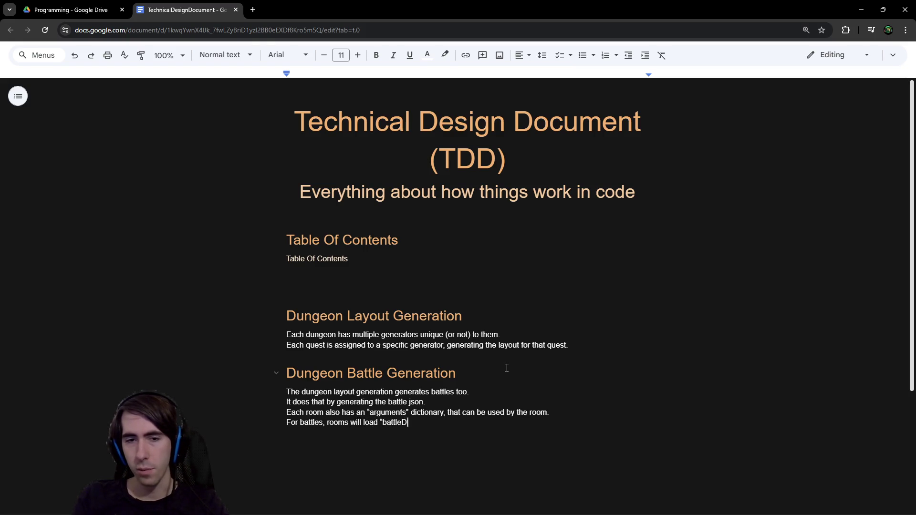
key("ctrl+BackSpace")
type("the battle da")
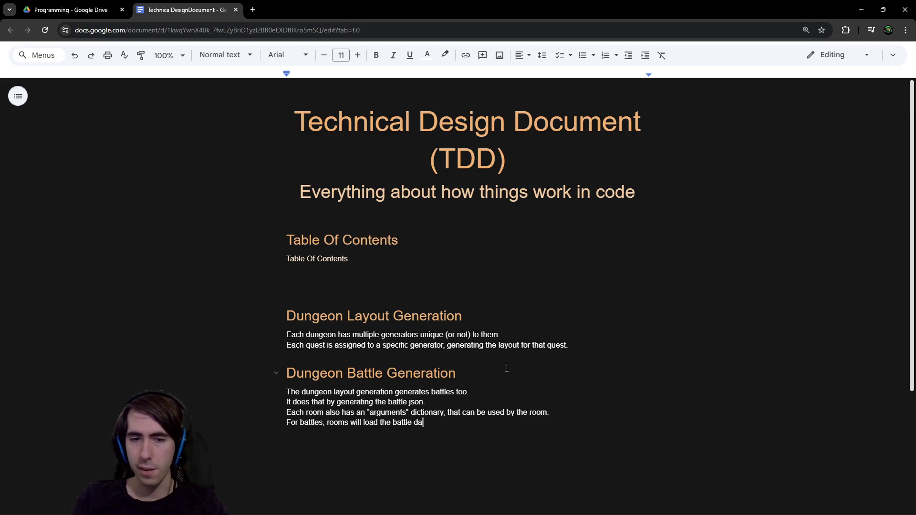
type("ta\"")
key("BackSpace")
type("f")
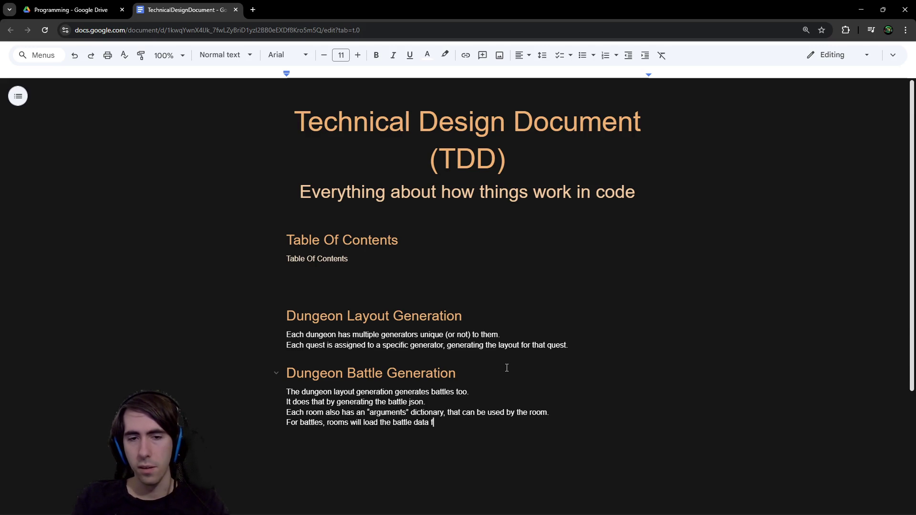
type("rom that arguments dictionary.")
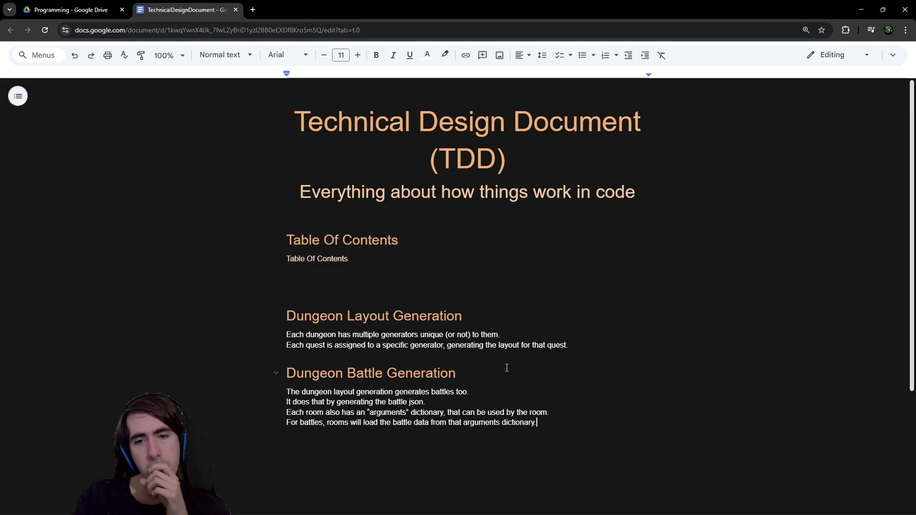
key("Return")
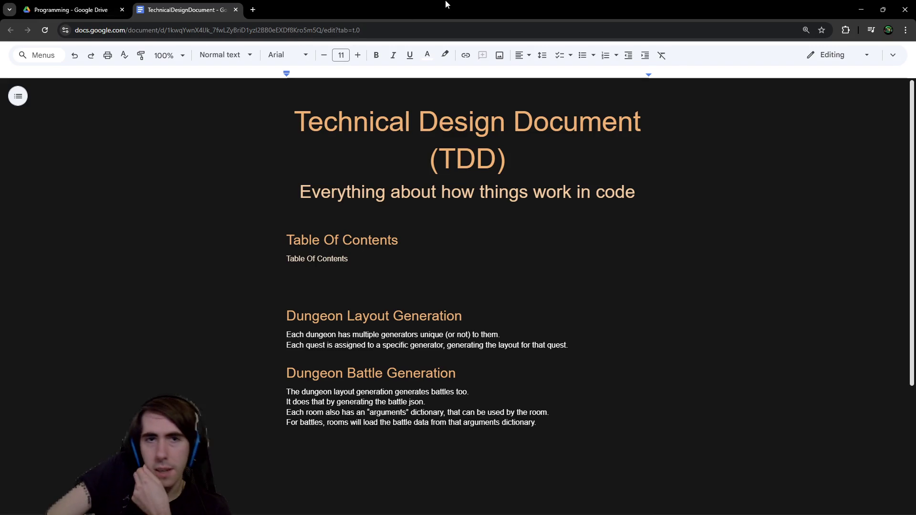
key("alt+Tab")
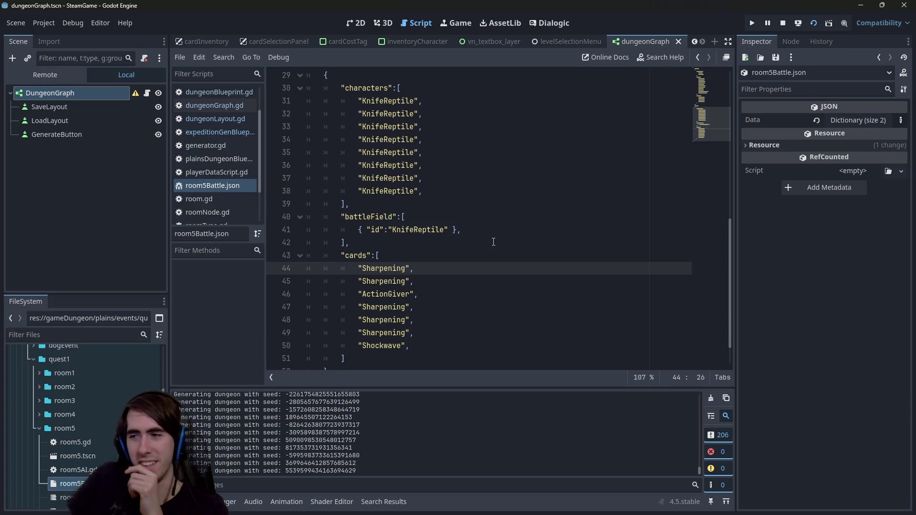
- Open the room5.tscn battle scene and show room5.gd with its battle setup functions
scroll(488, 260, "down", 1)
scroll(489, 260, "up", 2)
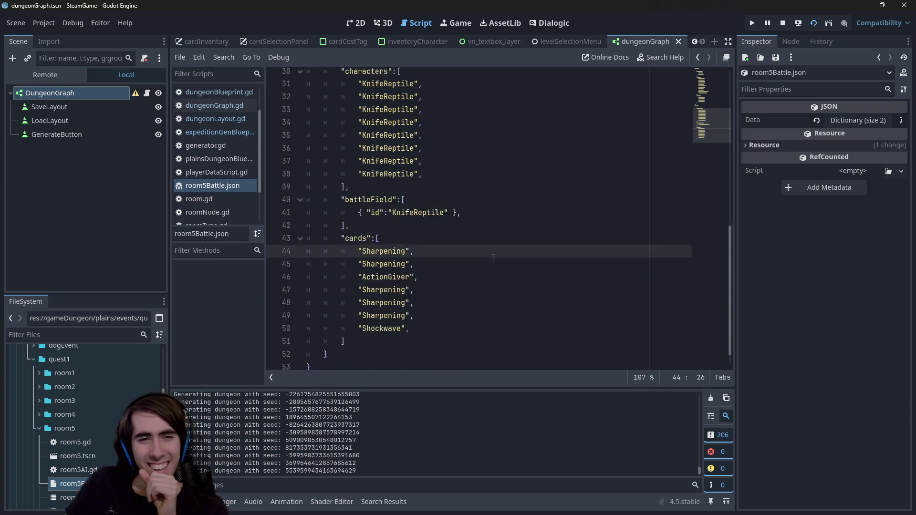
scroll(464, 267, "down", 1)
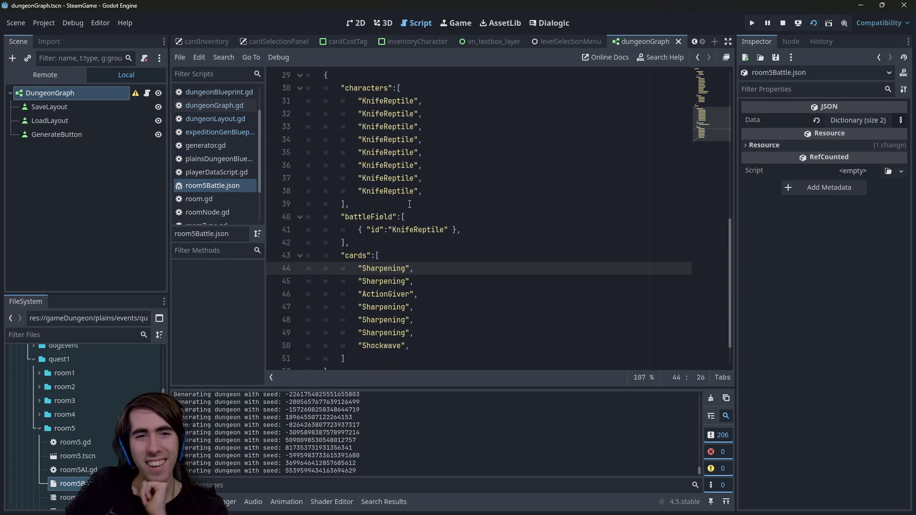
right_click(459, 257)
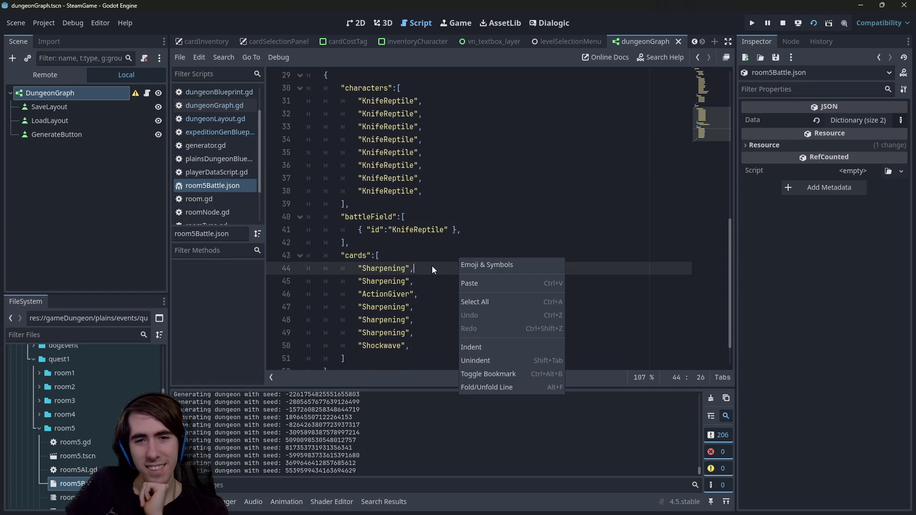
left_click(432, 266)
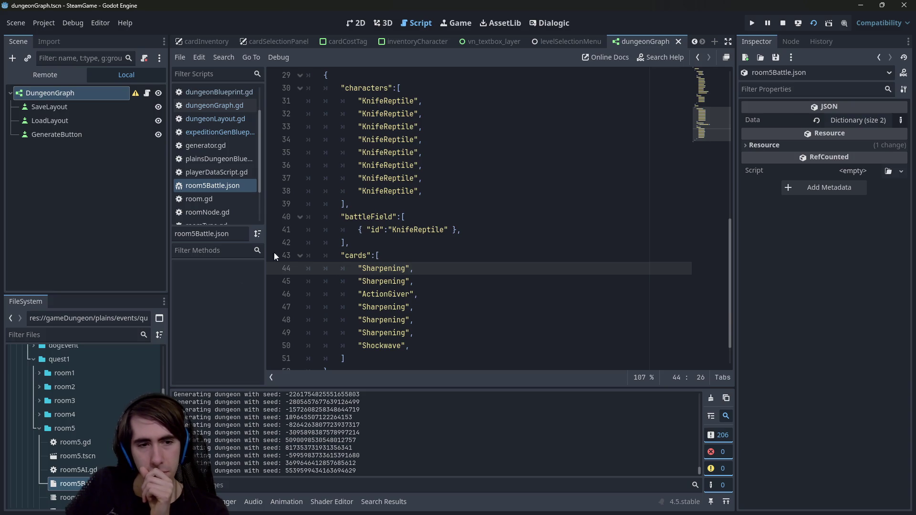
double_click(78, 456)
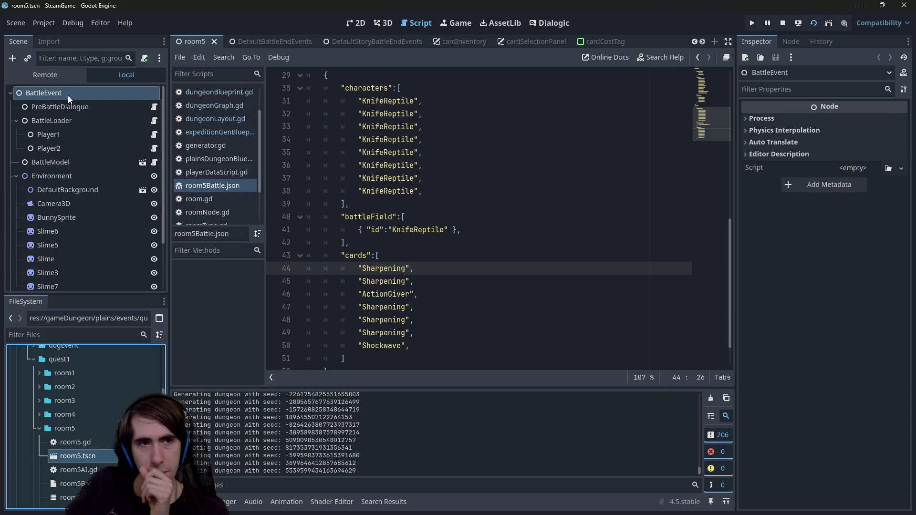
left_click(67, 94)
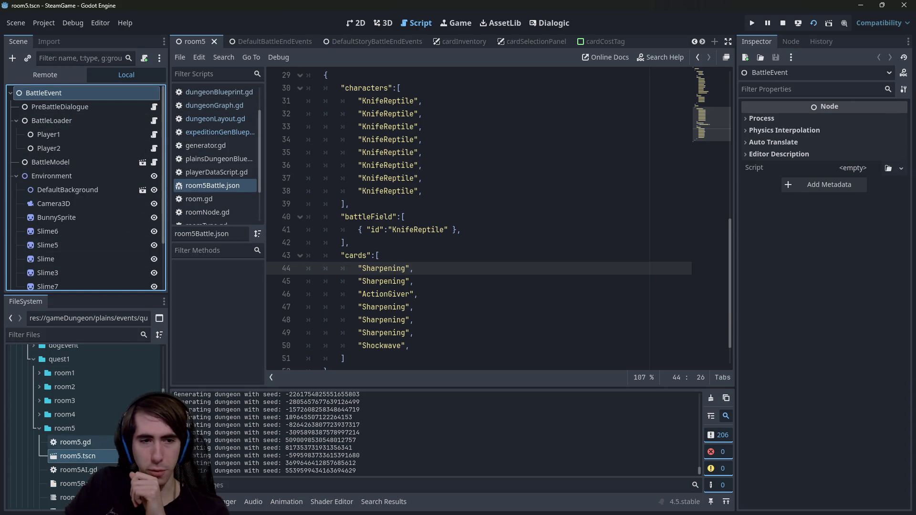
scroll(103, 213, "down", 3)
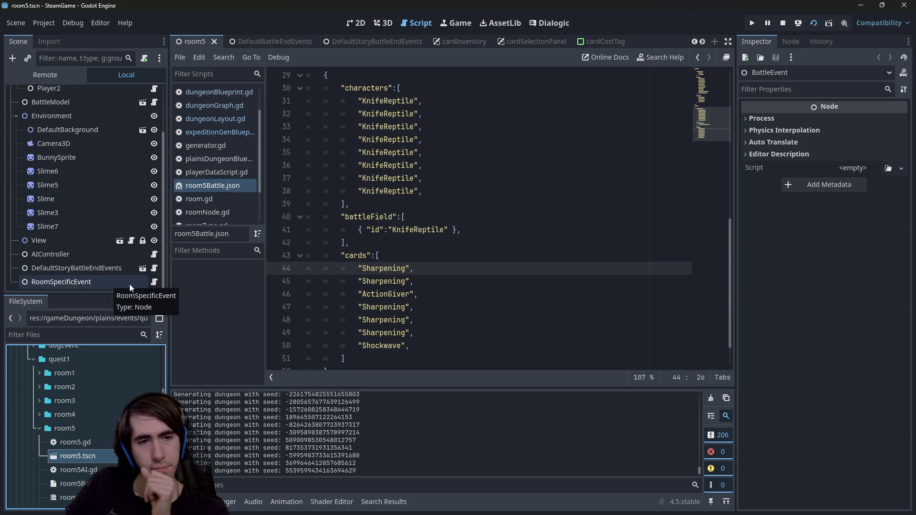
left_click(154, 281)
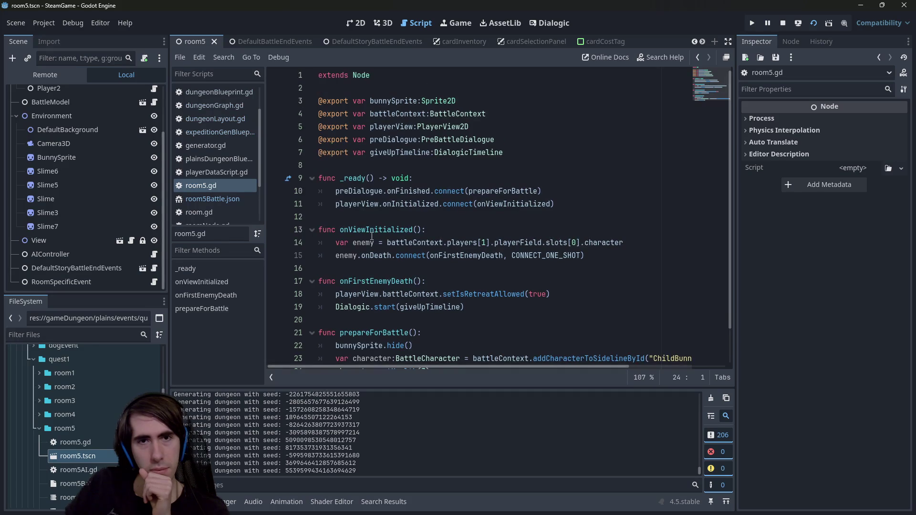
- Open playerDataScript.gd through Quick Open
left_click(382, 190)
key("alt+shift+o")
type("playe")
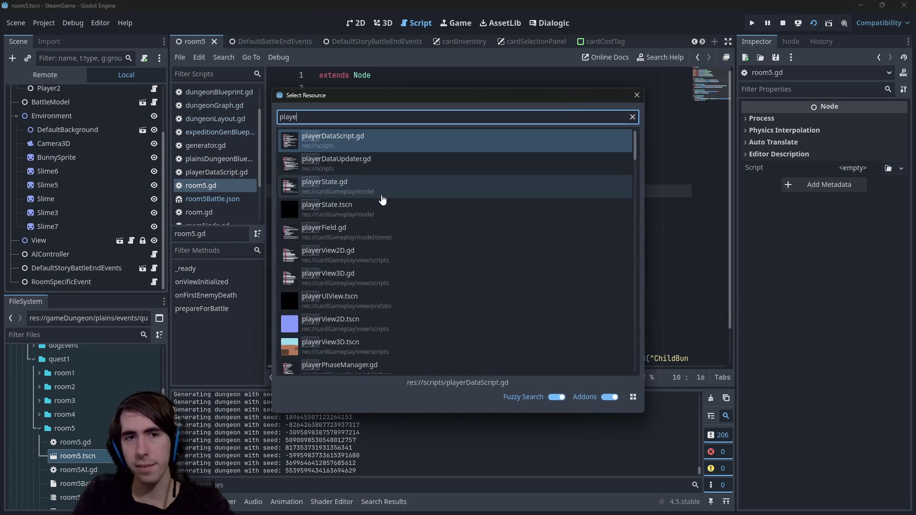
type("rData")
key("Down")
key("Return")
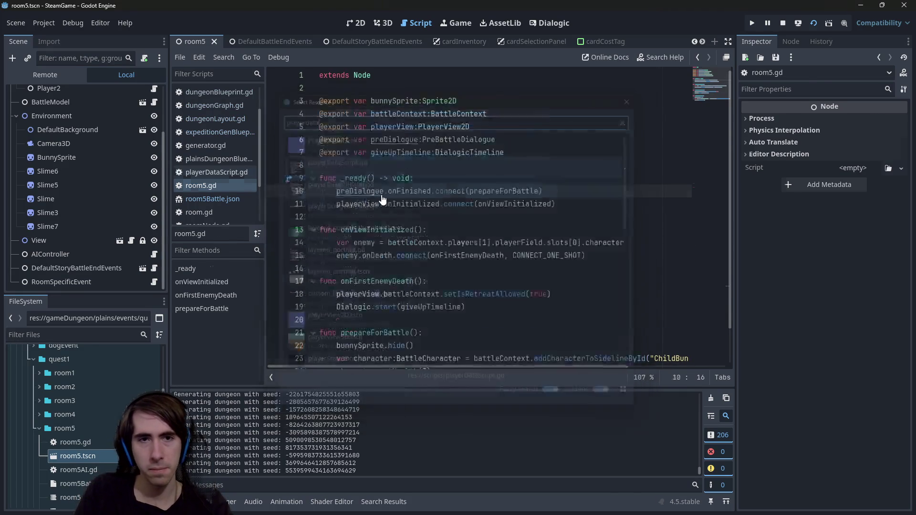
scroll(415, 143, "up", 20)
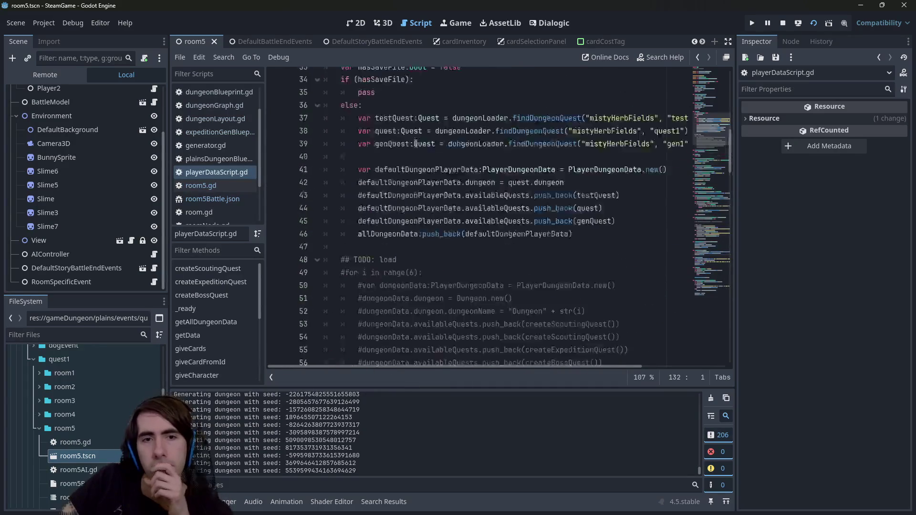
scroll(415, 143, "up", 11)
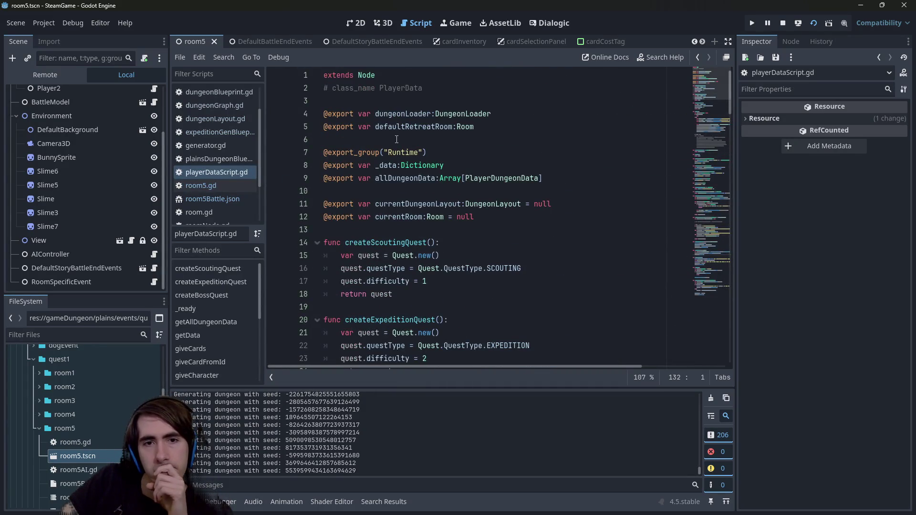
- Search the script for 'Room' and highlight onLayoutGenerated, enterDungeon and dungeonLayout
left_click(389, 165)
double_click(389, 165)
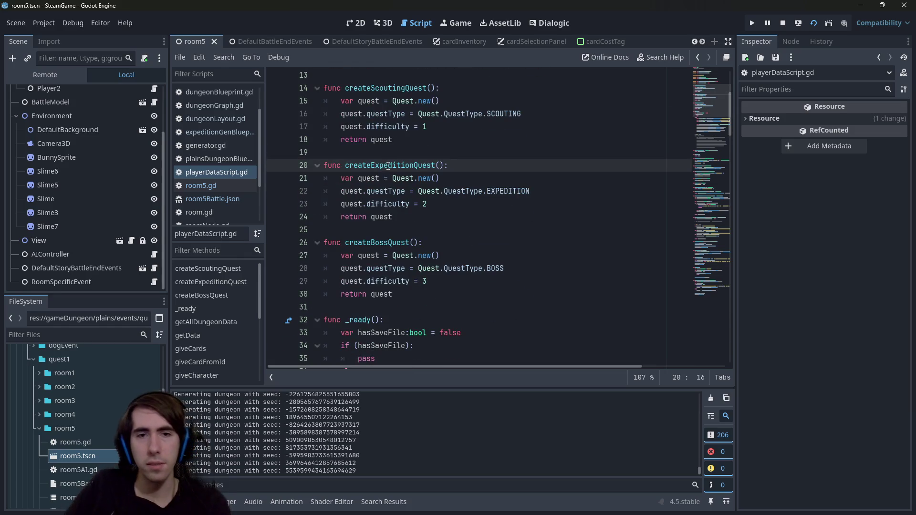
key("ctrl+f")
type("Room")
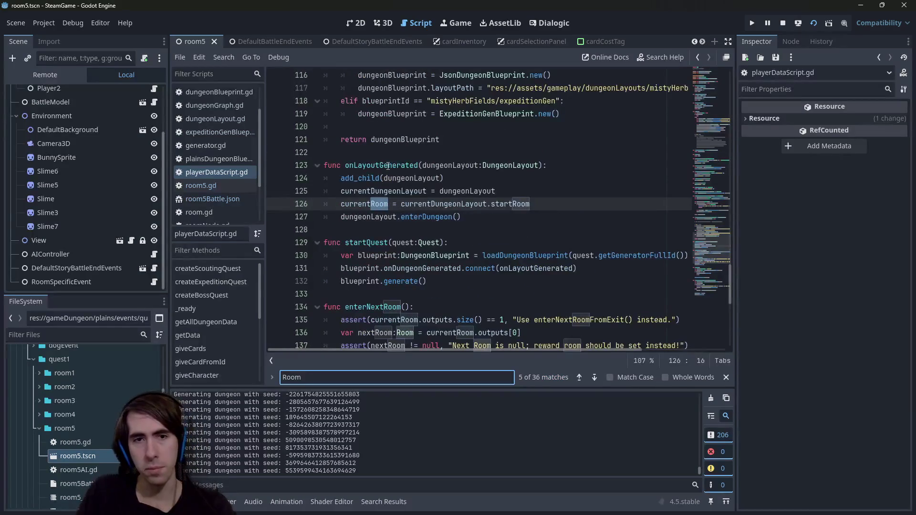
double_click(387, 166)
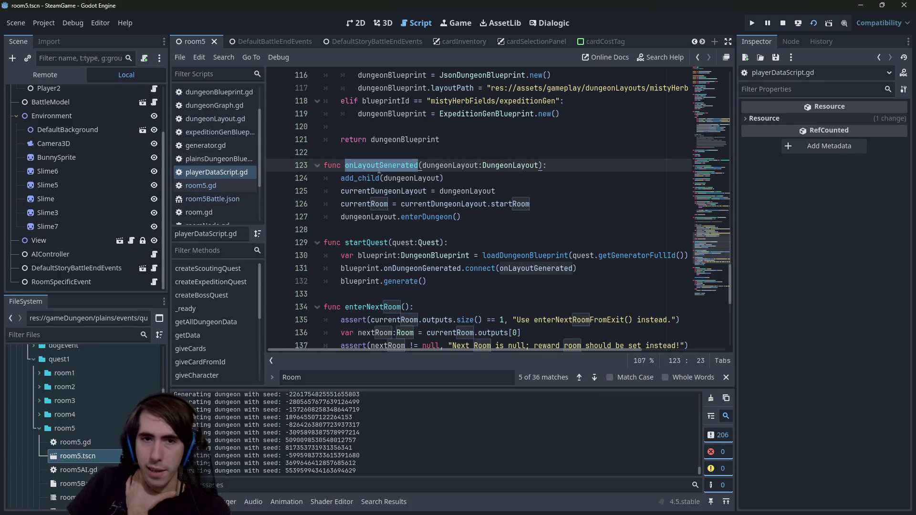
double_click(421, 216)
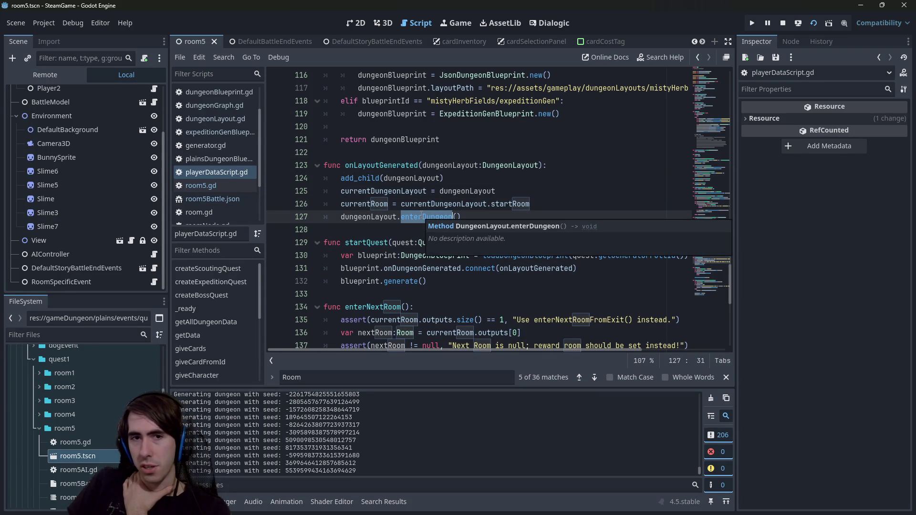
scroll(428, 224, "up", 1)
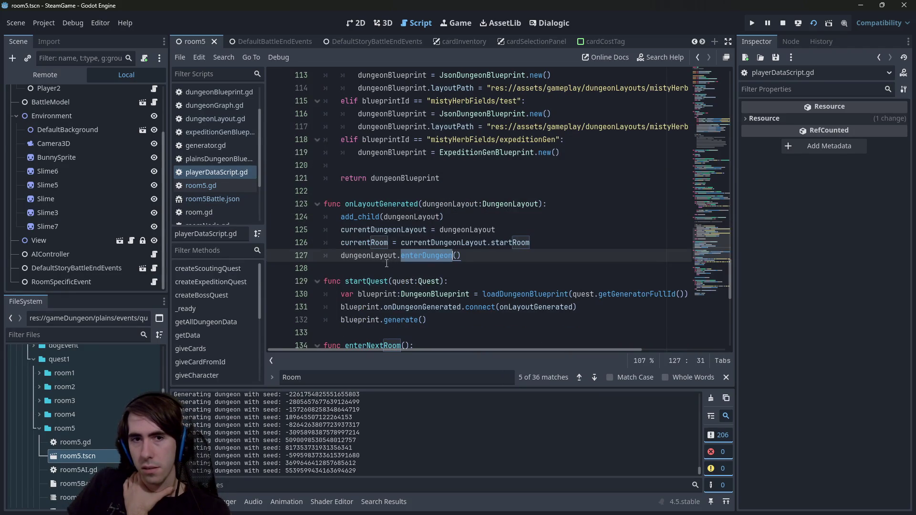
double_click(380, 255)
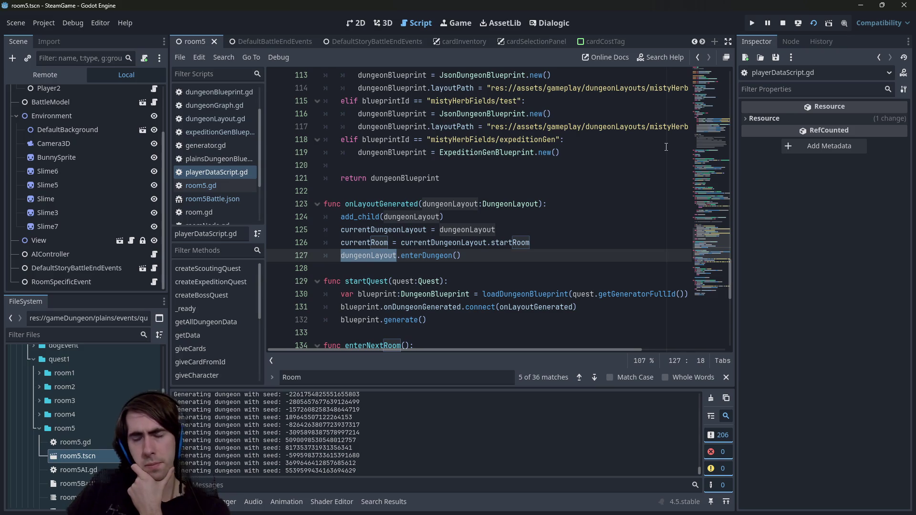
- Follow enterDungeon and then enterRoom to the enterRoom definition in room.gd
left_click(436, 257, "ctrl")
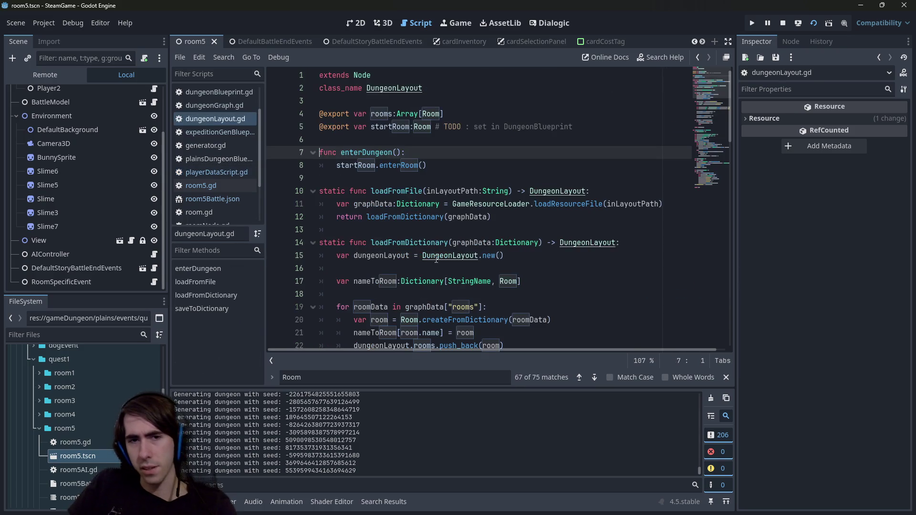
left_click(400, 167)
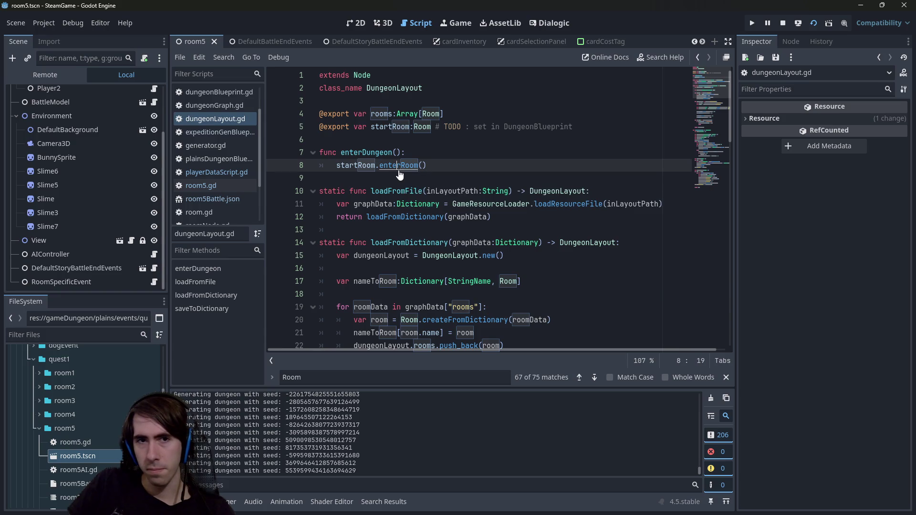
left_click(399, 171, "ctrl")
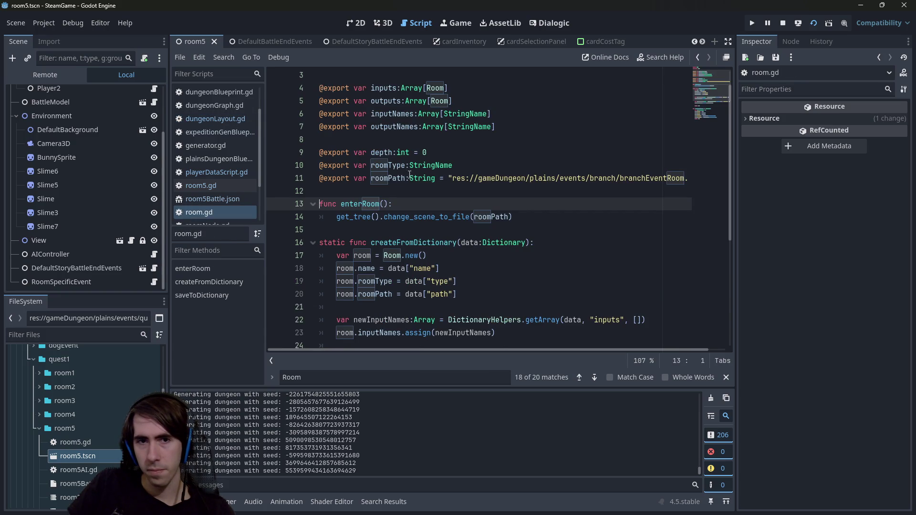
- Select the change_scene_to_file call on line 14 of room.gd
left_click_drag(592, 221, 268, 220)
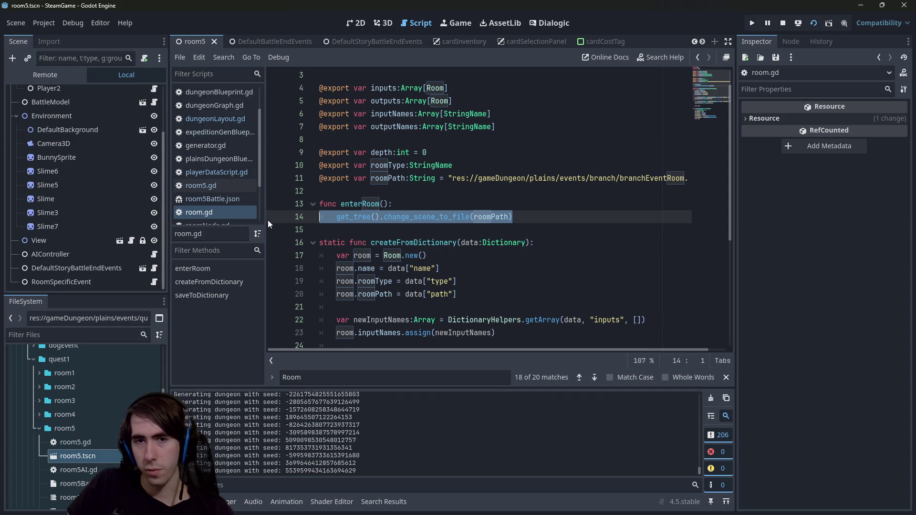
left_click(529, 216)
scroll(460, 233, "down", 2)
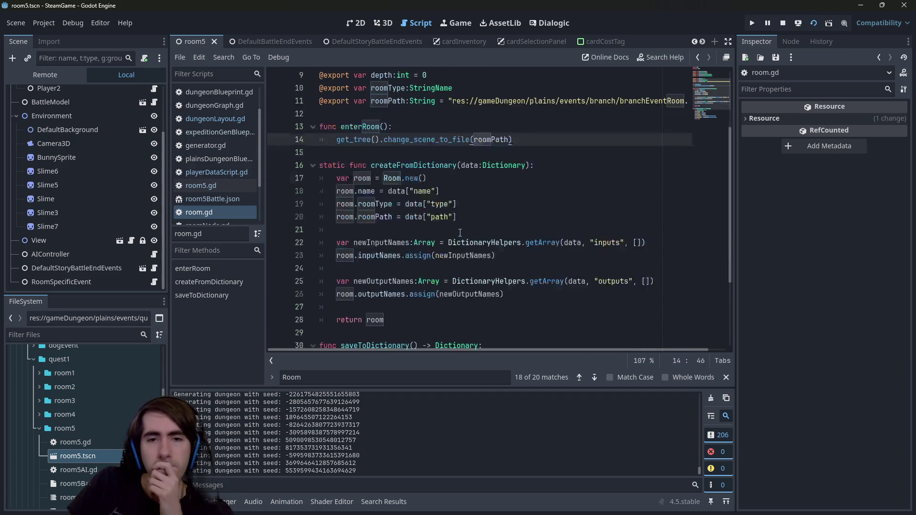
scroll(459, 233, "up", 2)
mouse_move(391, 221)
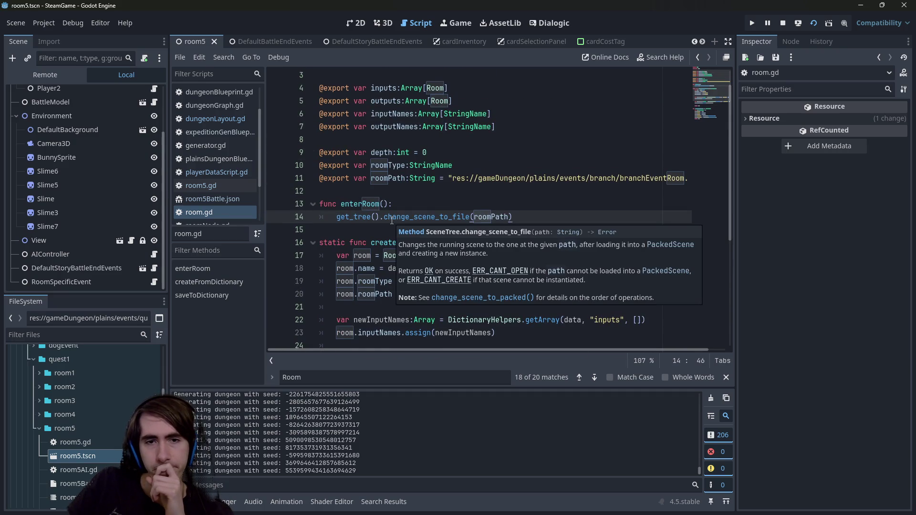
double_click(437, 217)
mouse_move(442, 217)
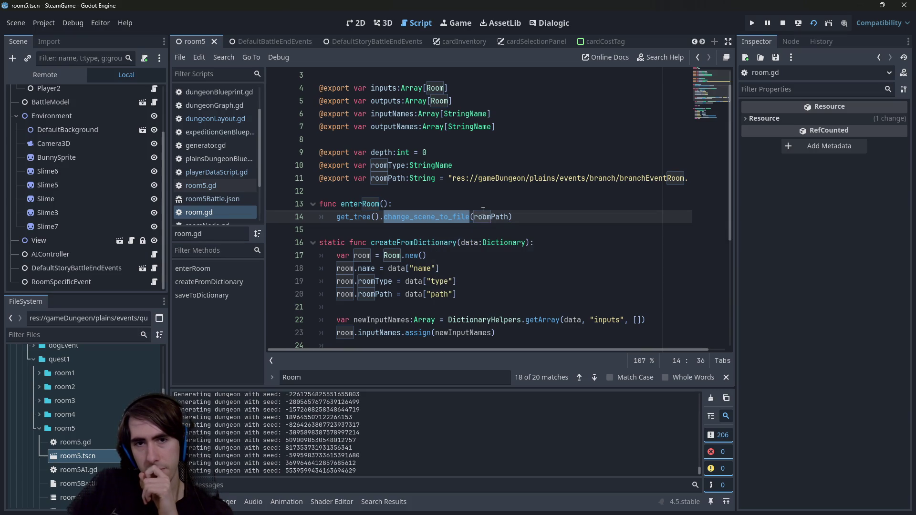
- Select the inputNames and outputNames variables on lines 6 and 7
scroll(540, 196, "up", 1)
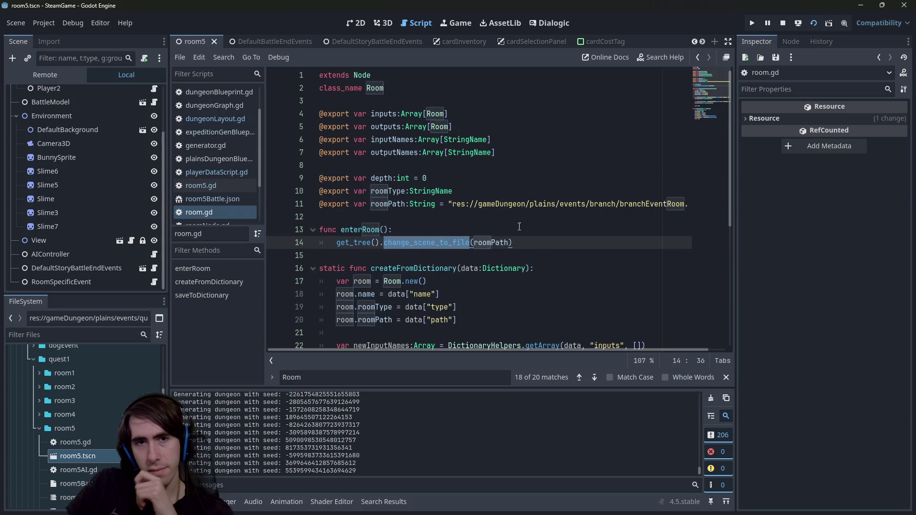
mouse_move(515, 243)
left_mouse_down()
mouse_move(372, 204)
mouse_move(372, 139)
left_mouse_up()
left_click(510, 152)
scroll(477, 162, "down", 6)
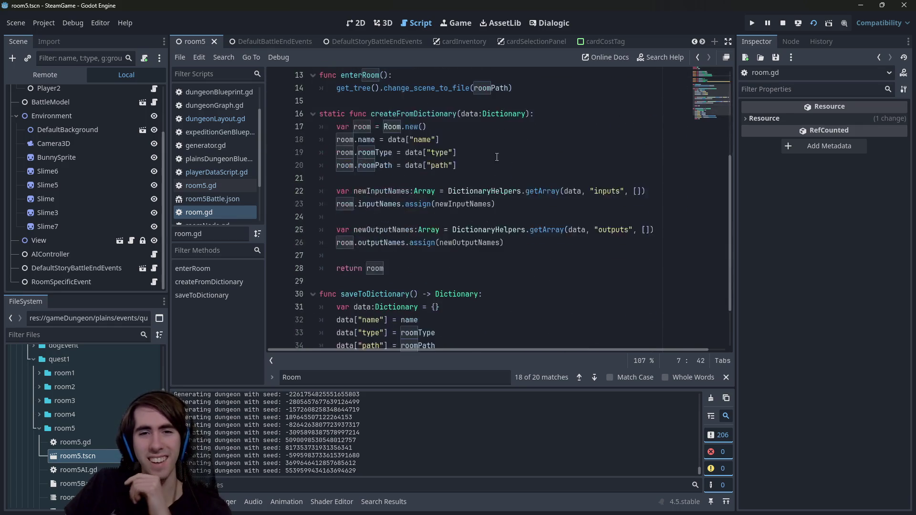
scroll(458, 172, "up", 6)
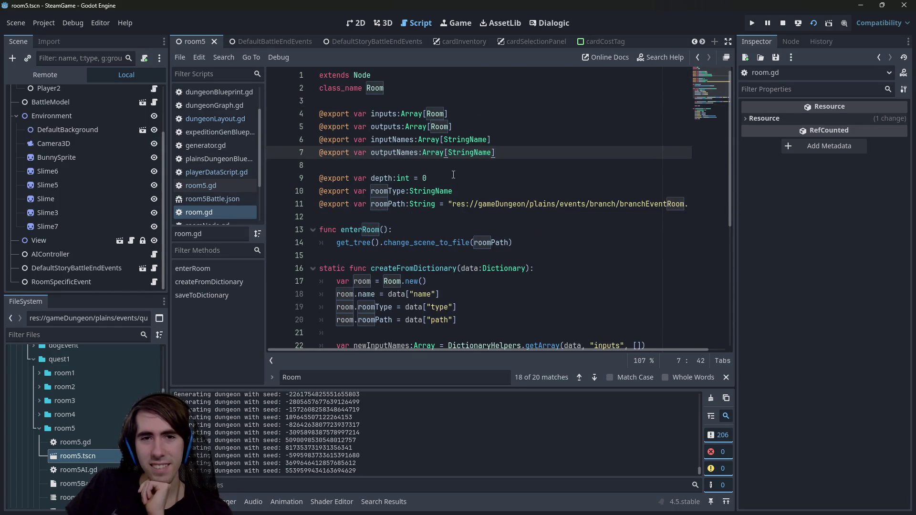
double_click(393, 143)
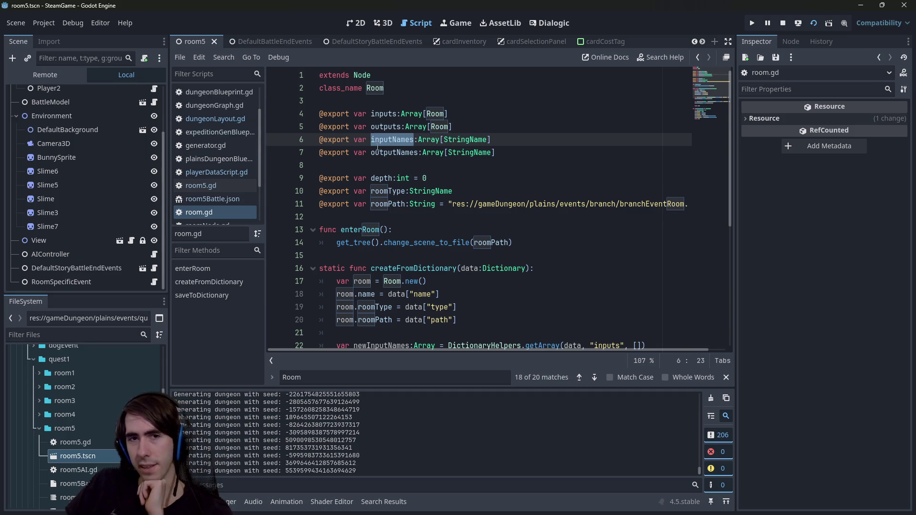
double_click(378, 150)
left_click(375, 139)
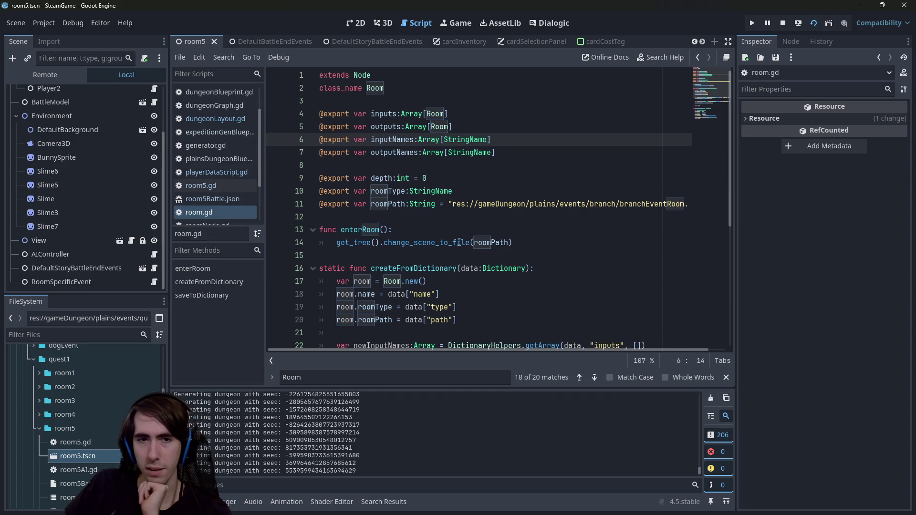
- Put the caret inside change_scene_to_file and step back through the navigation history
left_click(407, 242)
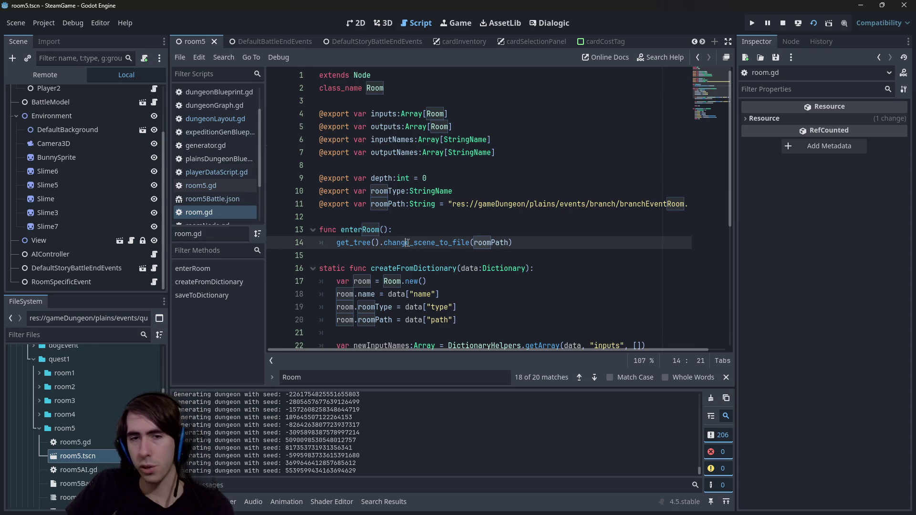
mouse_move(407, 242)
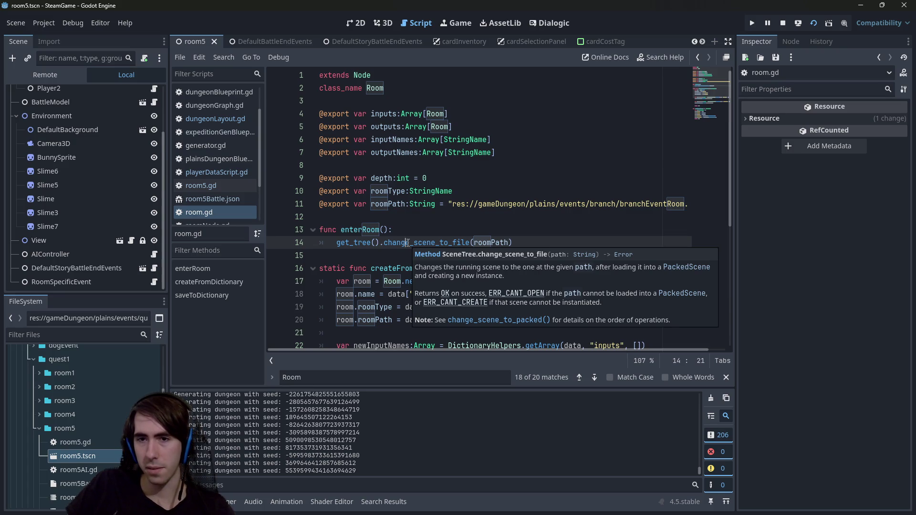
key("Page_Down")
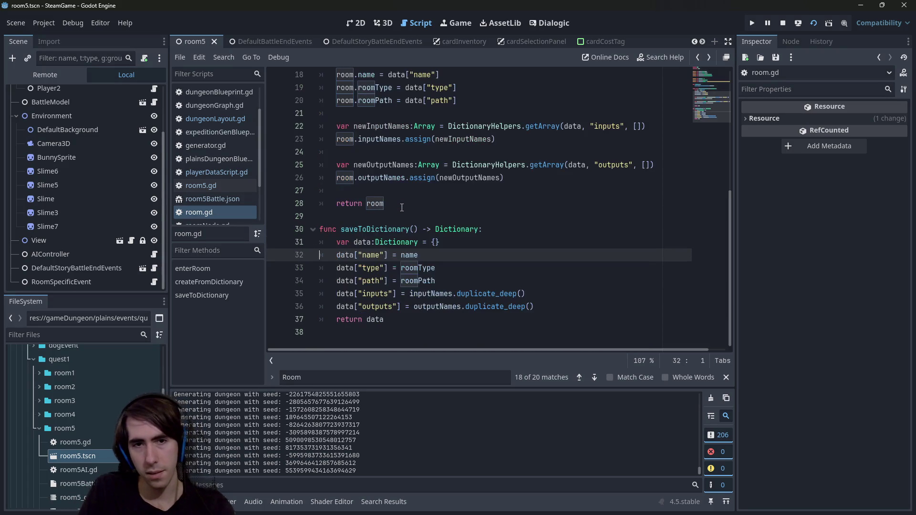
key("alt+Left")
key("alt+Left")
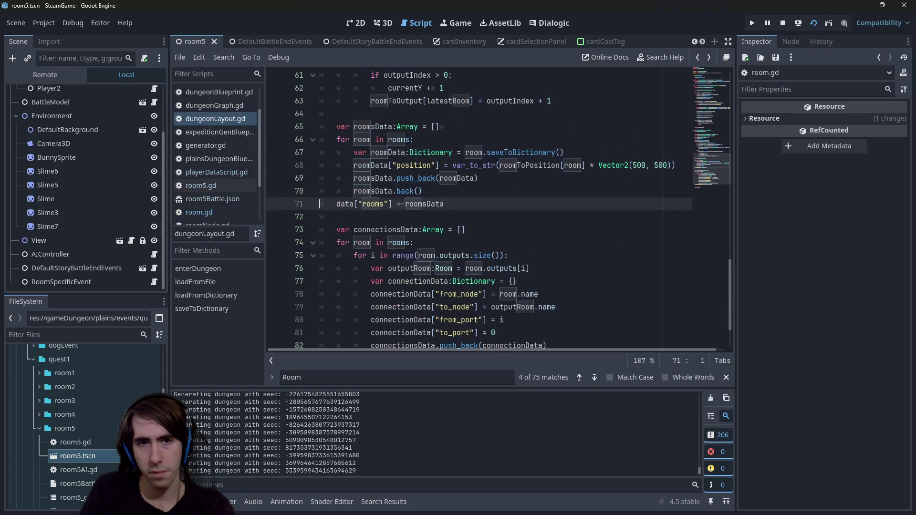
key("alt+Left")
key("alt+Left")
key("alt+Left")
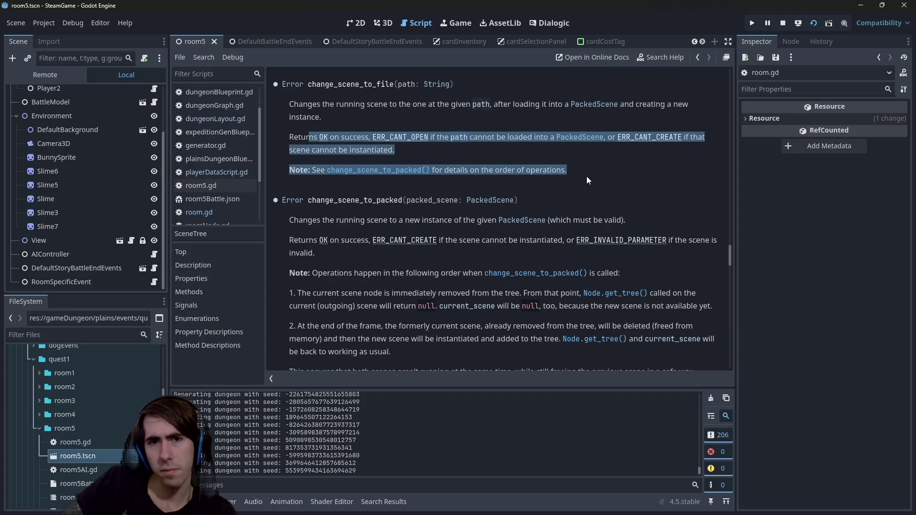
- In change_scene_to_packed, highlight that the current scene is removed immediately and returns null
left_click(365, 169)
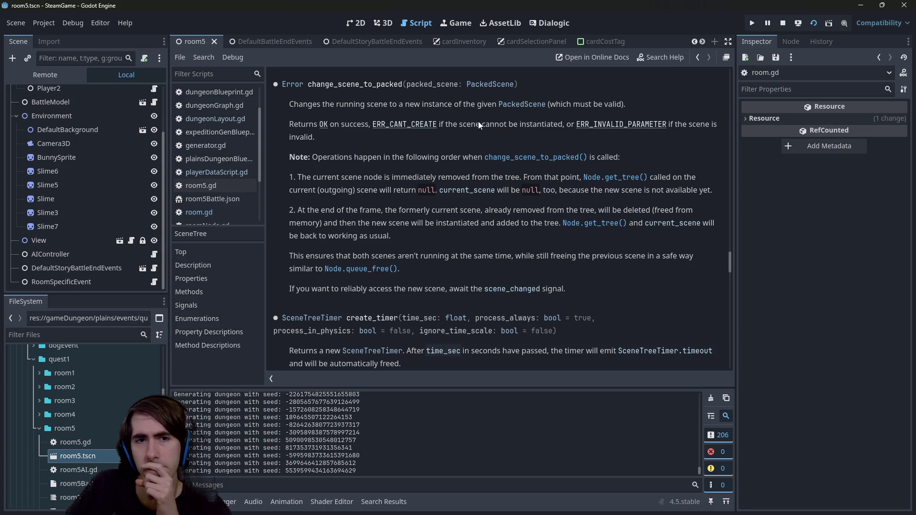
left_click_drag(326, 158, 446, 157)
left_click(376, 176)
mouse_move(315, 177)
left_mouse_down()
mouse_move(430, 177)
mouse_move(291, 177)
mouse_move(553, 179)
left_mouse_up()
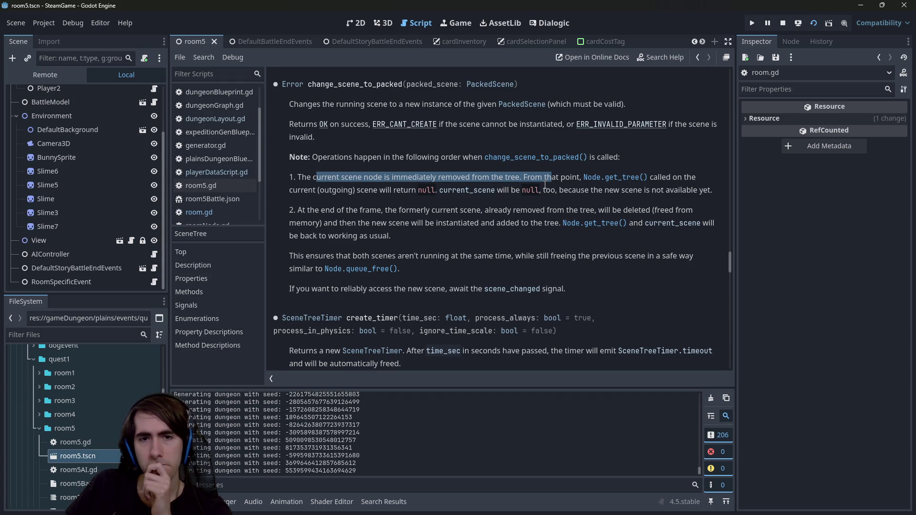
mouse_move(545, 185)
left_mouse_down()
mouse_move(534, 191)
mouse_move(711, 190)
mouse_move(436, 191)
mouse_move(697, 189)
left_mouse_up()
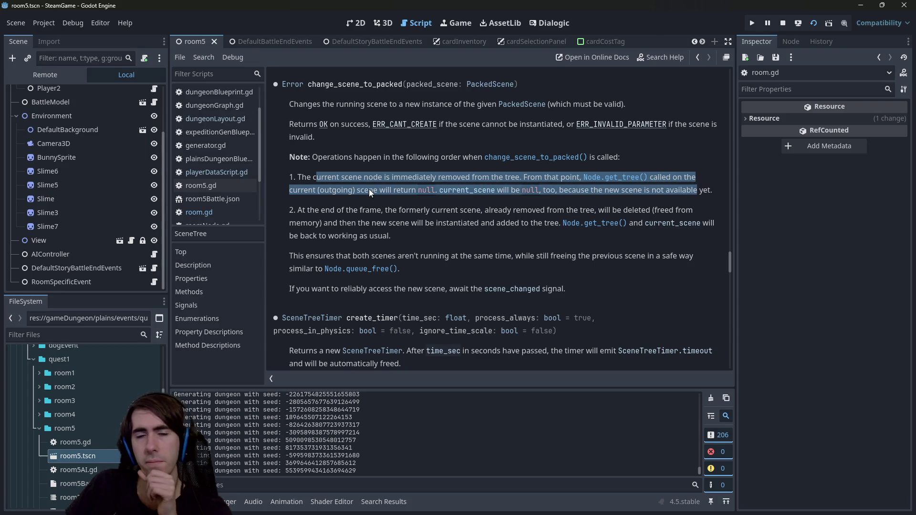
left_click(336, 193)
- Highlight the note that the old scene is freed first
left_click_drag(342, 210, 476, 212)
left_click(476, 211)
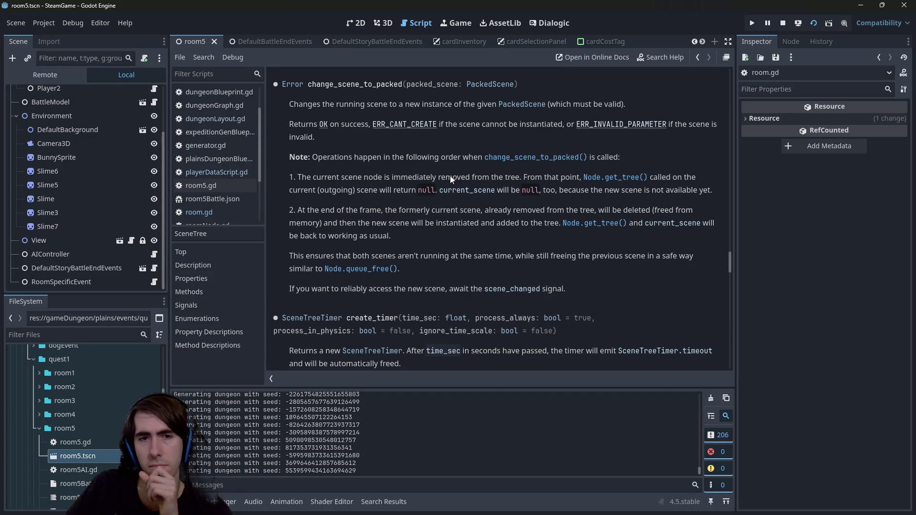
mouse_move(399, 210)
left_mouse_down()
mouse_move(377, 222)
mouse_move(451, 222)
left_mouse_up()
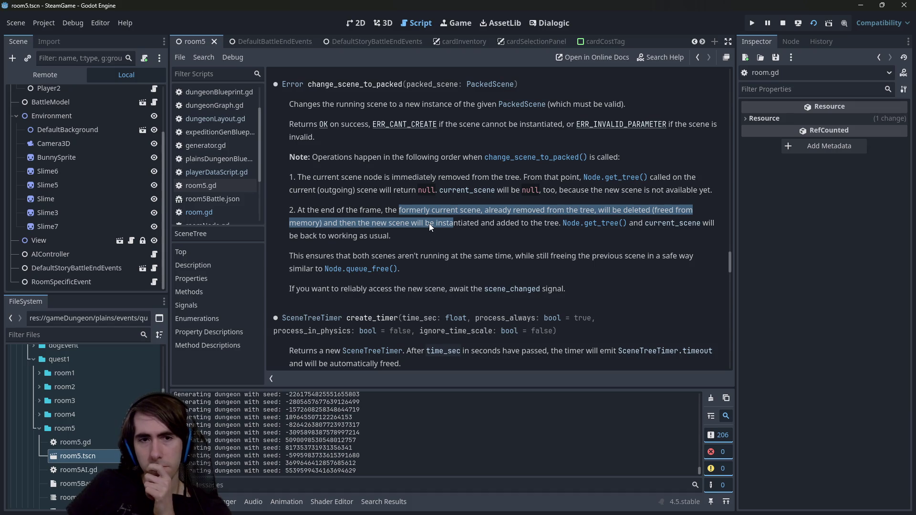
left_click_drag(315, 259, 460, 256)
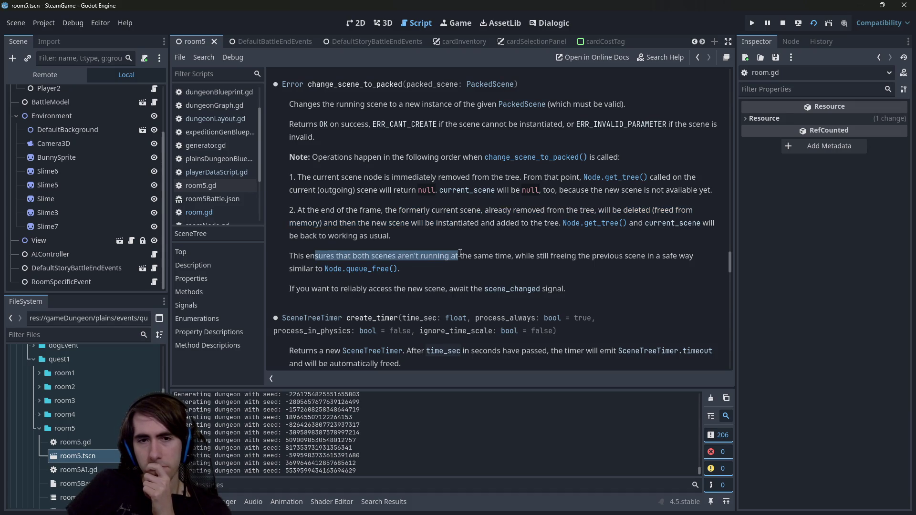
left_click(462, 256)
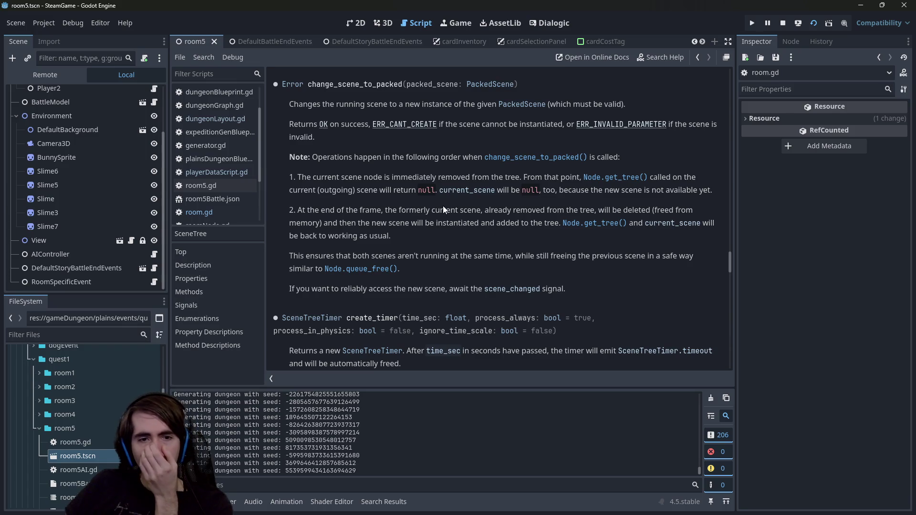
- Highlight the advice on reliably accessing the new scene, then follow the scene_changed link
triple_click(639, 264)
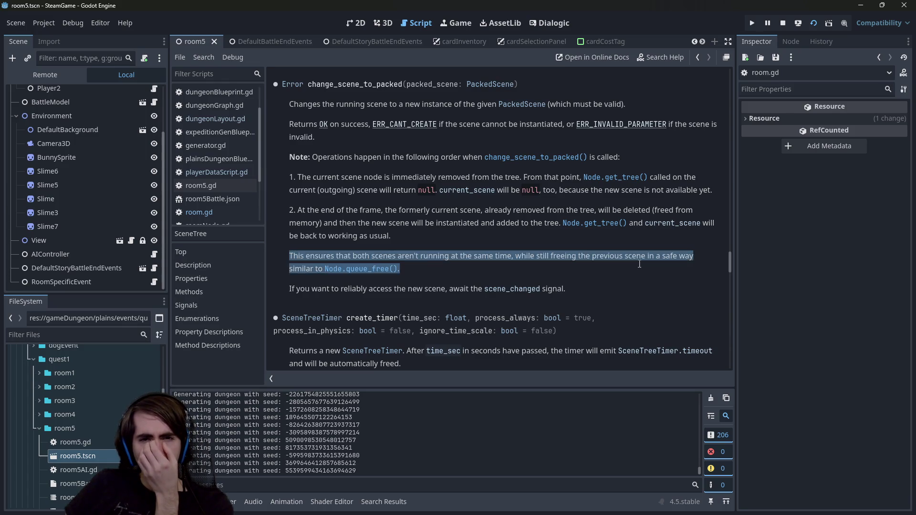
mouse_move(358, 211)
left_mouse_down()
mouse_move(420, 229)
mouse_move(496, 223)
mouse_move(480, 211)
mouse_move(518, 212)
left_mouse_up()
left_click(480, 208)
left_click(518, 212)
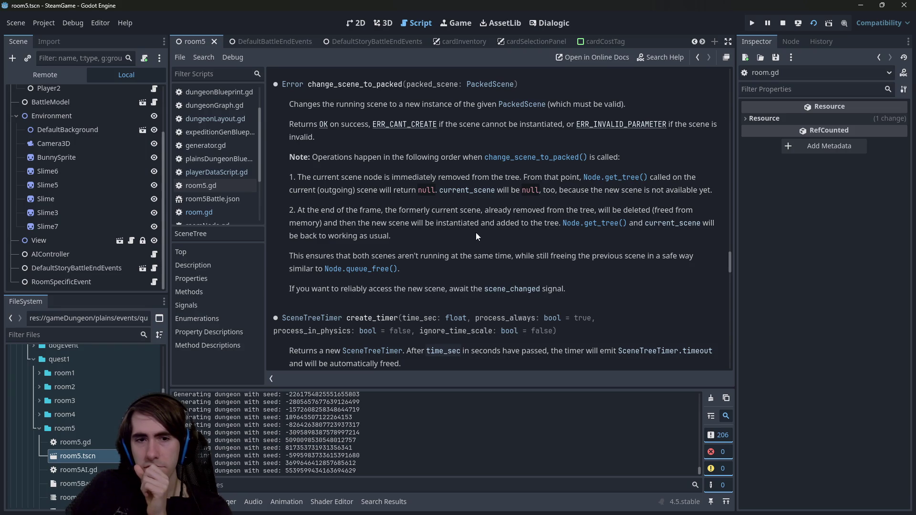
left_click_drag(312, 289, 482, 291)
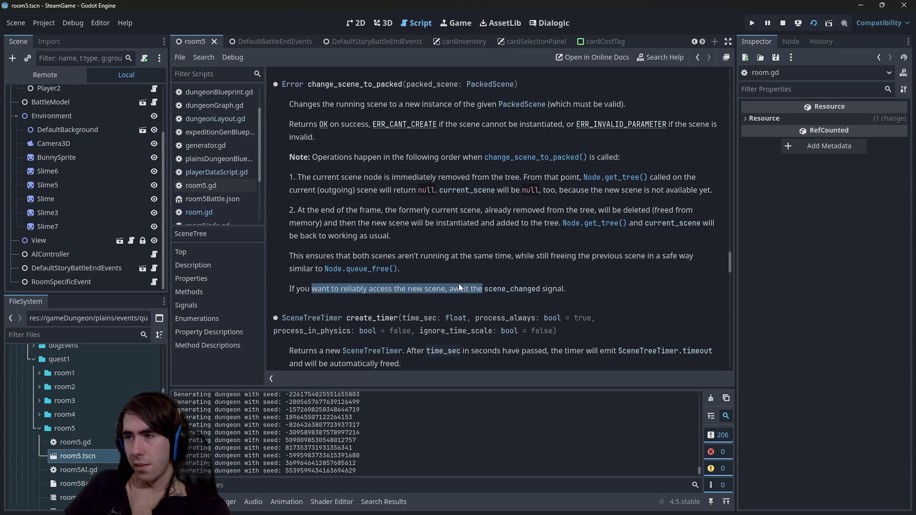
left_click(492, 290)
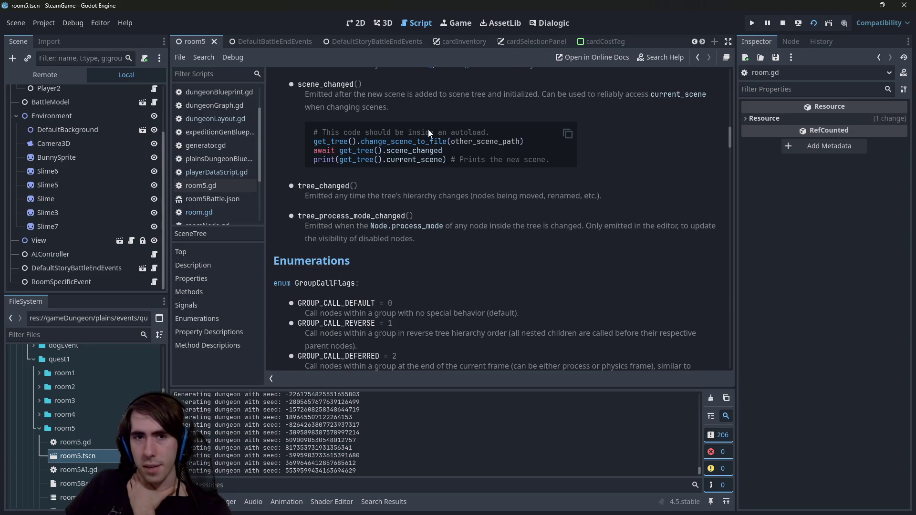
- Select the scene_changed code sample in the SceneTree docs
scroll(476, 193, "up", 3)
double_click(411, 227)
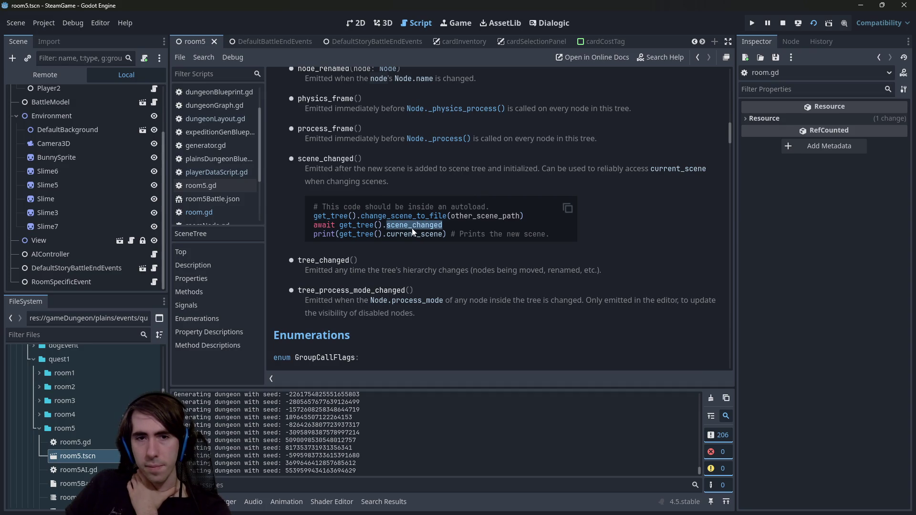
left_click_drag(536, 234, 292, 205)
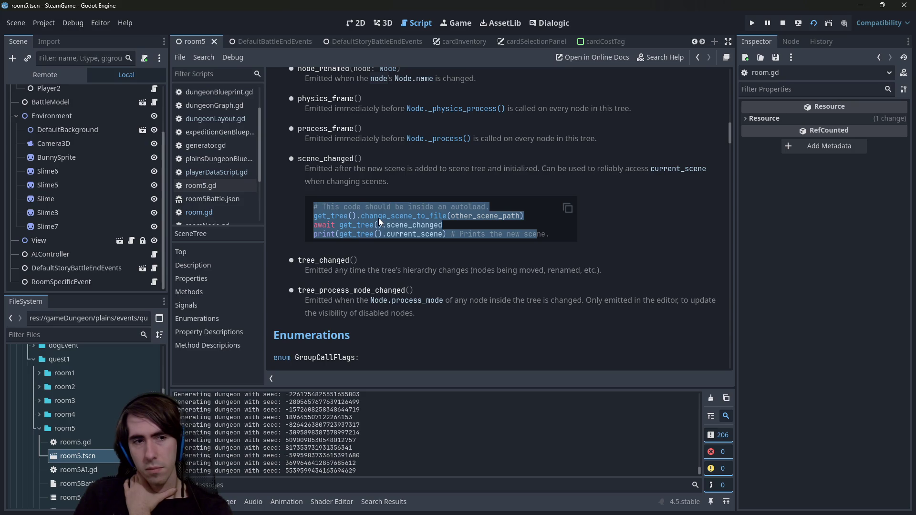
- Navigate back to playerDataScript.gd and jump to startQuest near line 132
key("alt+Left")
key("alt+Left")
key("alt+Left")
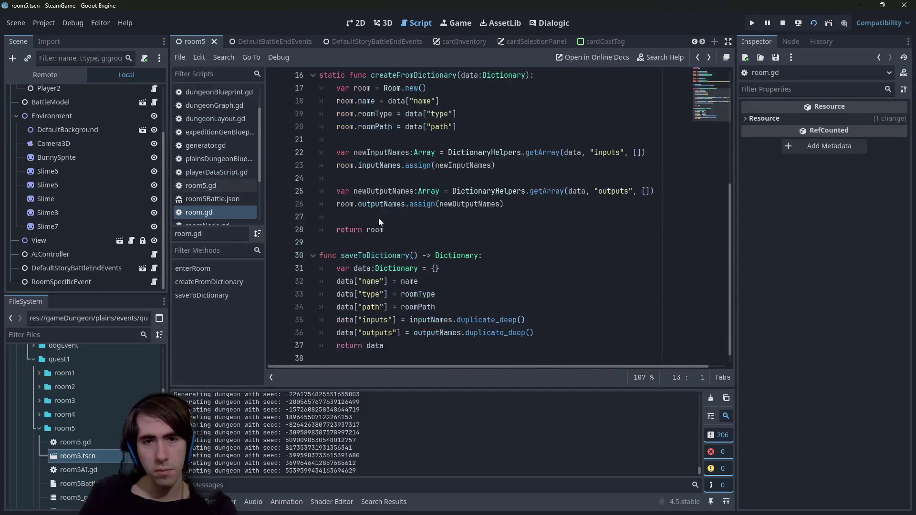
key("alt+Left")
key("alt+Left")
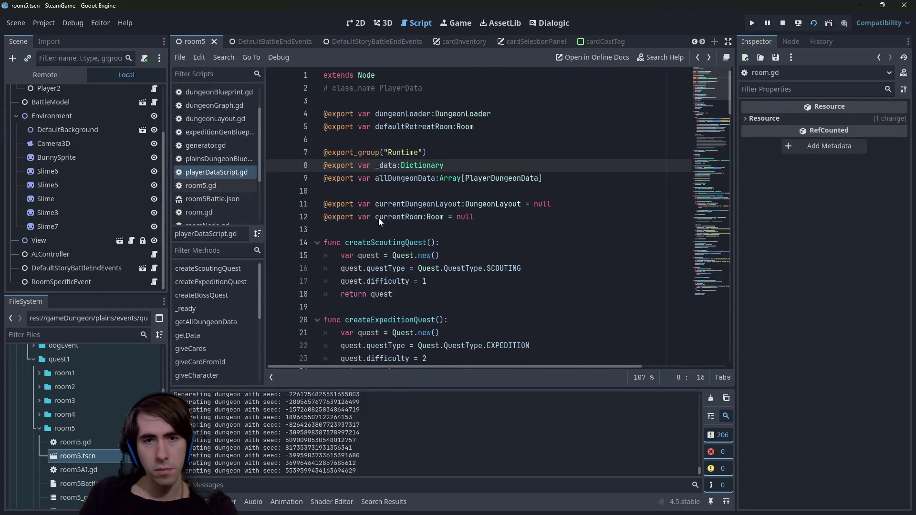
key("alt+Right")
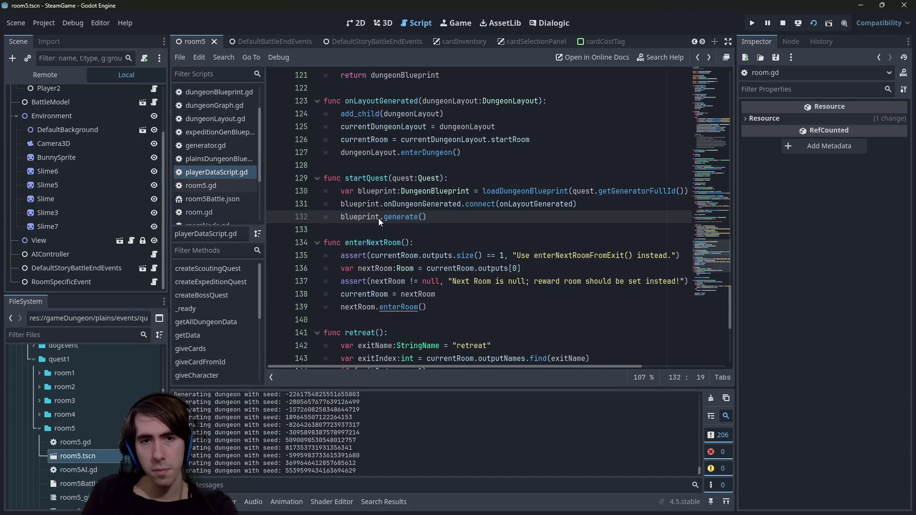
- From the nextRoom.enterRoom() call in playerDataScript.gd, jump to its definition in room.gd
key("alt+Left")
key("alt+Right")
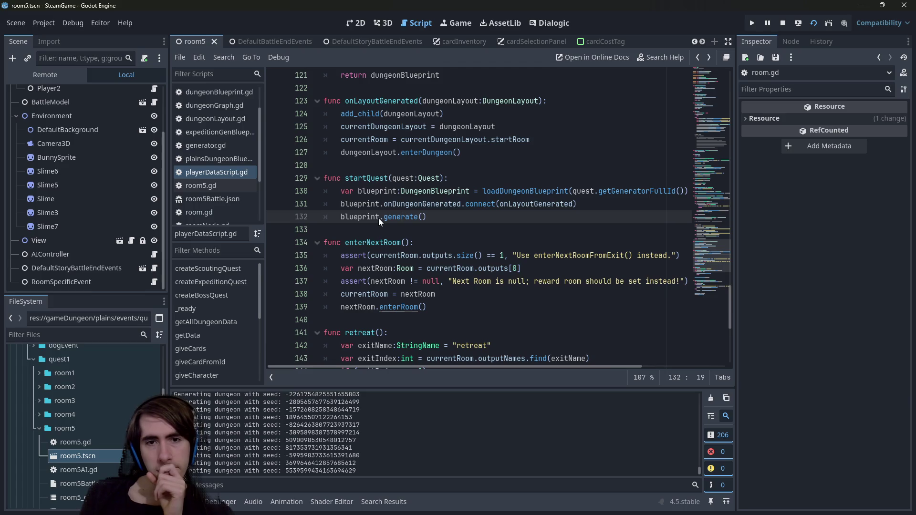
key("Down")
key("Down")
key("Up")
key("Up")
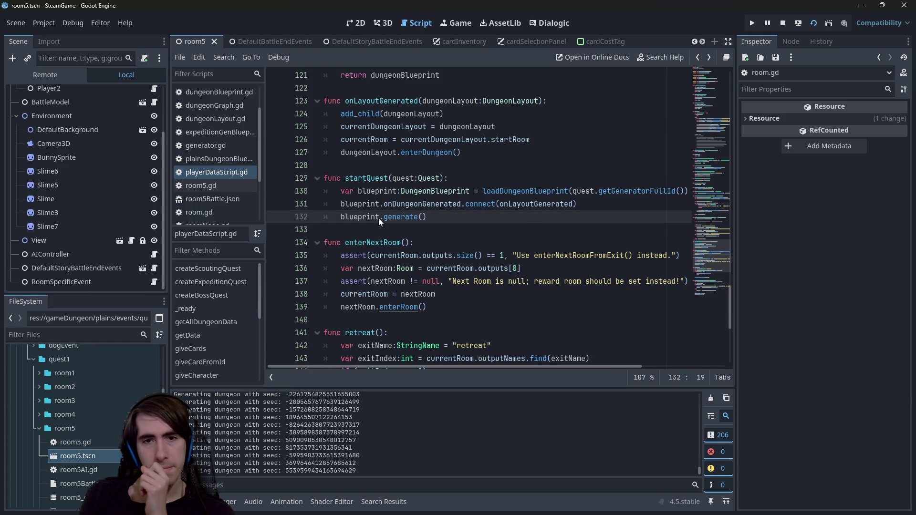
scroll(378, 218, "down", 2)
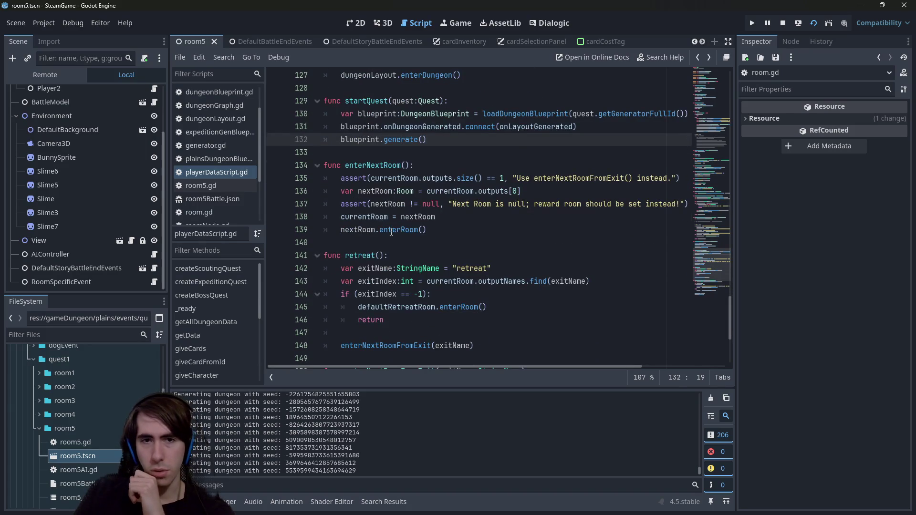
left_click(392, 231)
left_click(392, 231, "ctrl")
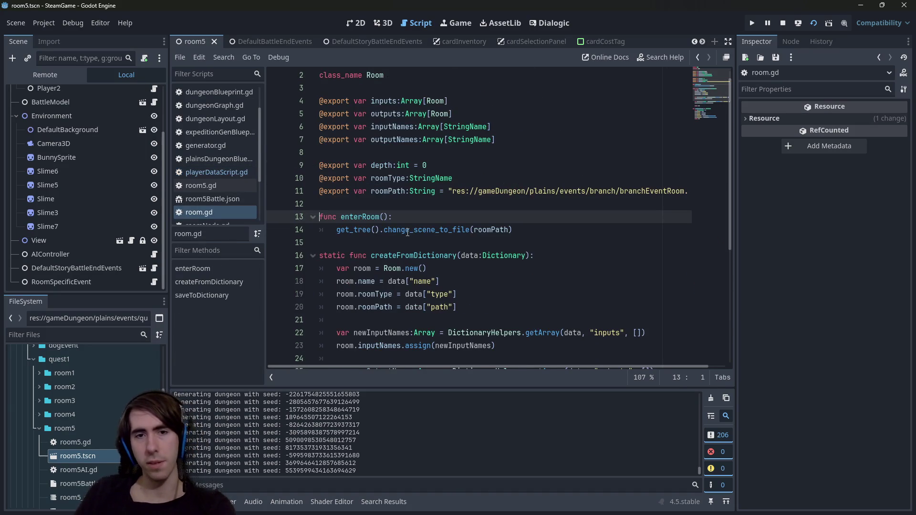
- Add and then remove blank lines after the change_scene_to_file call on line 14
left_click(547, 233)
key("Return")
key("Return")
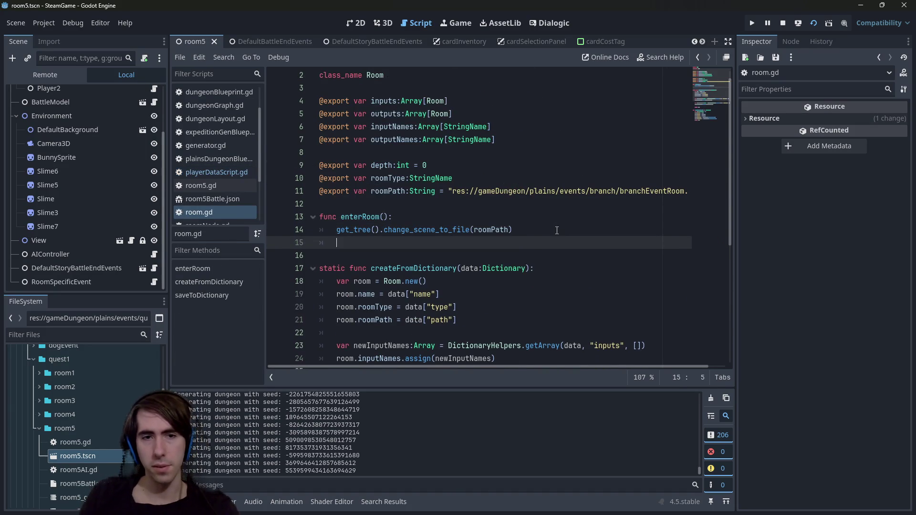
key("BackSpace")
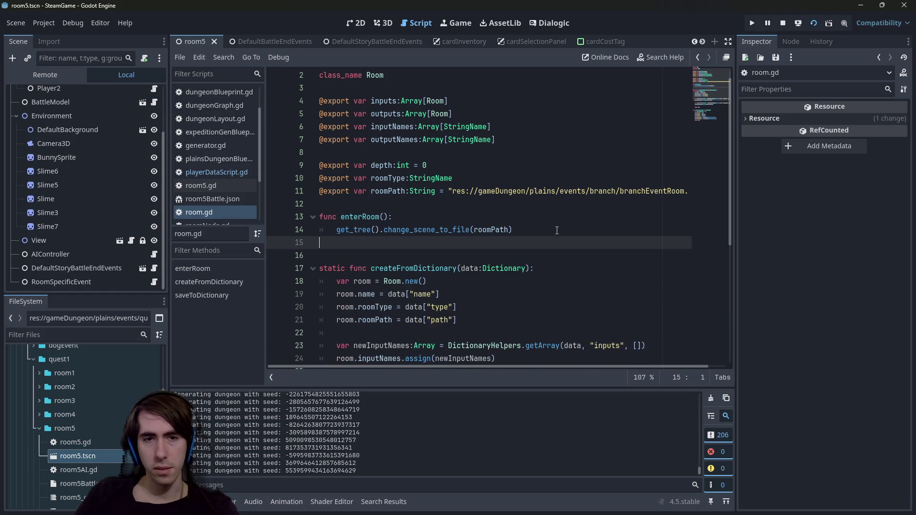
key("BackSpace")
key("BackSpace")
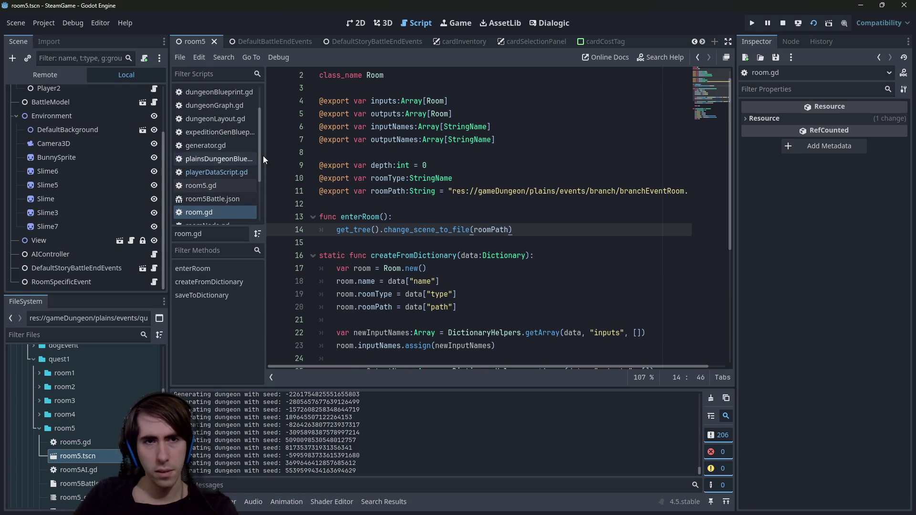
scroll(259, 147, "up", 3)
scroll(247, 179, "down", 3)
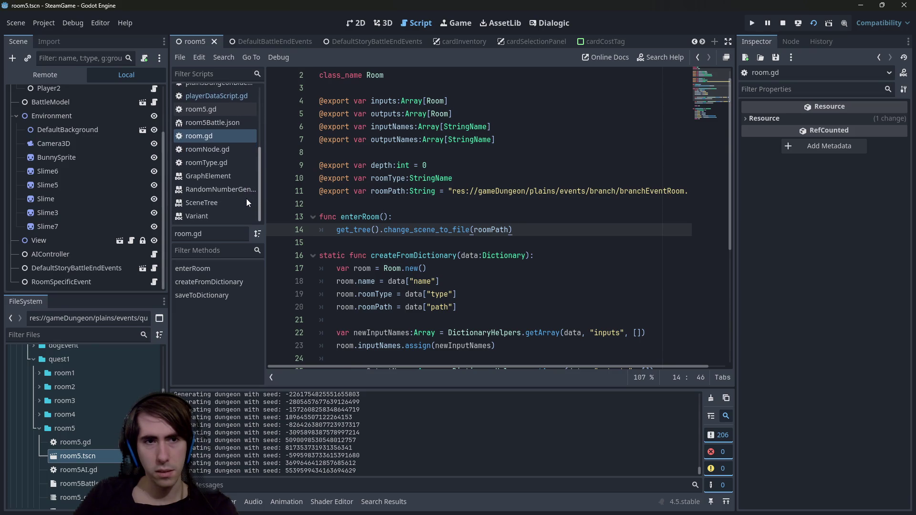
- Copy the scene_changed example from the SceneTree docs and paste it below change_scene_to_file
left_click(220, 205)
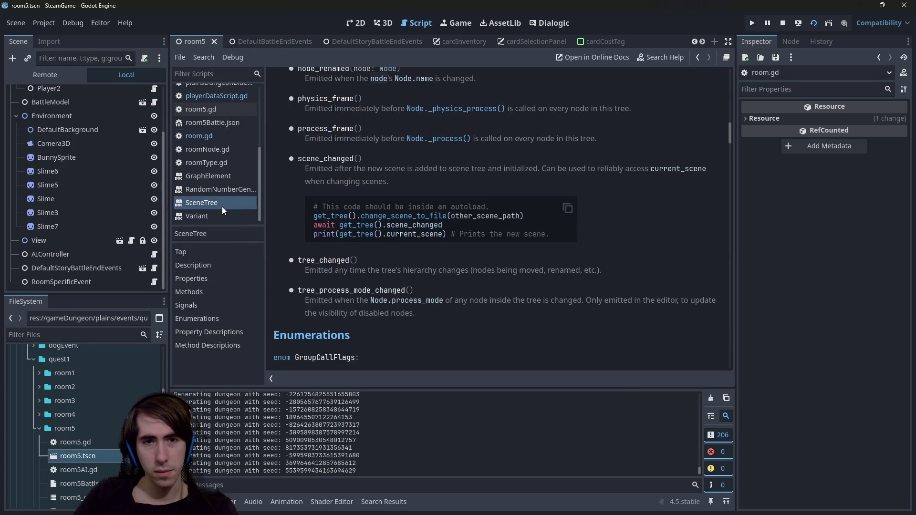
scroll(411, 308, "up", 1)
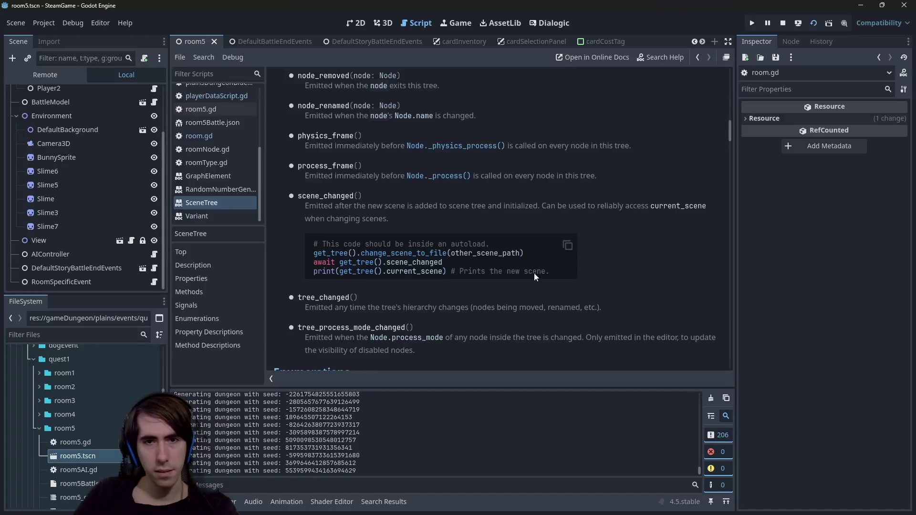
mouse_move(534, 273)
left_mouse_down()
mouse_move(448, 253)
mouse_move(313, 244)
left_mouse_up()
left_click(569, 246)
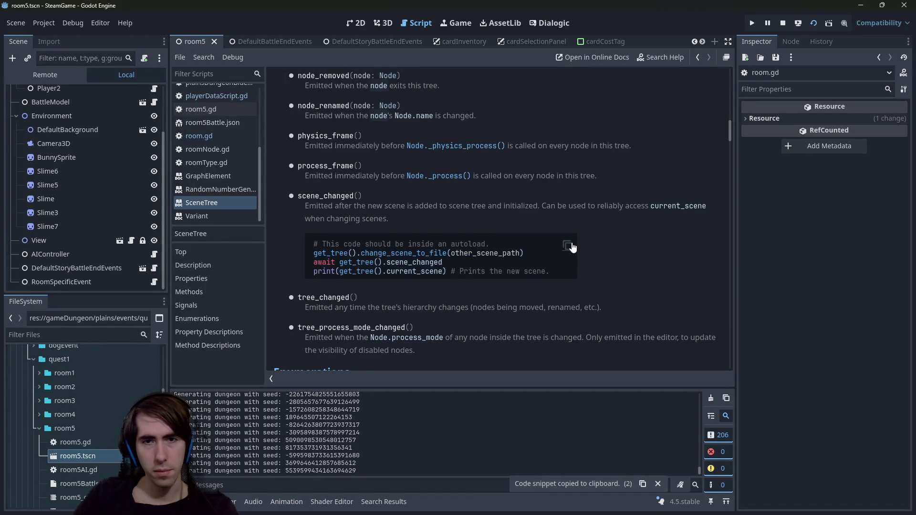
left_click(572, 246)
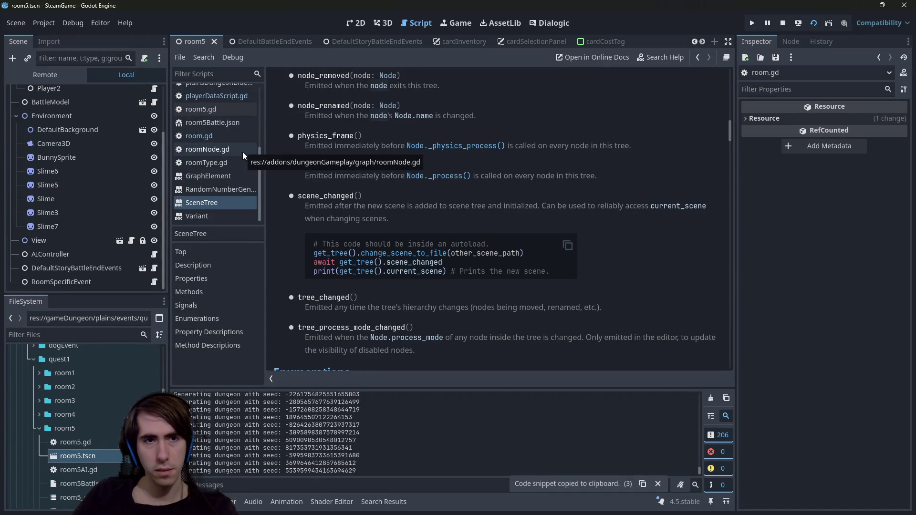
left_click(216, 139)
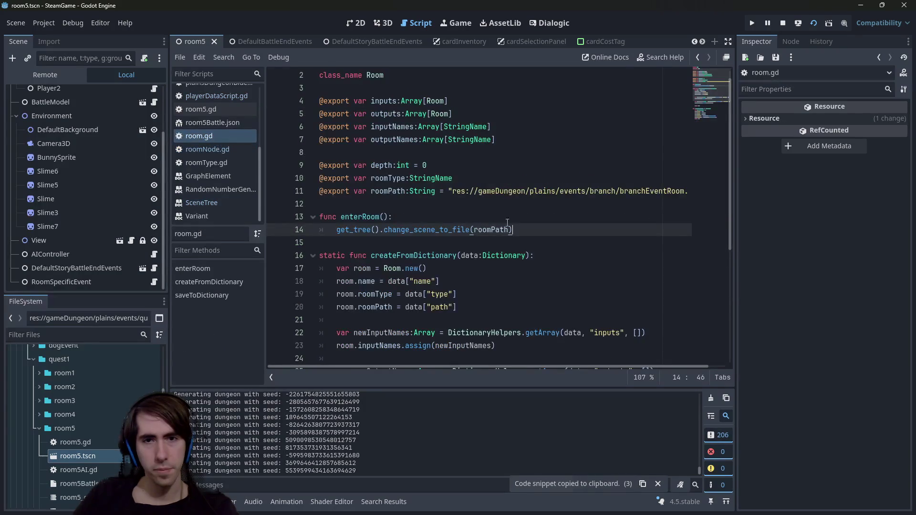
key("Return")
key("ctrl+v")
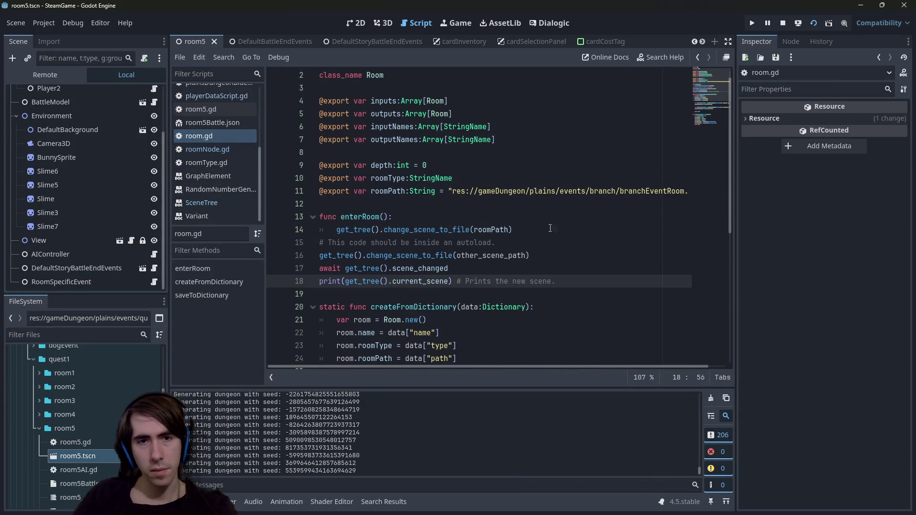
- Indent the pasted code into enterRoom, delete its comment and other_scene_path line, and save
mouse_move(555, 281)
left_mouse_down()
mouse_move(477, 267)
mouse_move(439, 242)
mouse_move(277, 252)
left_mouse_up()
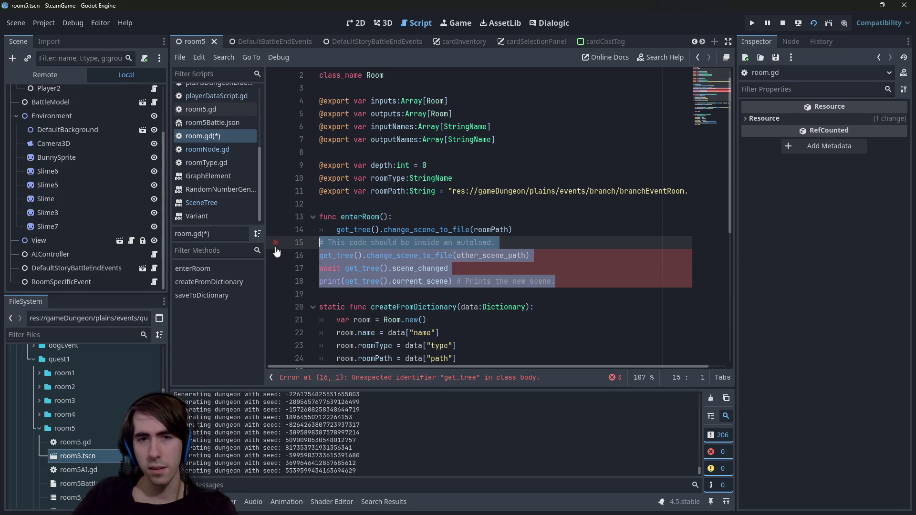
key("Tab")
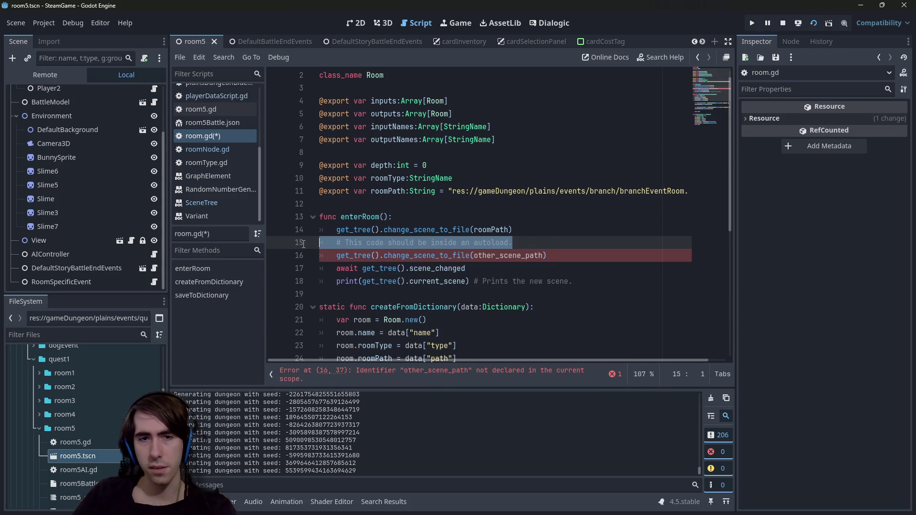
key("BackSpace")
key("BackSpace")
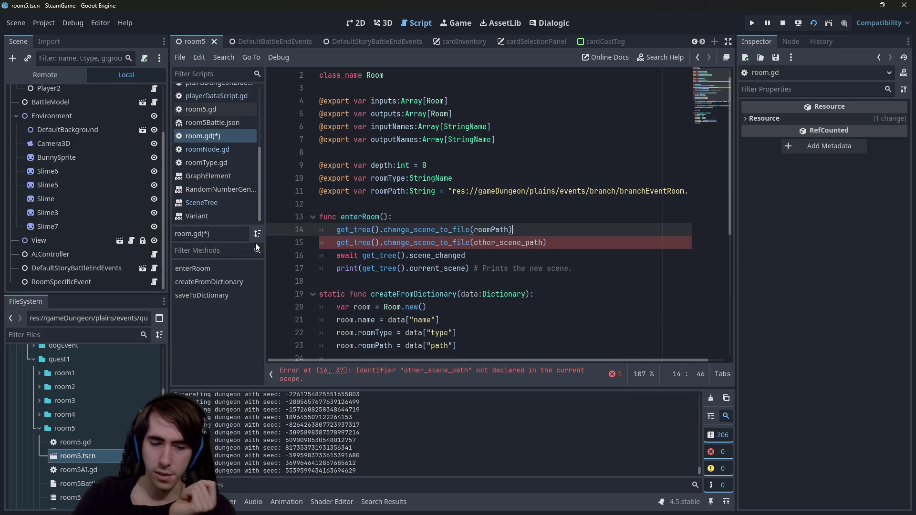
key("Return")
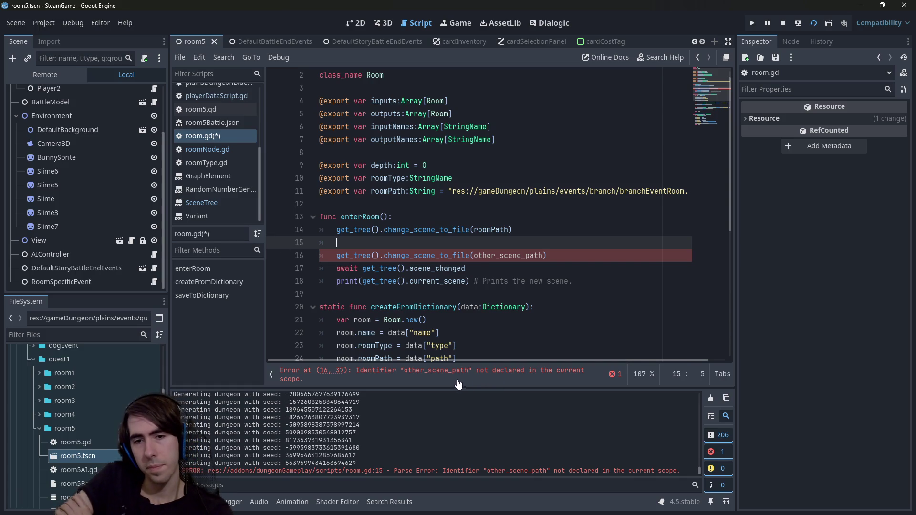
double_click(353, 255)
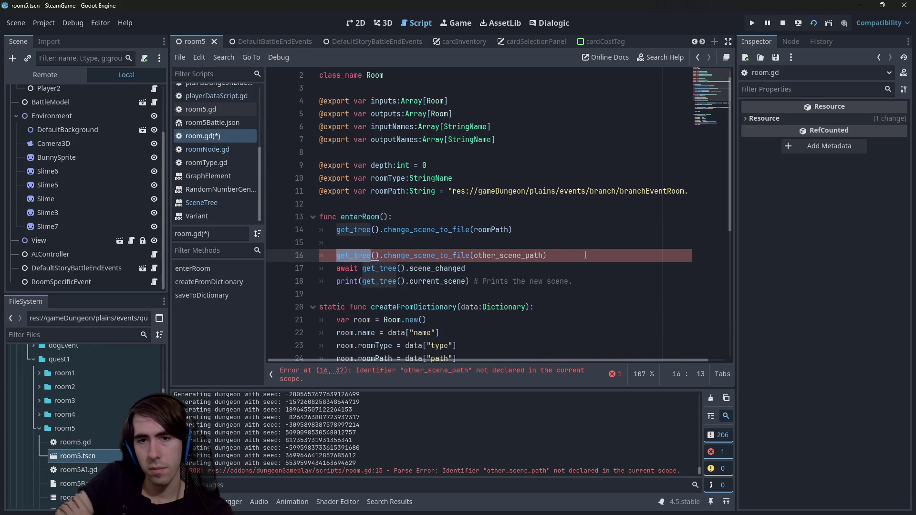
left_click_drag(548, 255, 204, 248)
key("BackSpace")
key("BackSpace")
key("BackSpace")
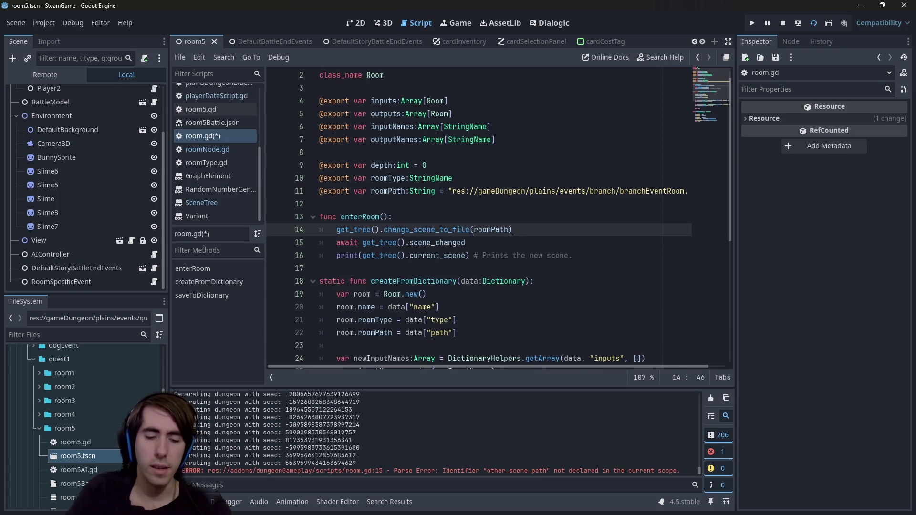
key("ctrl+s")
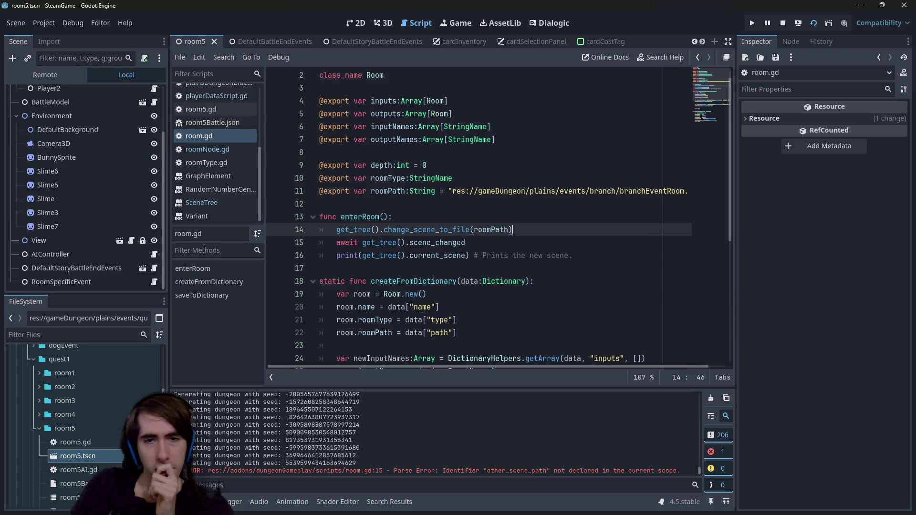
- Copy get_tree().current_scene from the print line onto a new line below the await
left_click_drag(362, 256, 465, 255)
right_click(458, 256)
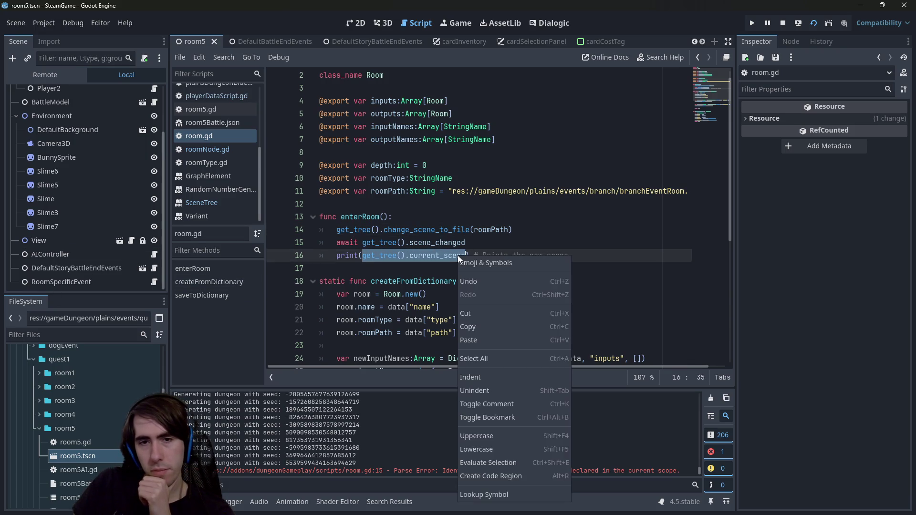
left_click(495, 323)
left_click(491, 241)
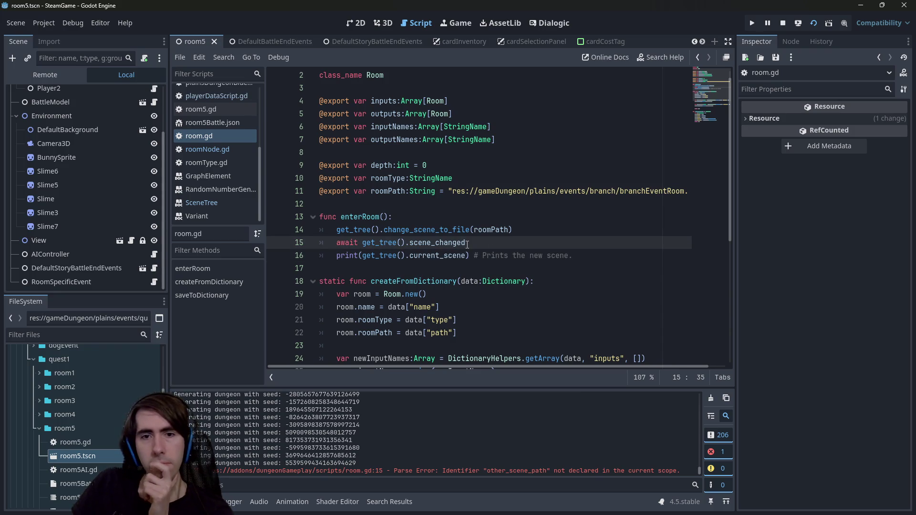
key("Return")
key("ctrl+v")
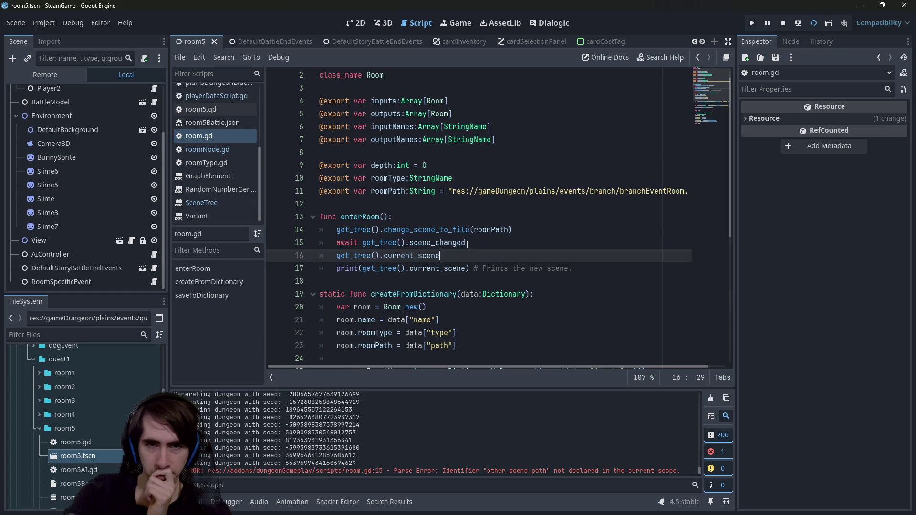
- Append .has_method("setArguments") using autocomplete and save room.gd
type(".")
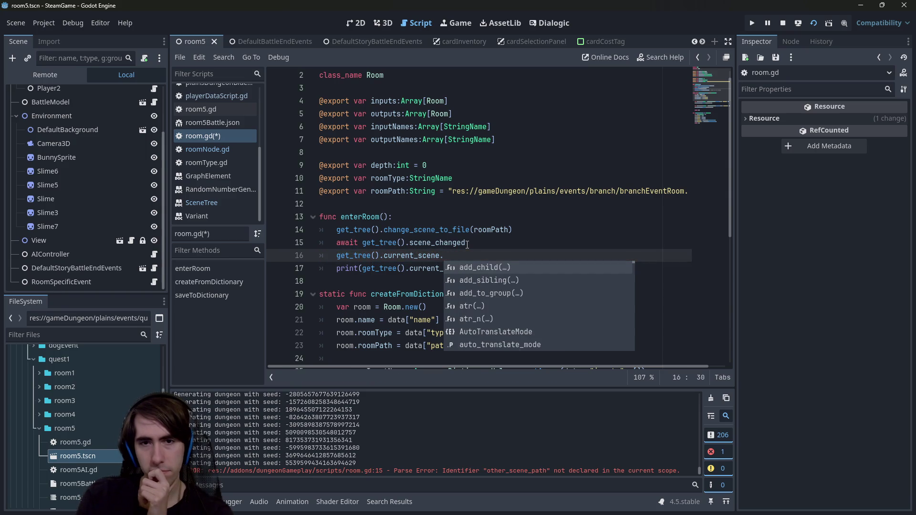
type("funct")
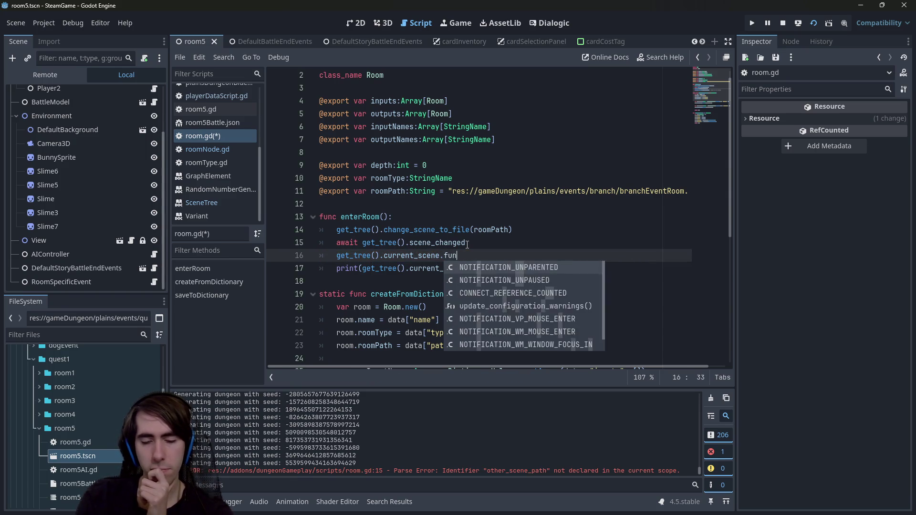
key("BackSpace")
key("BackSpace")
key("BackSpace")
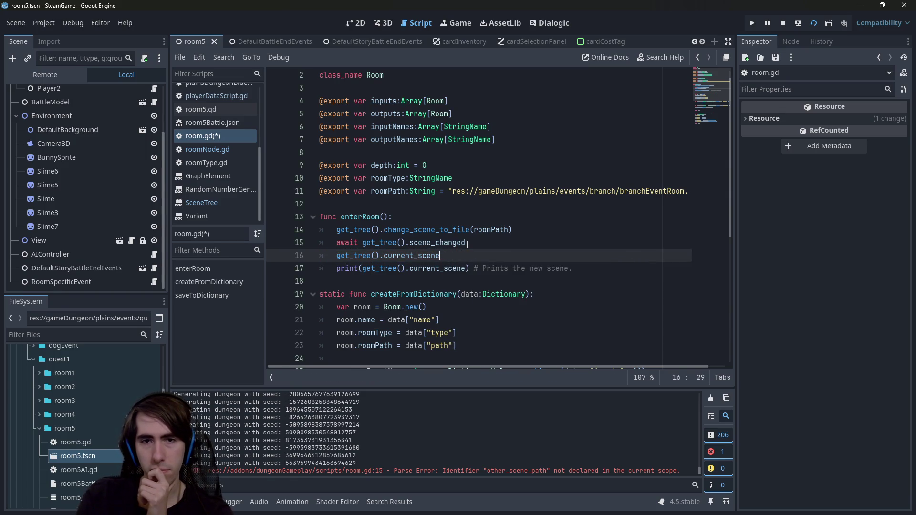
type("meth")
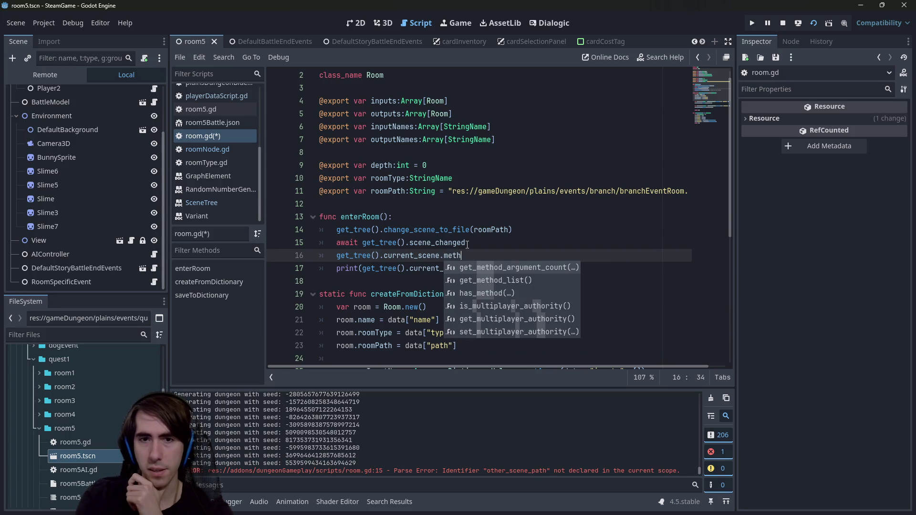
key("Down")
key("Down")
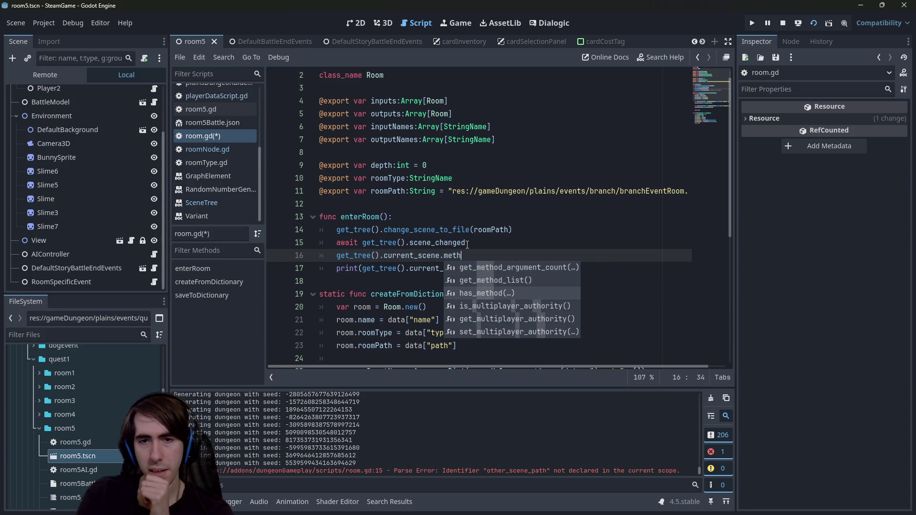
key("Return")
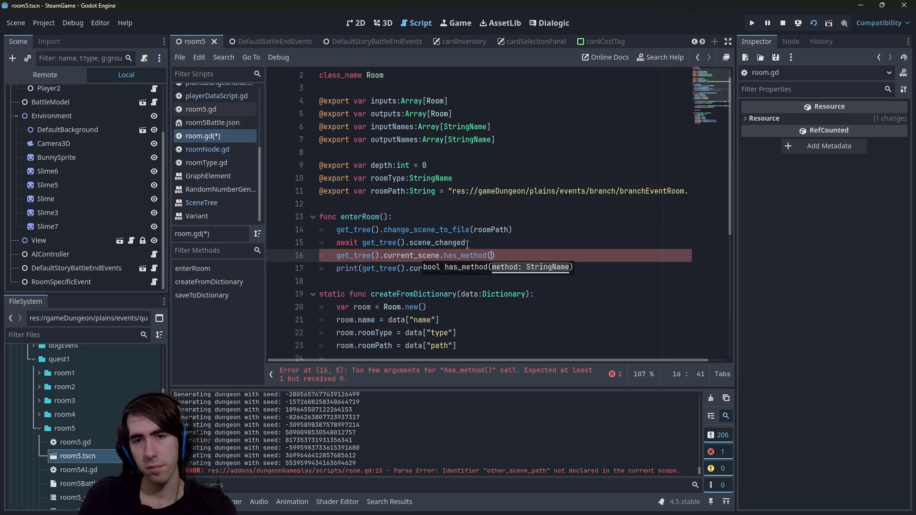
type("\"set")
type("Arguments")
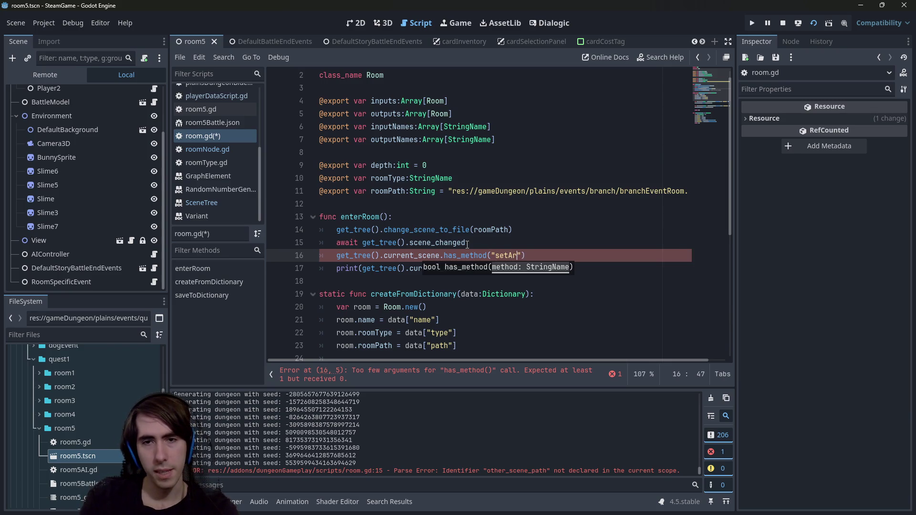
key("ctrl+s")
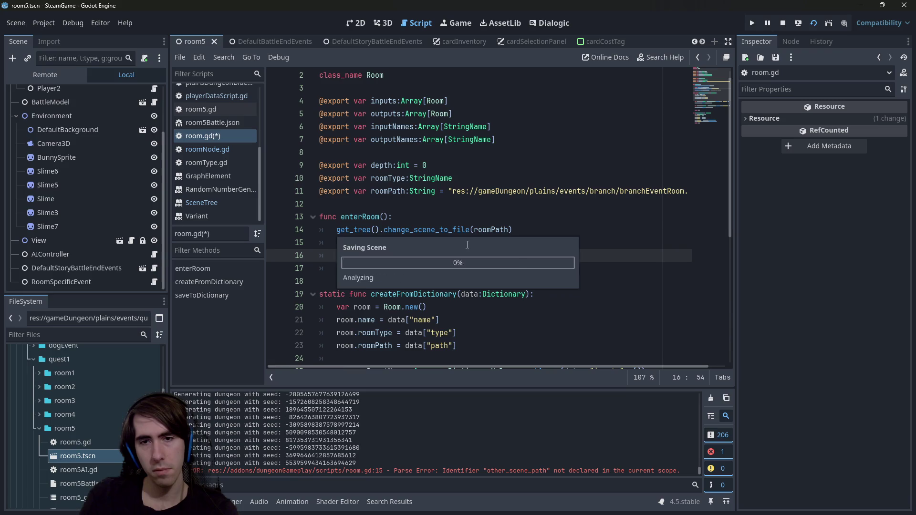
- Change the prefix before "setArguments" to & so it checks a StringName
key("ctrl+Left")
key("ctrl+Left")
type("%")
key("BackSpace")
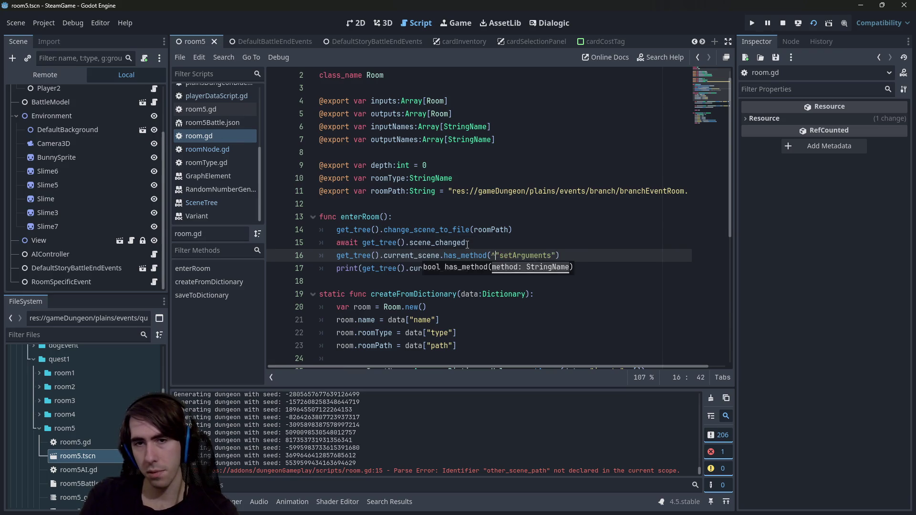
type("&")
key("Down")
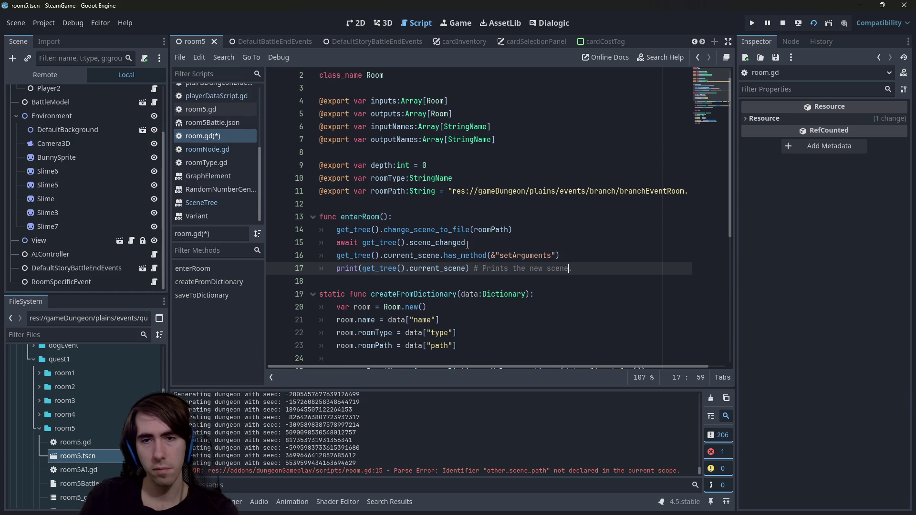
key("ctrl+shift+Left")
key("ctrl+shift+Left")
key("ctrl+shift+Left")
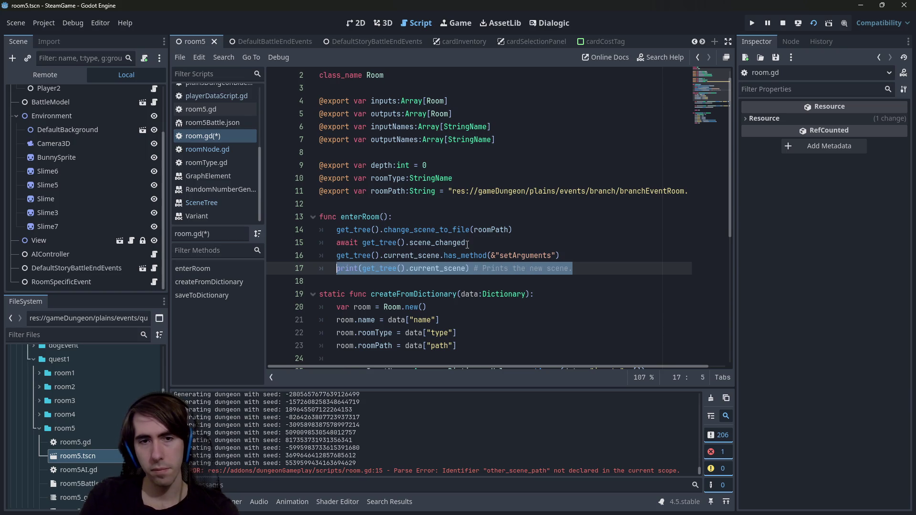
- Delete line 17's print of the current scene, leaving the has_method line last
key("BackSpace")
key("Up")
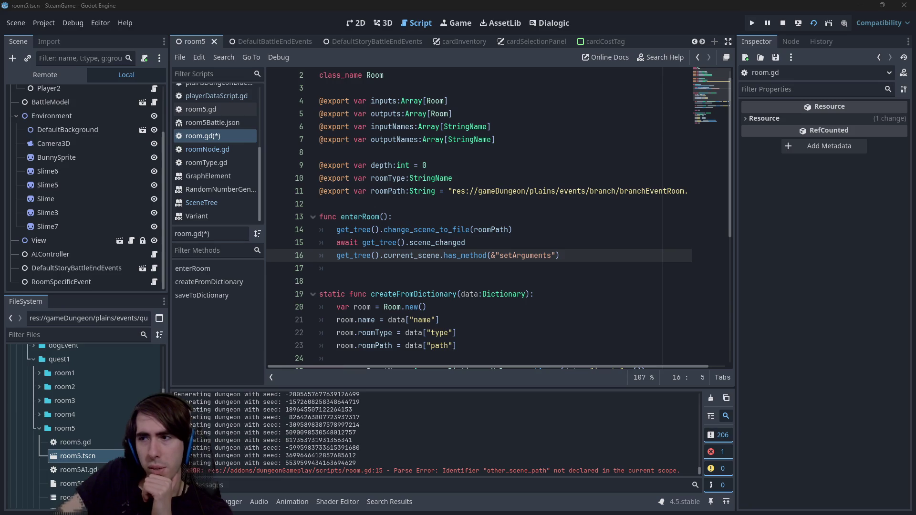
left_click(594, 256)
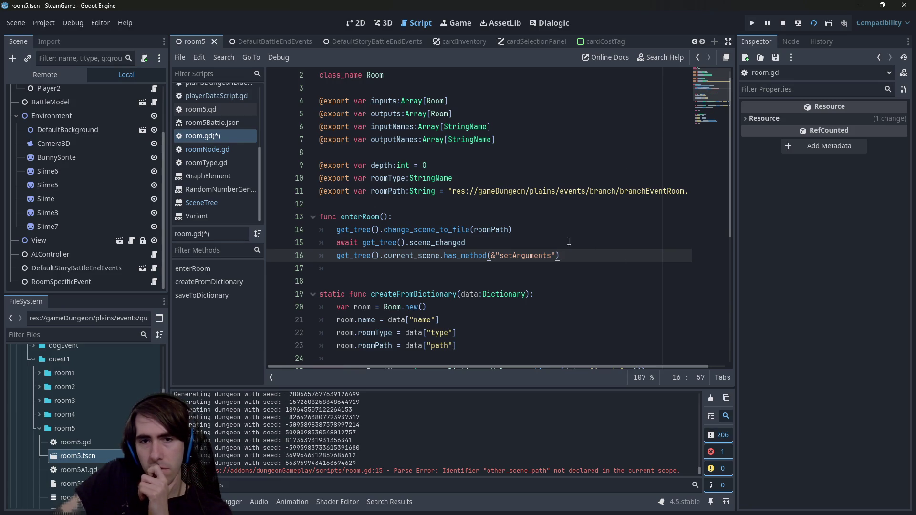
left_click_drag(583, 255, 245, 253)
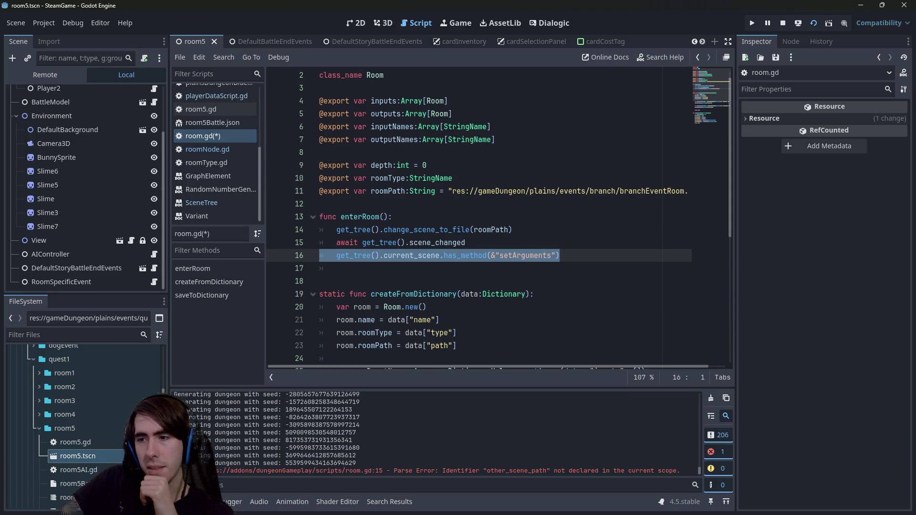
left_click(290, 254)
left_click(289, 254)
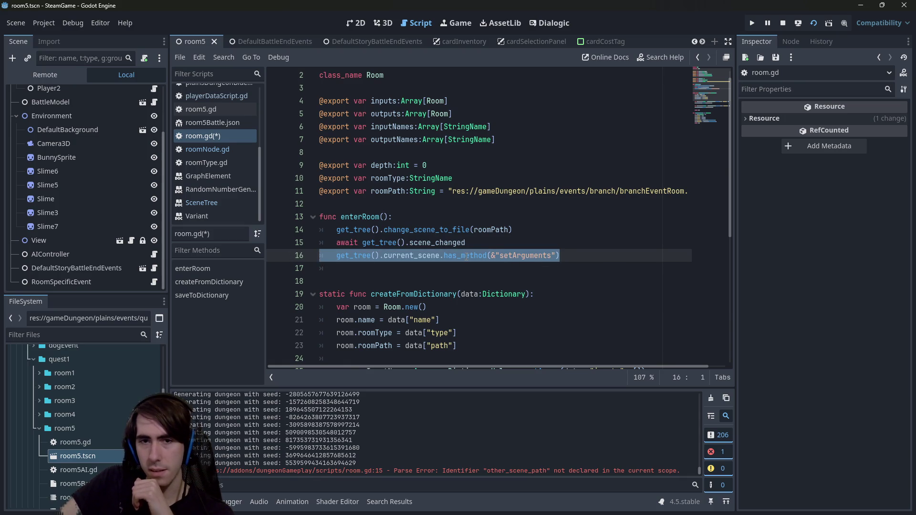
left_click(532, 242)
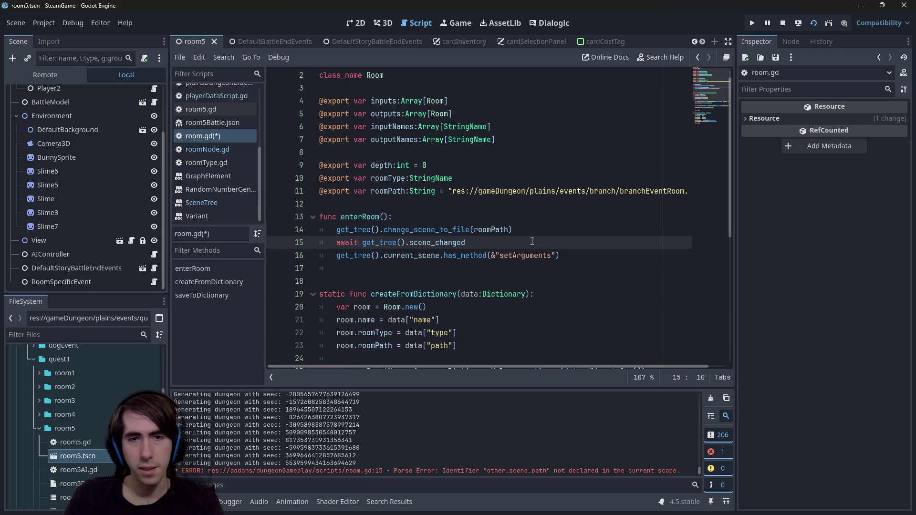
- Drop 'await' on line 15 and append .connect(onSceneChanged, CONNECT_ONE_SHOT) to scene_changed
key("Home")
key("Delete")
key("Delete")
key("Delete")
key("End")
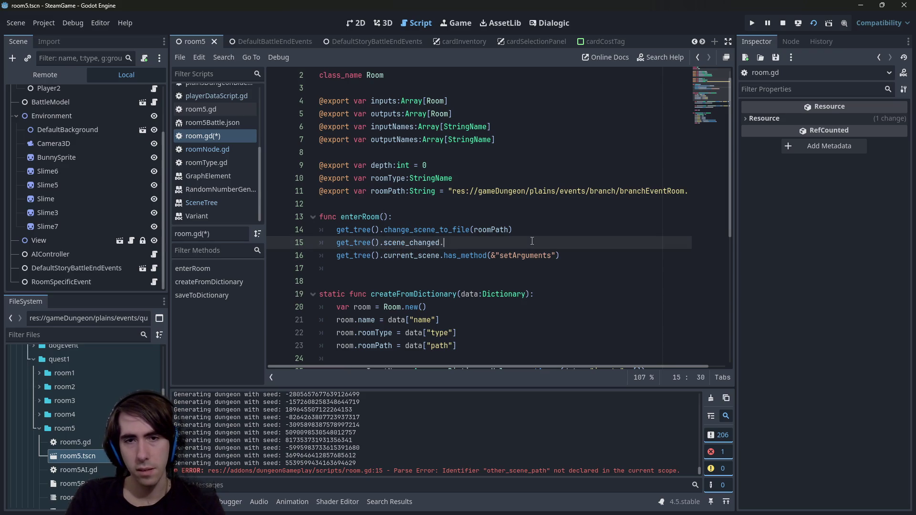
type("connect(")
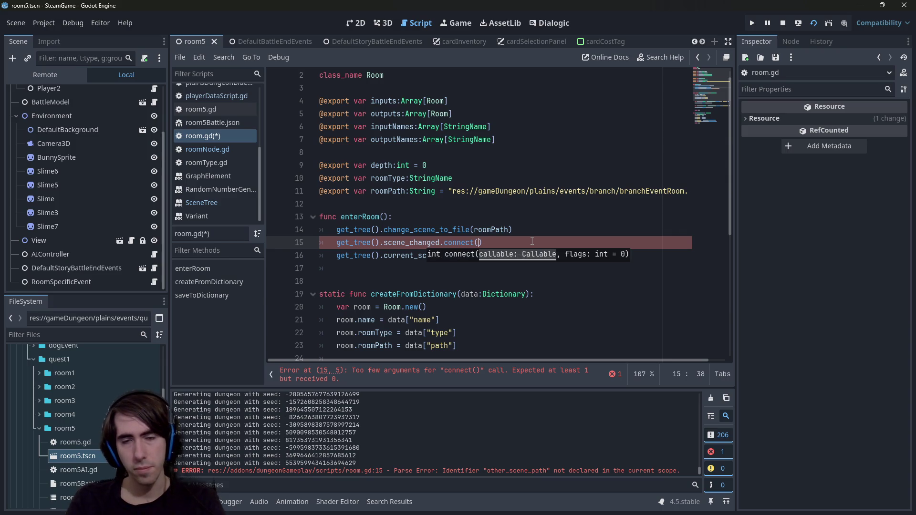
type("onSceneChange")
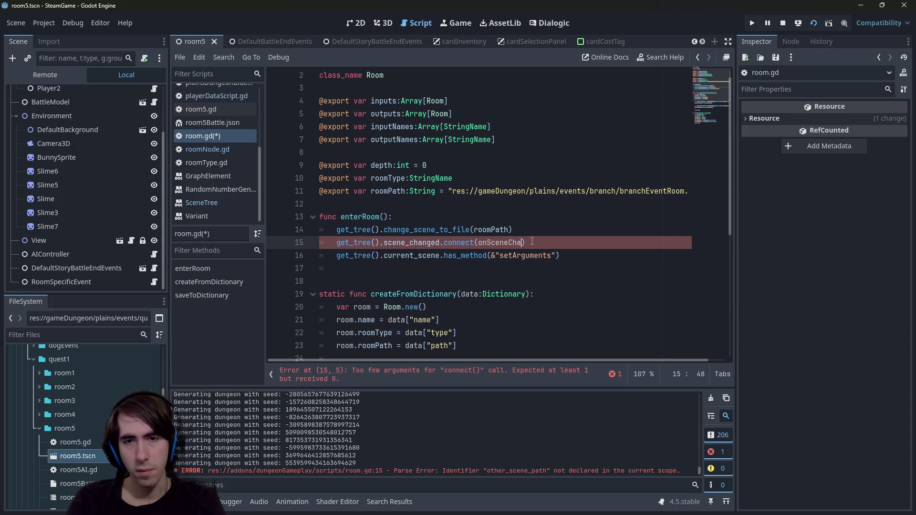
type("d, _")
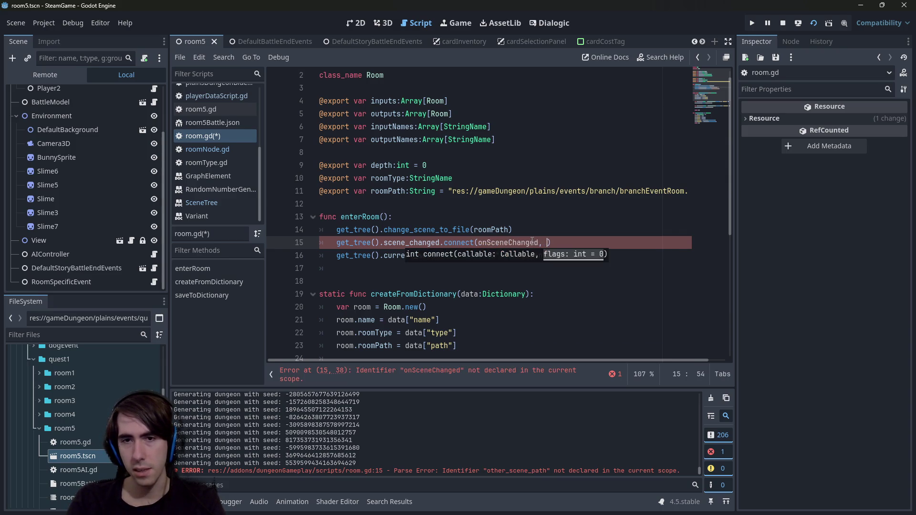
key("BackSpace")
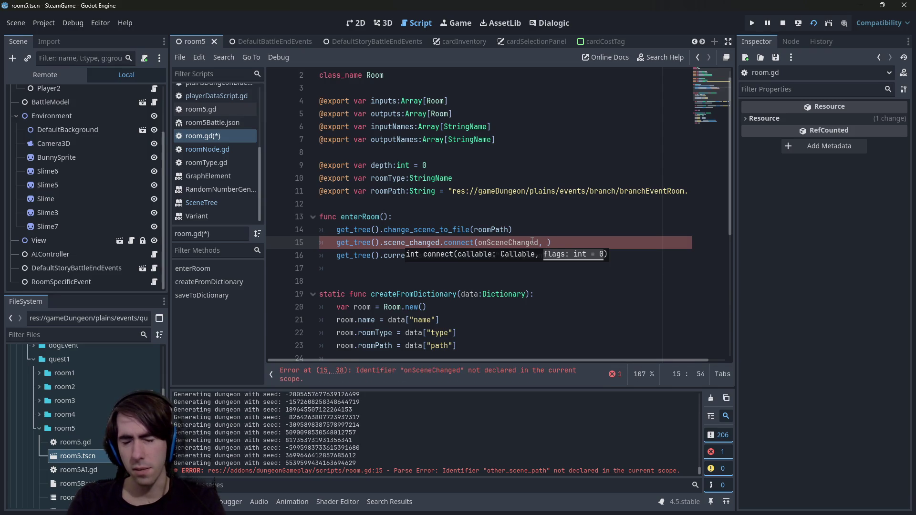
type("CONNECT_ON")
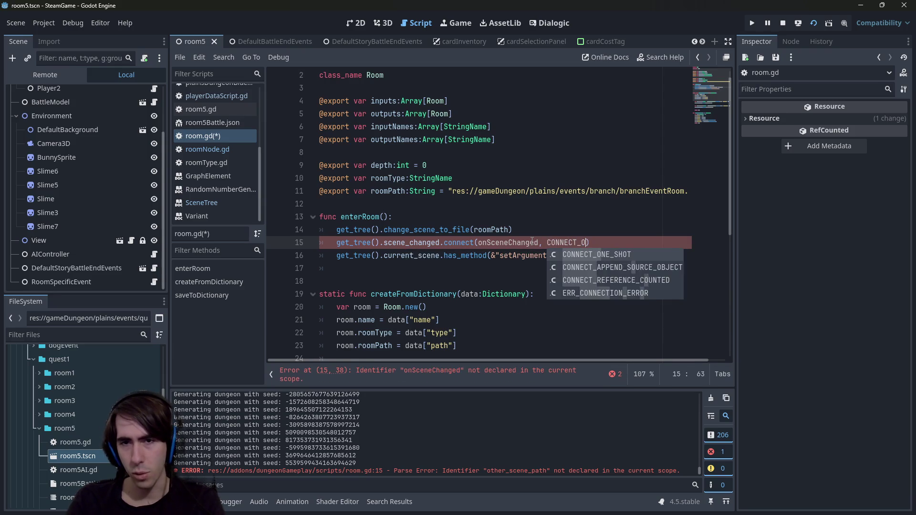
key("Return")
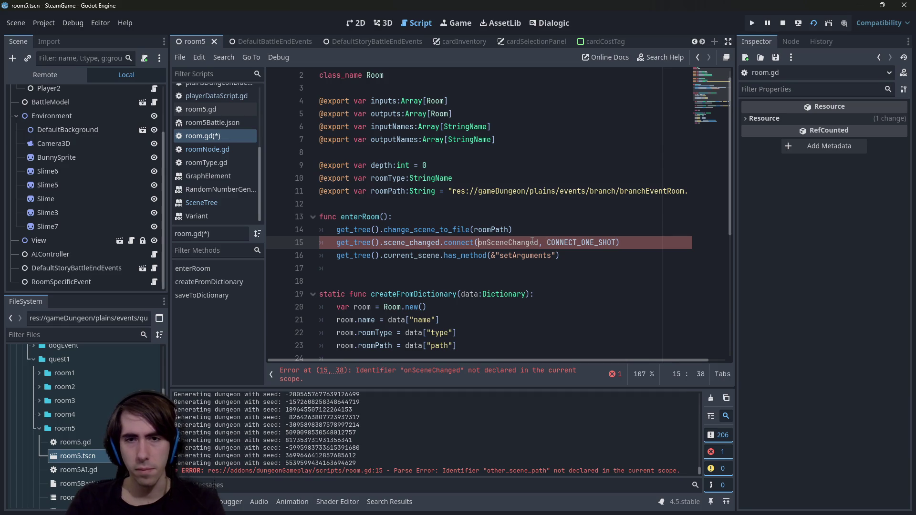
- Declare a new function 'func onSceneChanged():' above the has_method line and save room.gd
key("Down")
key("Right")
key("Right")
key("Right")
key("Return")
key("Return")
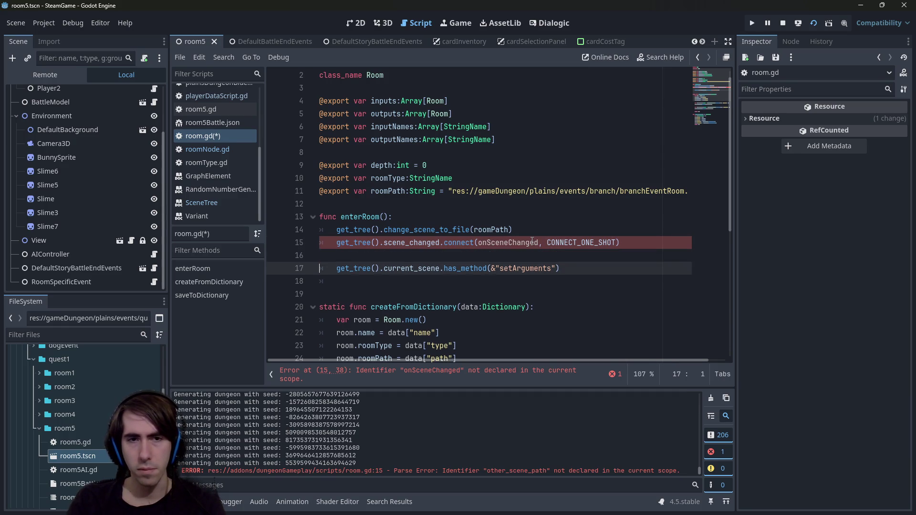
key("BackSpace")
type("func onSceneChanged")
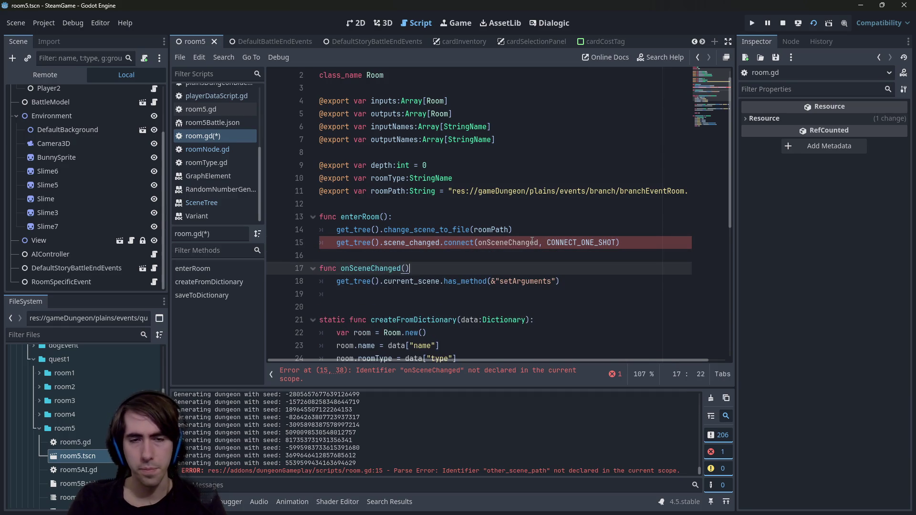
type("():")
key("ctrl+s")
- Store get_tree().current_scene in a new 'var currentScene' line inside onSceneChanged
key("Down")
key("ctrl+Right")
key("ctrl+Right")
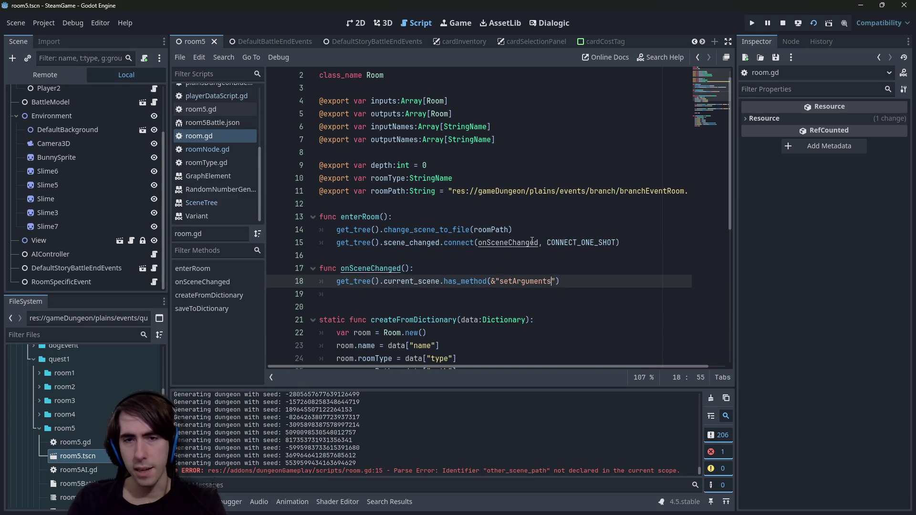
key("Up")
key("Return")
type("v")
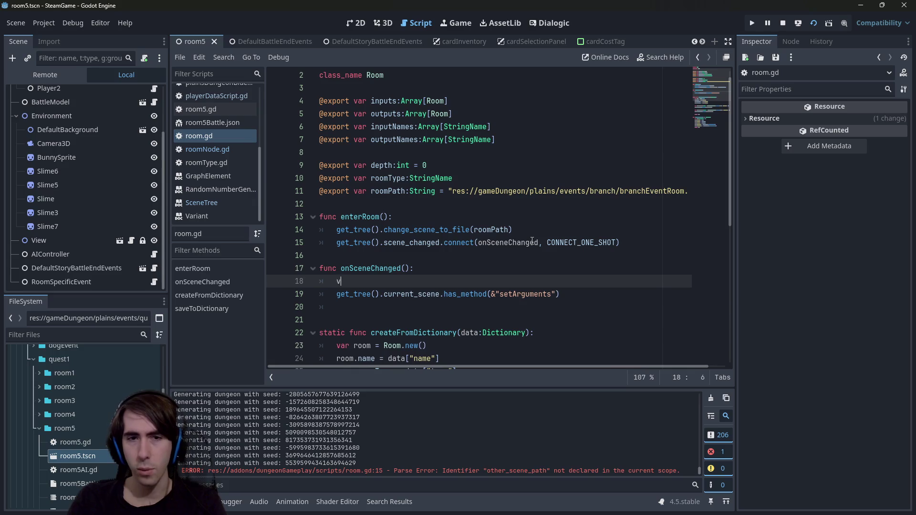
type("ar currentScene =")
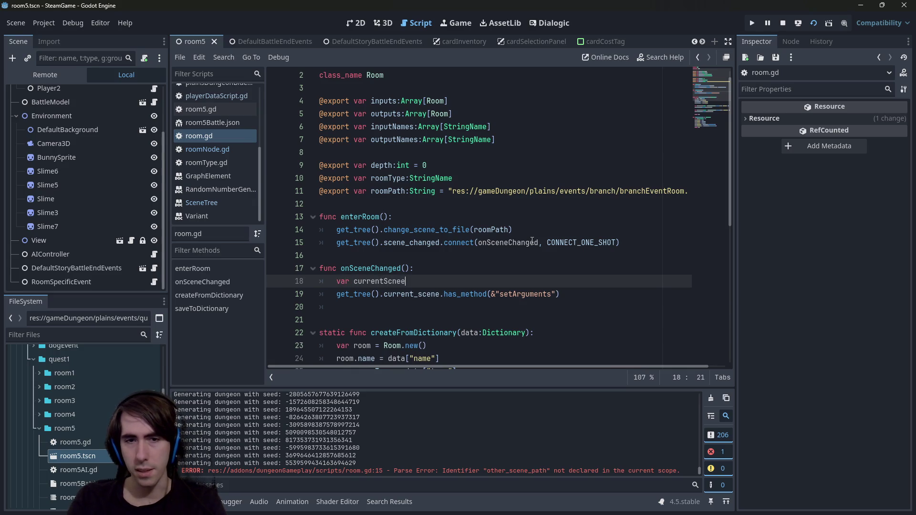
key("Down")
key("Home")
key("ctrl+shift+Right")
key("ctrl+shift+Right")
key("ctrl+shift+Right")
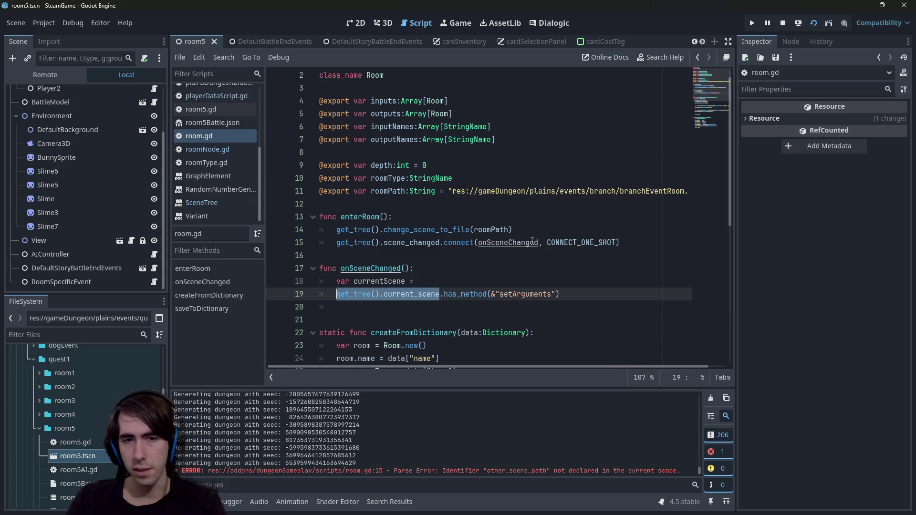
key("ctrl+x")
key("Up")
key("End")
key("ctrl+v")
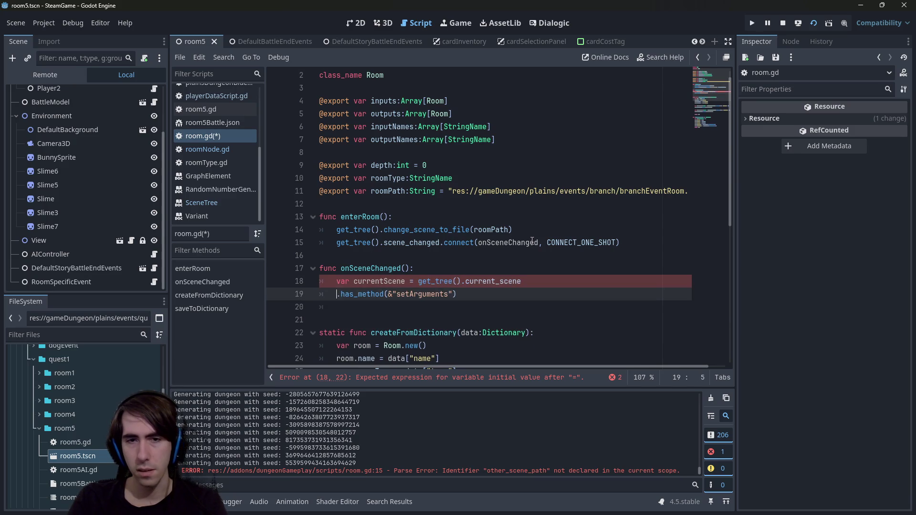
key("Down")
key("Home")
key("Tab")
- Give the currentScene variable the type ':Node'
key("Up")
key("Home")
key("ctrl+Right")
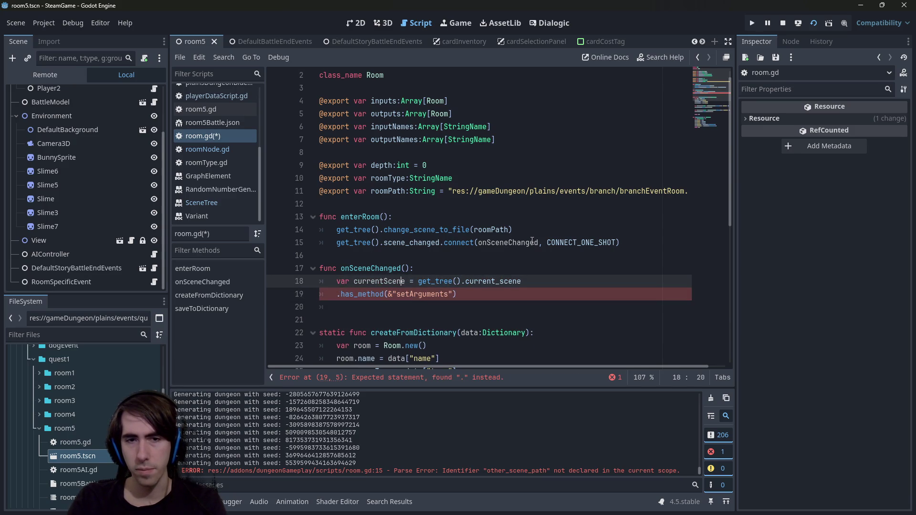
key("Right")
type(":Node")
- Turn line 19 into an 'if currentScene.has_method(...):' check and start its body
key("ctrl+Left")
key("ctrl+Left")
key("ctrl+Left")
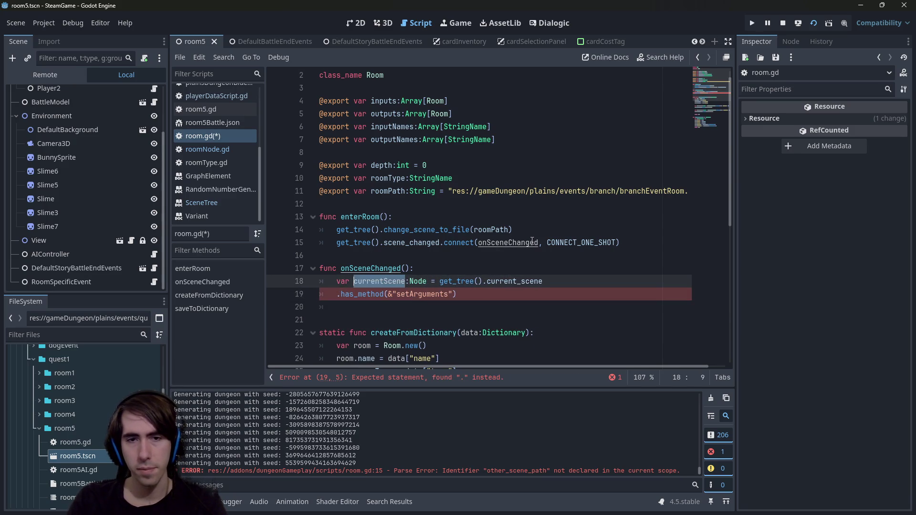
key("ctrl+c")
key("Down")
key("Home")
key("ctrl+v")
key("Home")
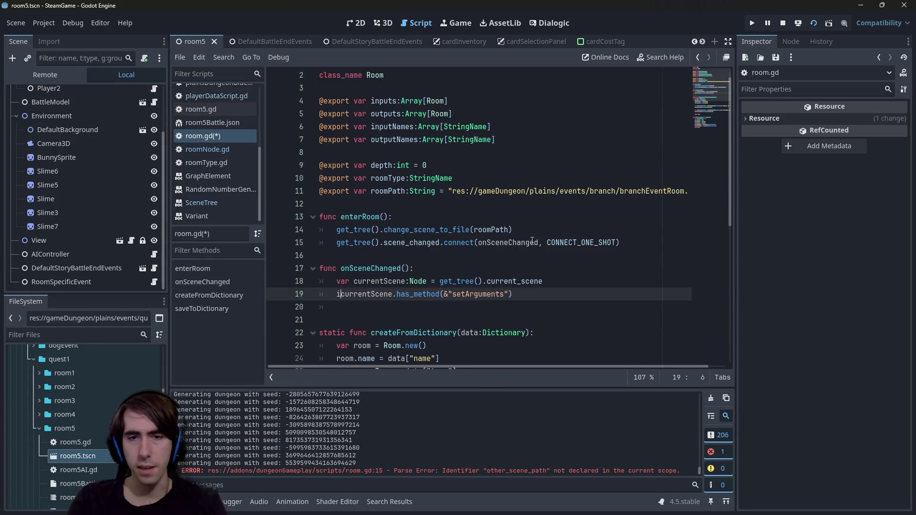
type("f")
key("ctrl+Right")
key("ctrl+Right")
key("ctrl+Right")
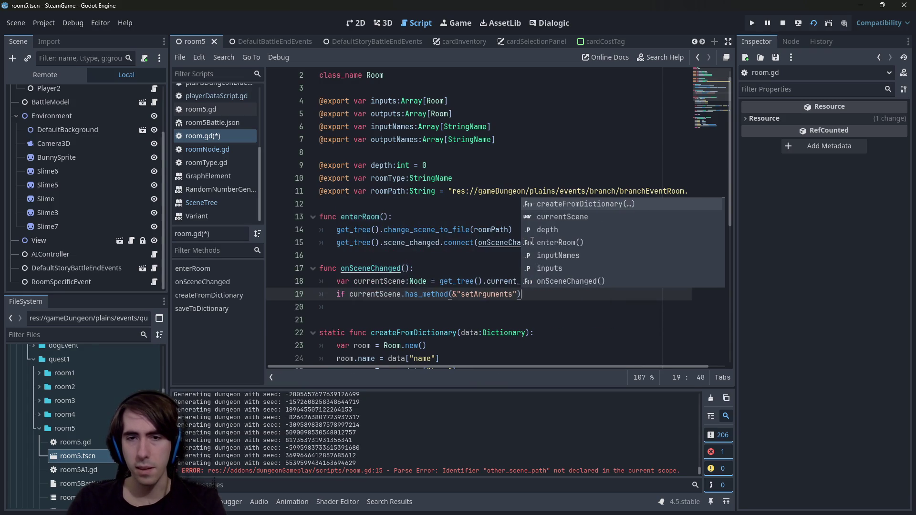
type(":")
key("Return")
- Call currentScene.setArguments() inside the if block and delete the extra blank line
type("currentScene.")
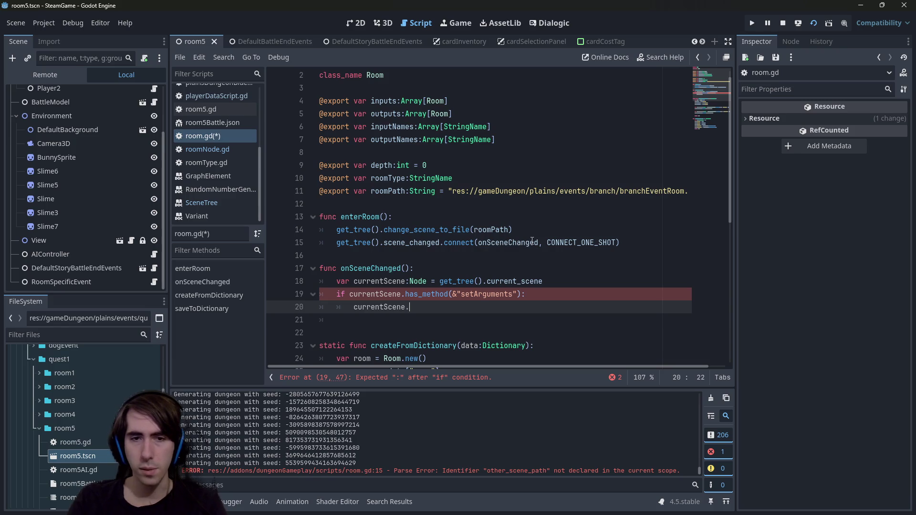
type("method")
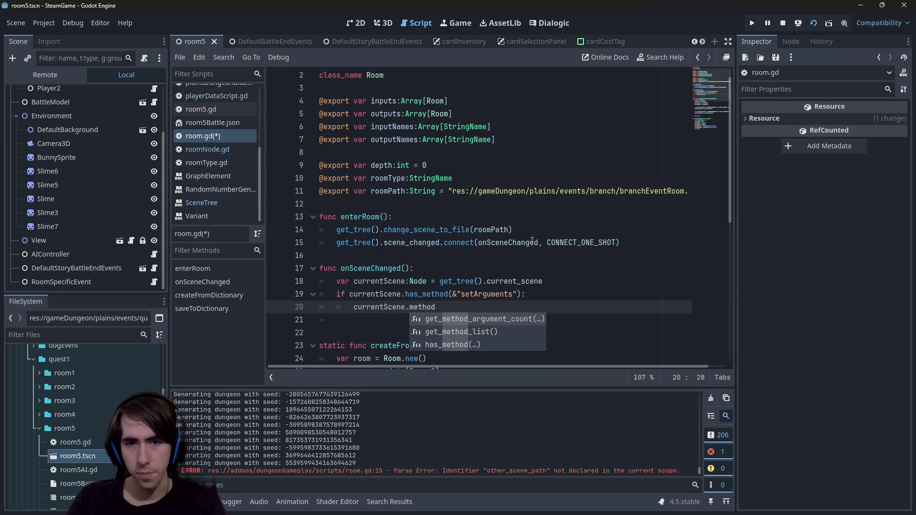
key("Down")
key("Down")
key("Up")
key("Up")
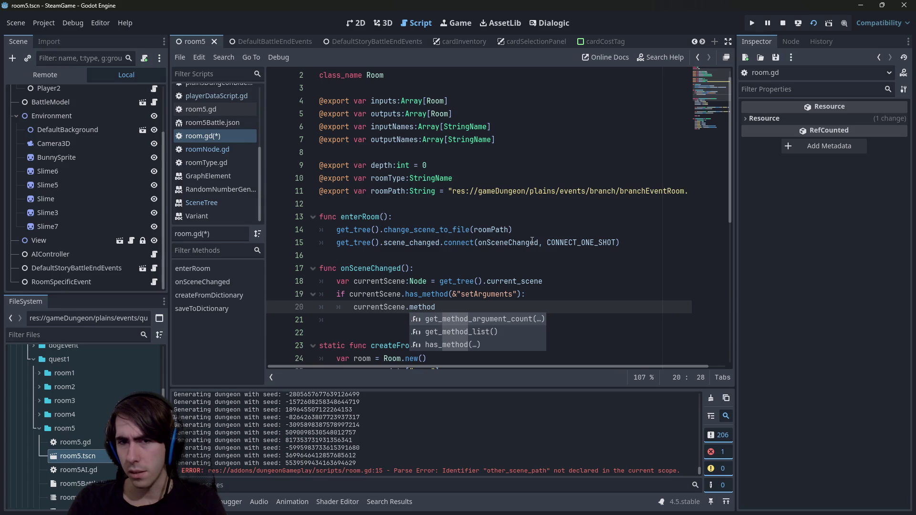
key("BackSpace")
key("BackSpace")
key("BackSpace")
key("Up")
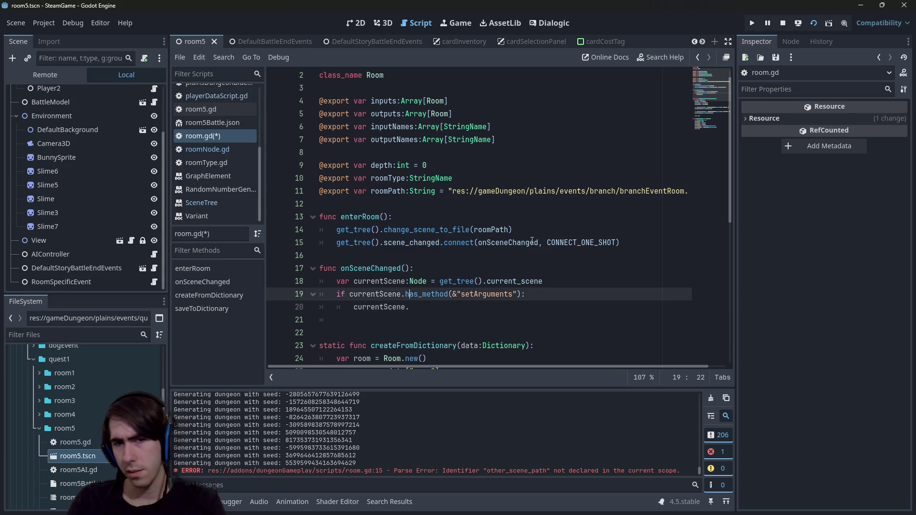
key("Down")
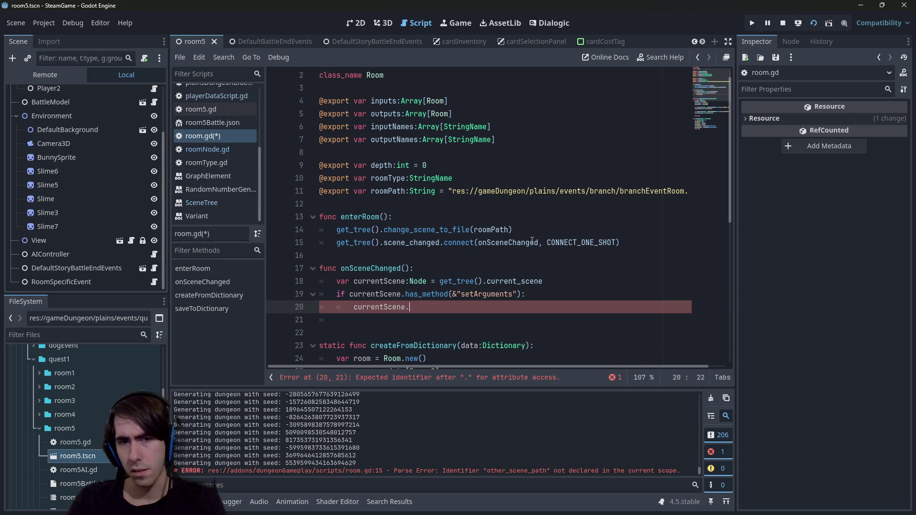
type(".setA")
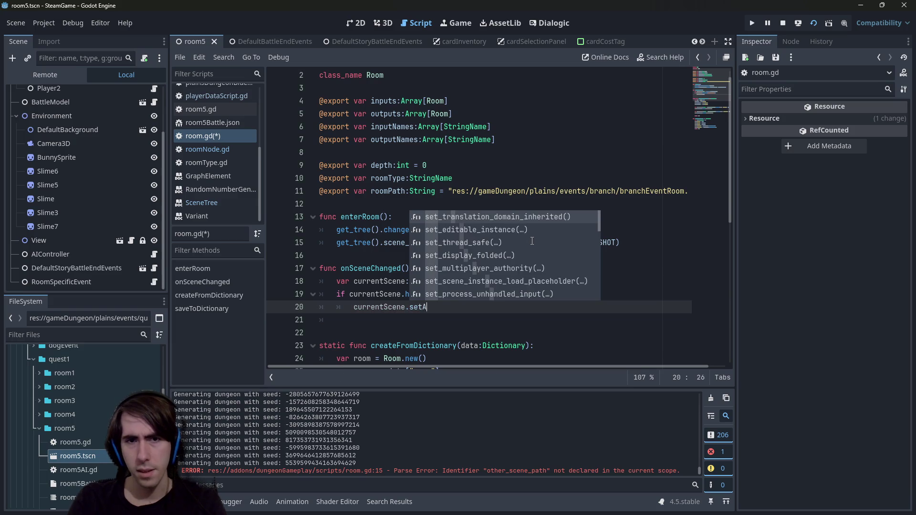
type("rguments(")
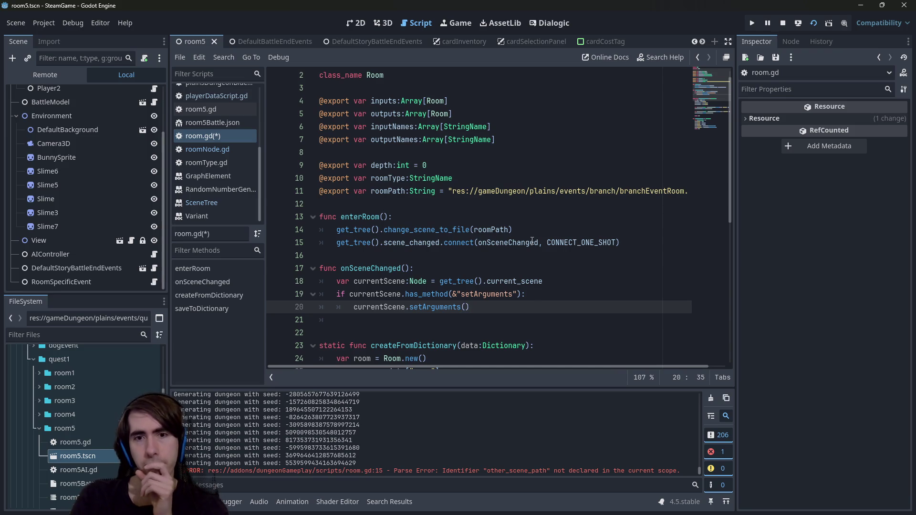
key("Down")
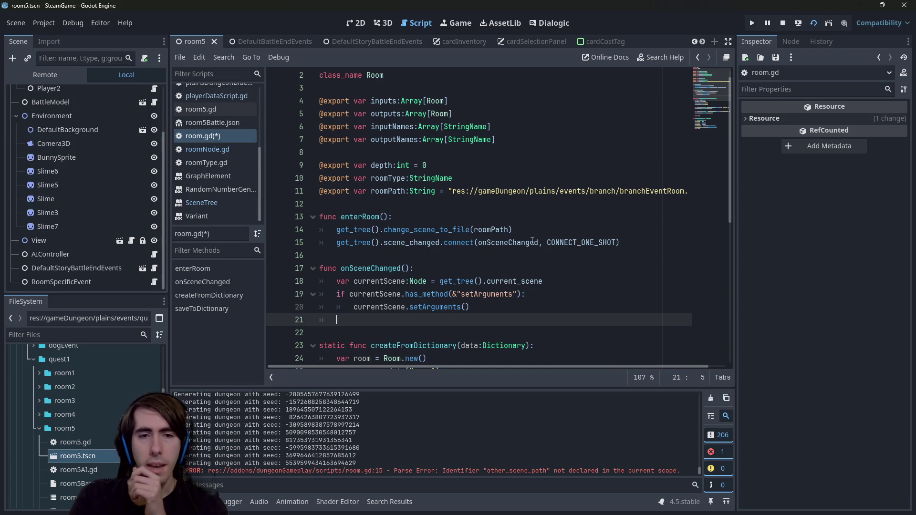
key("ctrl+shift+k")
key("Up")
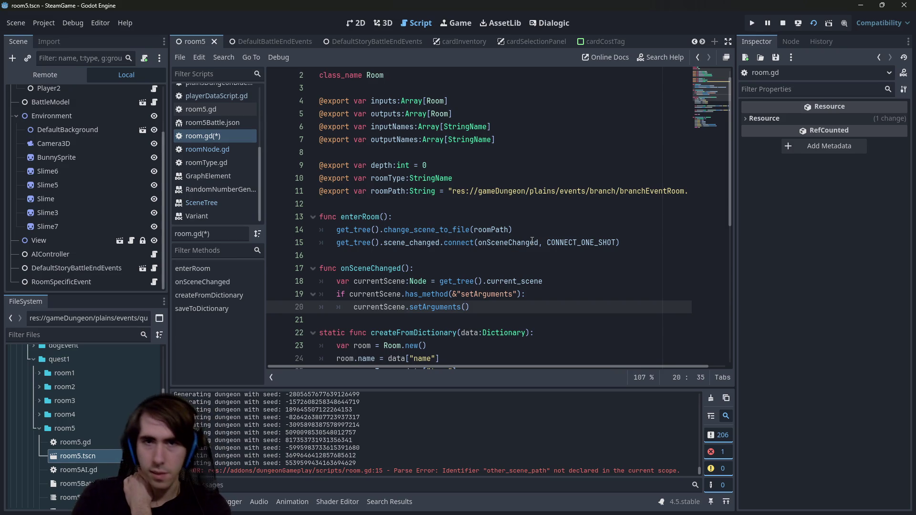
key("Up")
key("Up")
key("Up")
key("Down")
key("Return")
key("Up")
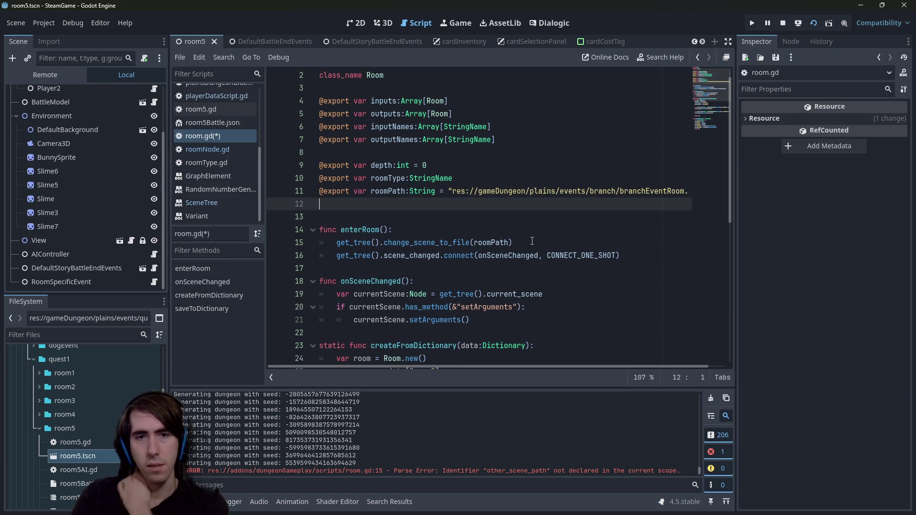
type("@export var st")
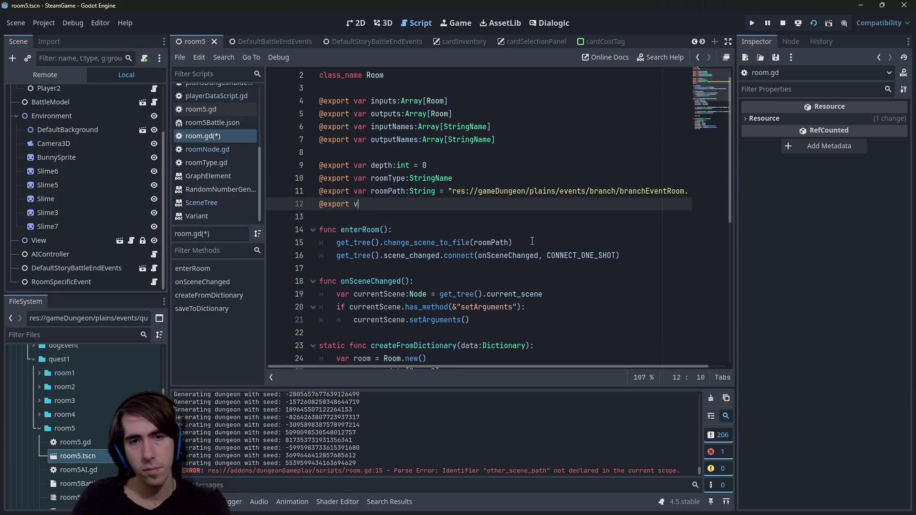
key("BackSpace")
key("BackSpace")
type("argume")
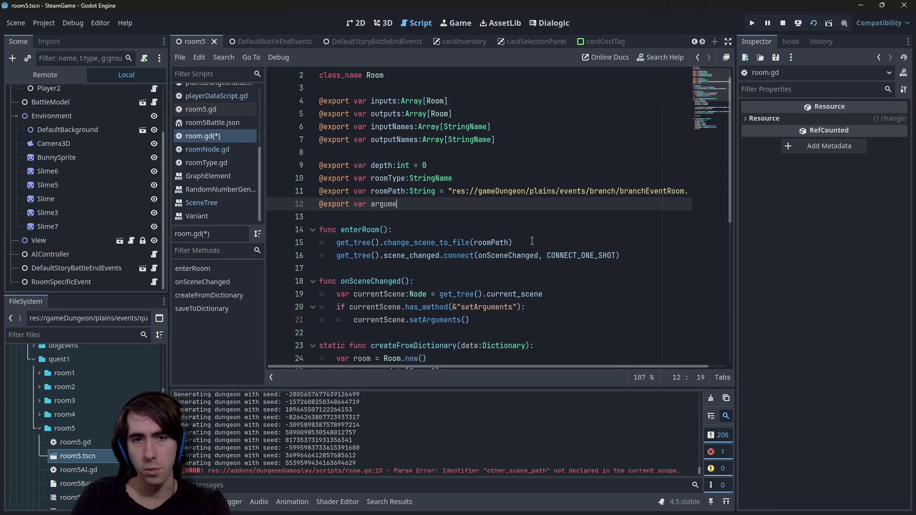
type("nts:String")
key("Return")
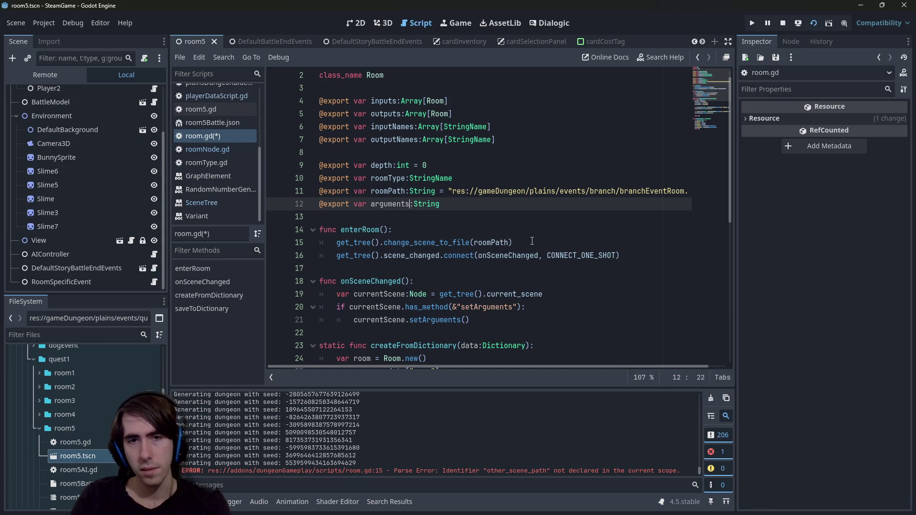
- Change the arguments variable's type from String to Dictionary and save room.gd
key("Down")
key("Down")
key("Down")
key("Down")
key("Up")
key("Up")
key("Up")
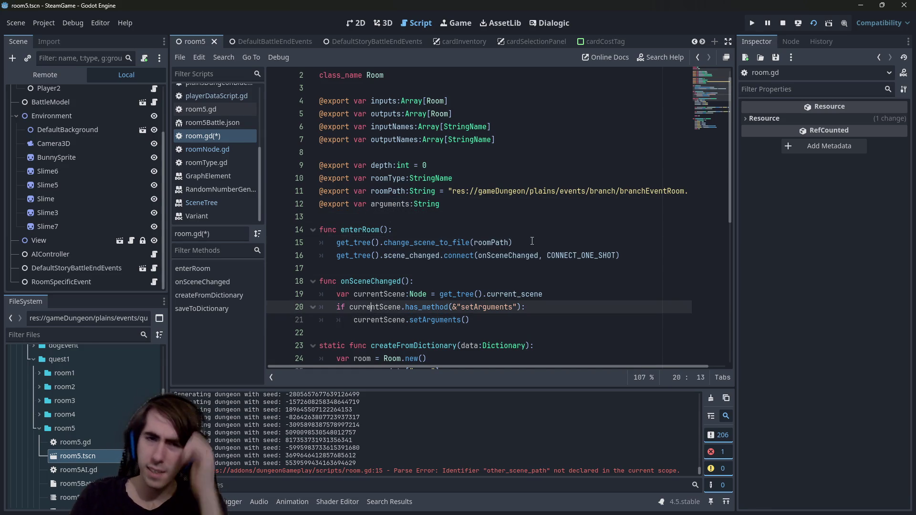
key("ctrl+Right")
key("Up")
key("Up")
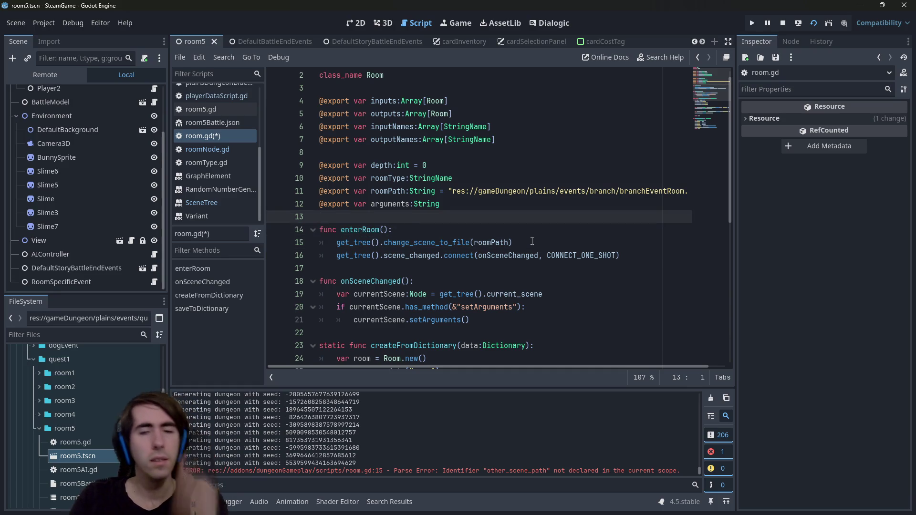
key("Up")
key("End")
key("ctrl+shift+Left")
type("Dicti")
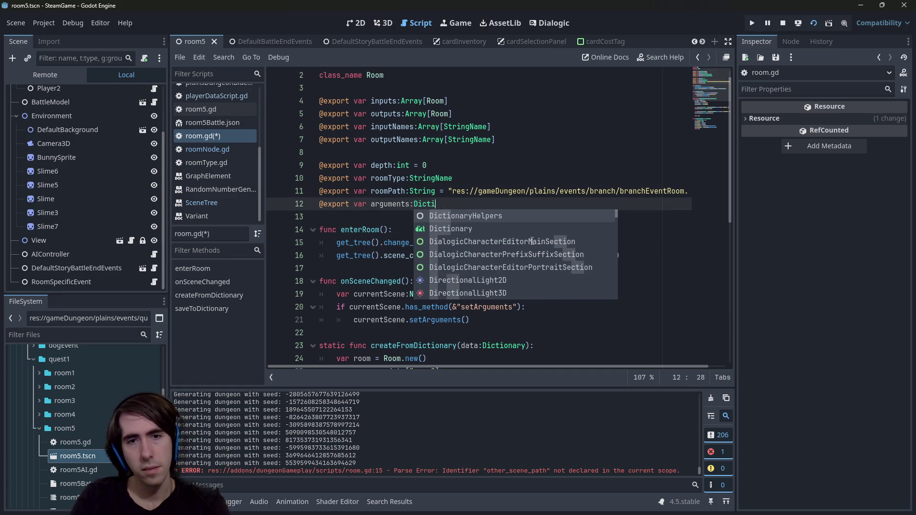
type("on")
key("Return")
key("ctrl+z")
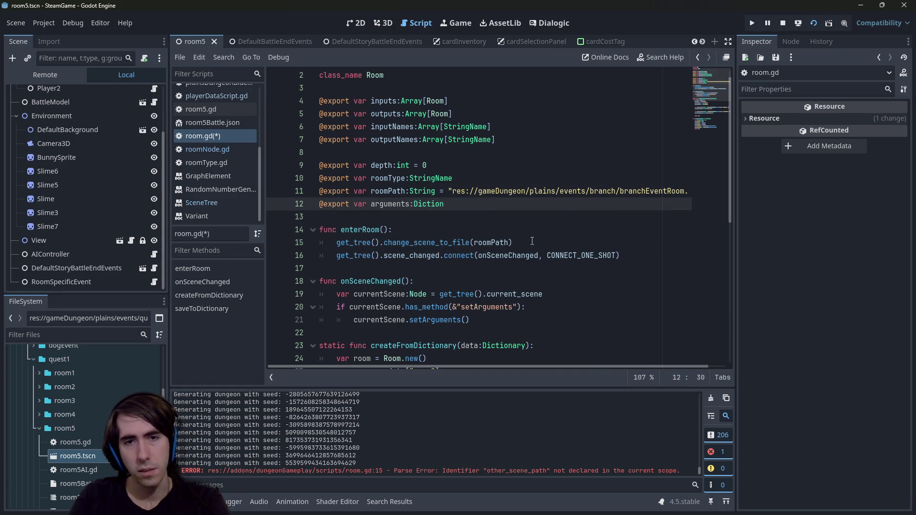
type("ary")
key("ctrl+Left")
key("ctrl+Left")
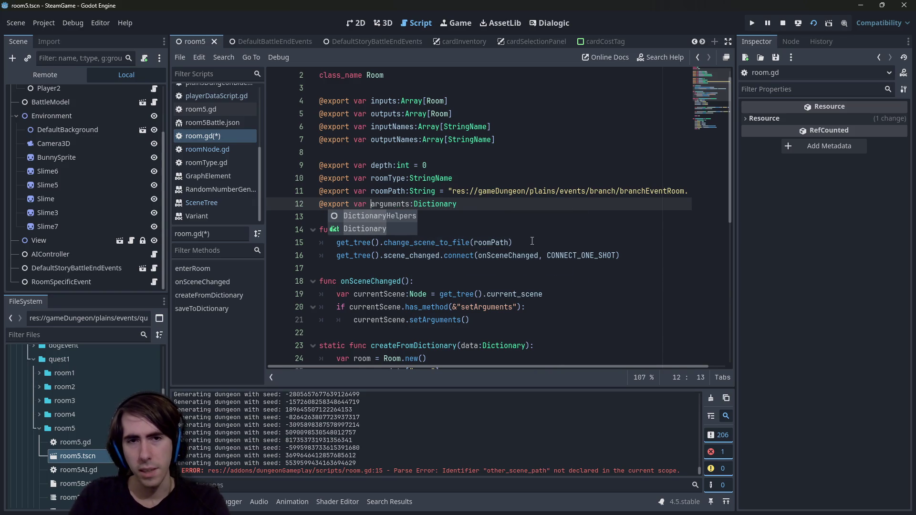
key("ctrl+s")
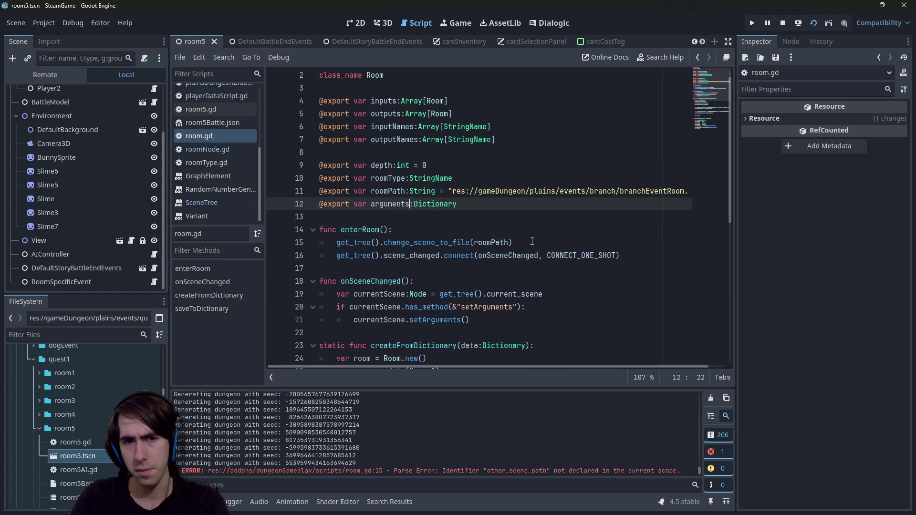
- Pass arguments inside the setArguments() call and save the script
key("Down")
key("Down")
key("Down")
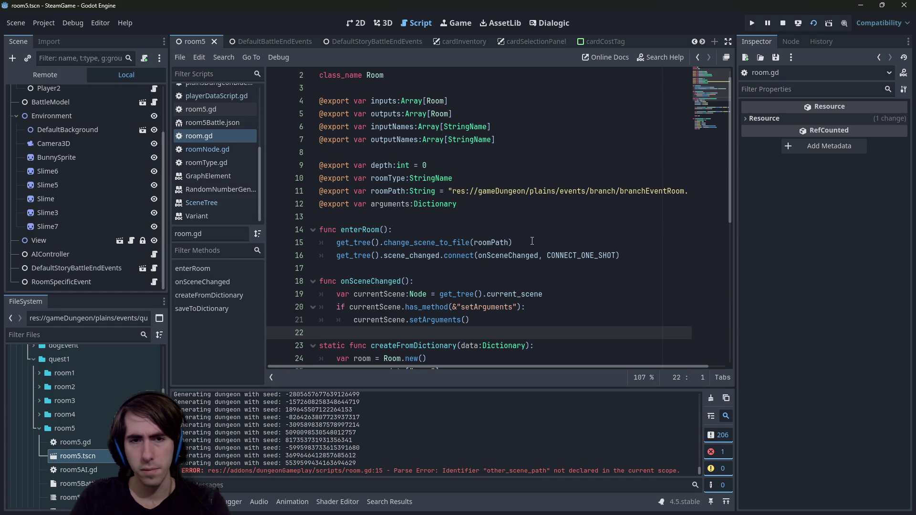
key("Up")
key("End")
key("Left")
type("arguments")
key("ctrl+s")
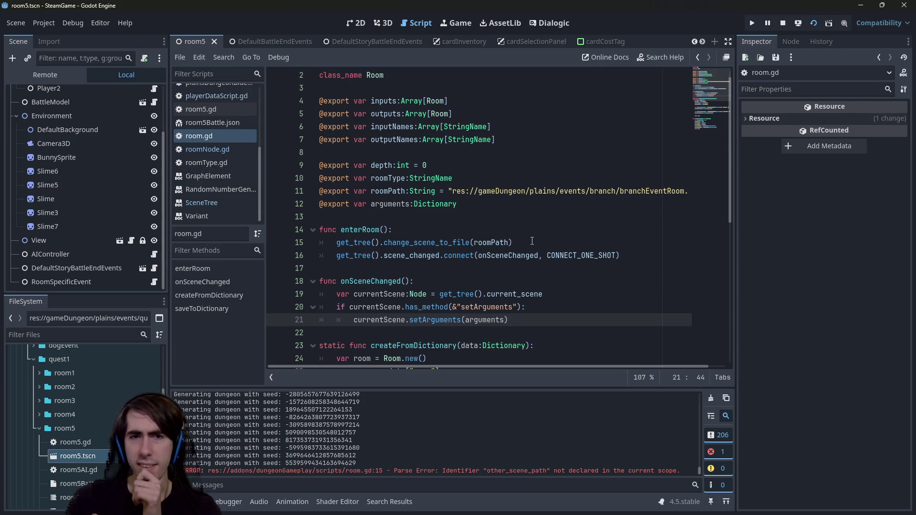
left_click(384, 165)
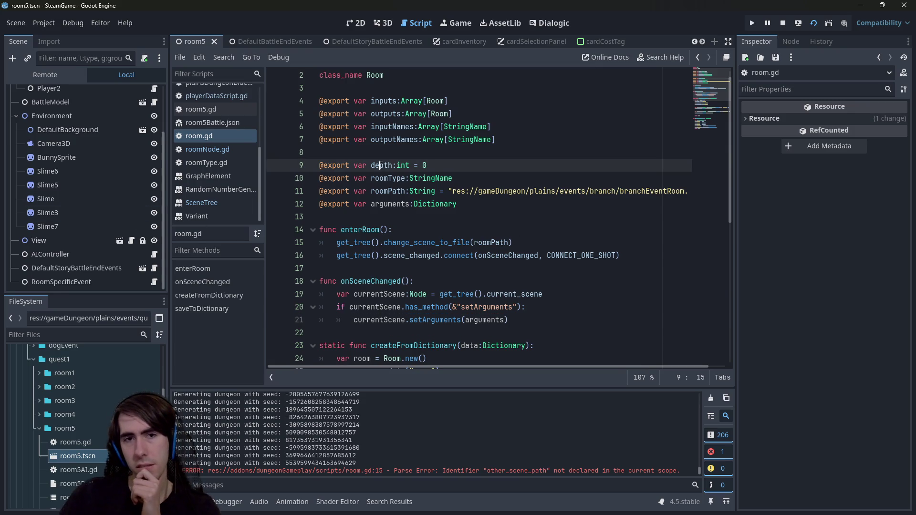
- Comment out the exported depth variable on line 9 with Ctrl+K and run the project
scroll(384, 165, "down", 7)
scroll(383, 165, "up", 7)
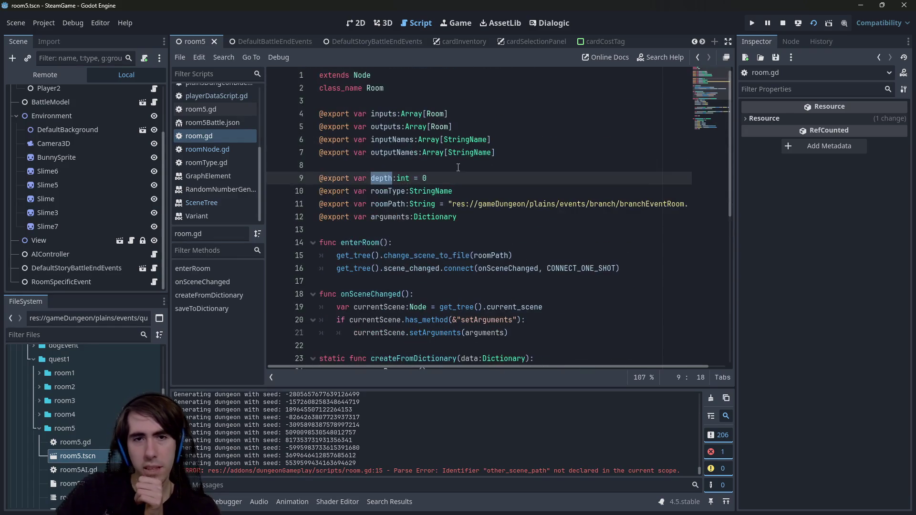
left_click(477, 179)
key("ctrl+k")
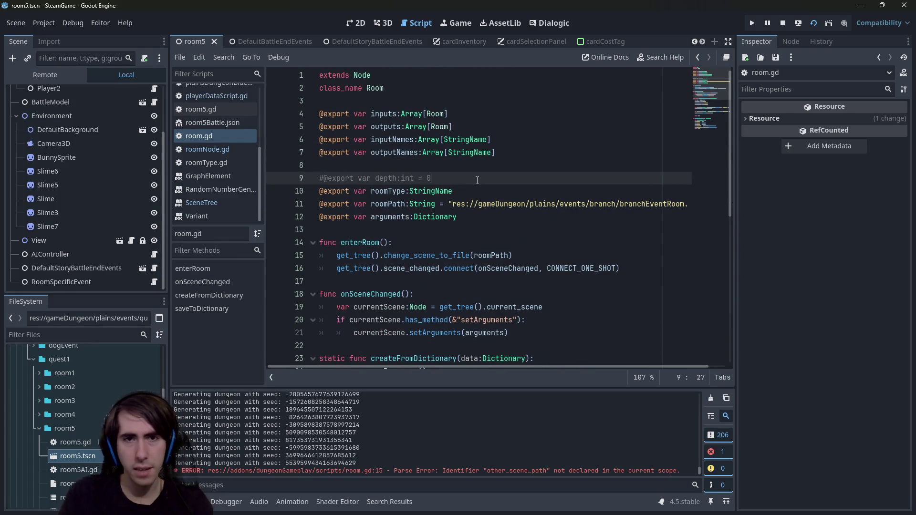
left_click(813, 23)
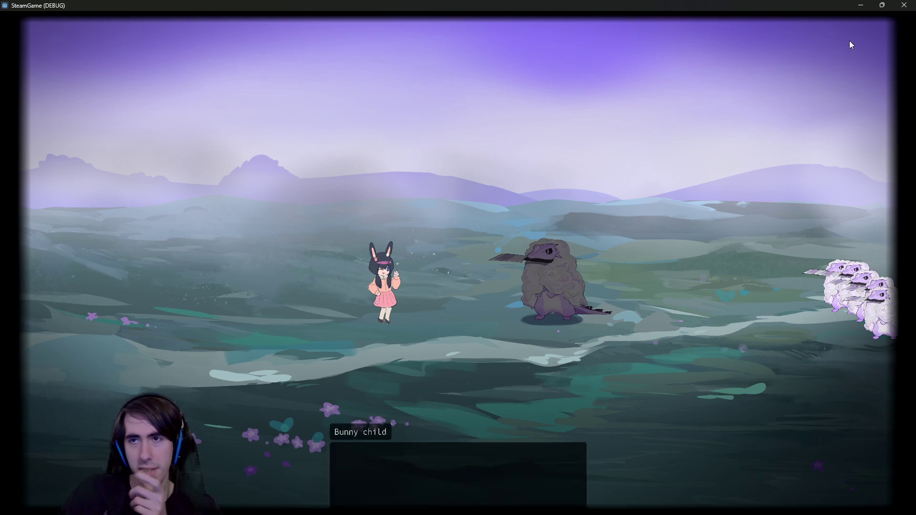
- Minimize the game and put the caret back on the depth line in room.gd
left_click(860, 5)
left_click(513, 242)
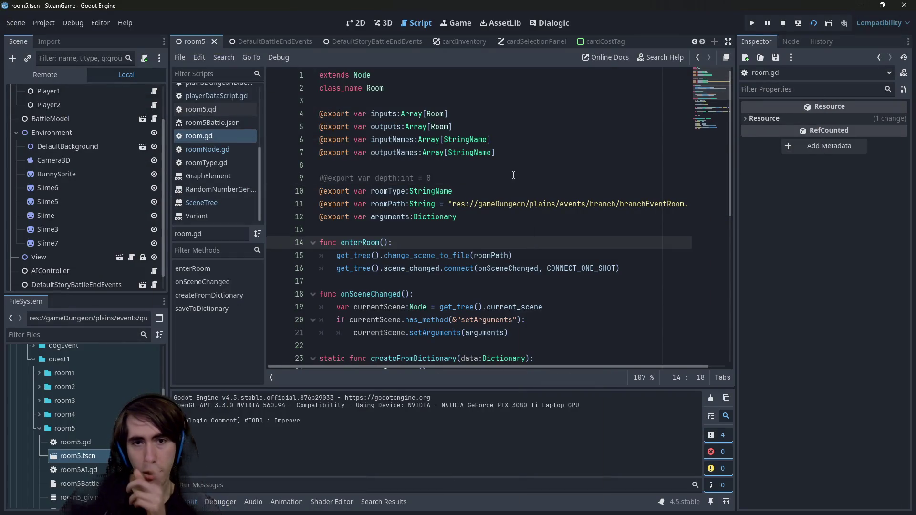
left_click(512, 177)
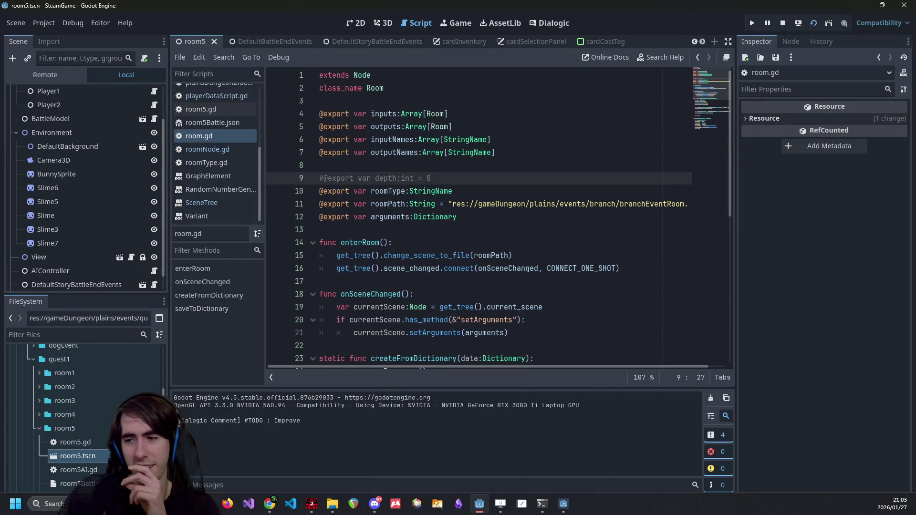
- Return to the game and click through the 'Help!!' dialogue into the battle
key("alt+Tab")
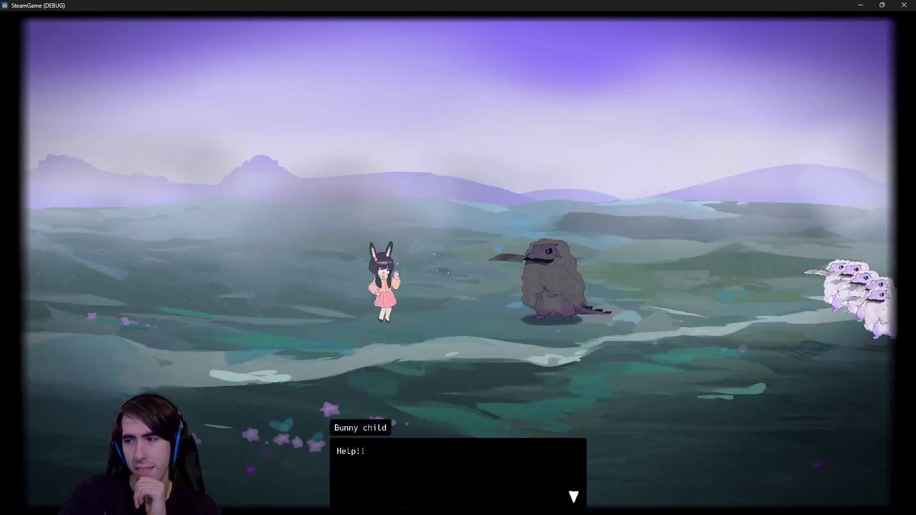
left_click(594, 292)
left_click(594, 293)
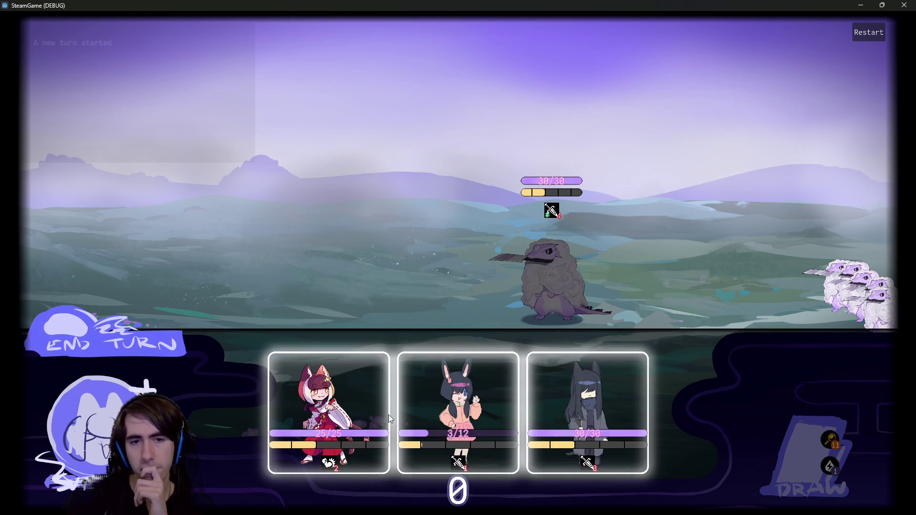
- Deploy the red-haired 25/25, dark-haired 30/30 and bunny 3/12 characters, then draw a hand
mouse_move(329, 391)
left_mouse_down()
mouse_move(349, 241)
mouse_move(351, 248)
left_mouse_up()
left_click_drag(377, 395, 281, 234)
left_click_drag(430, 381, 156, 244)
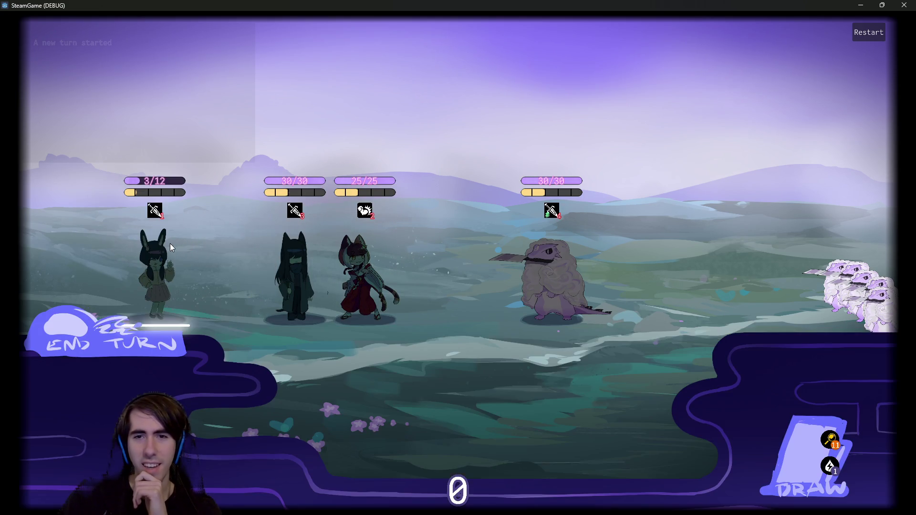
left_click(810, 444)
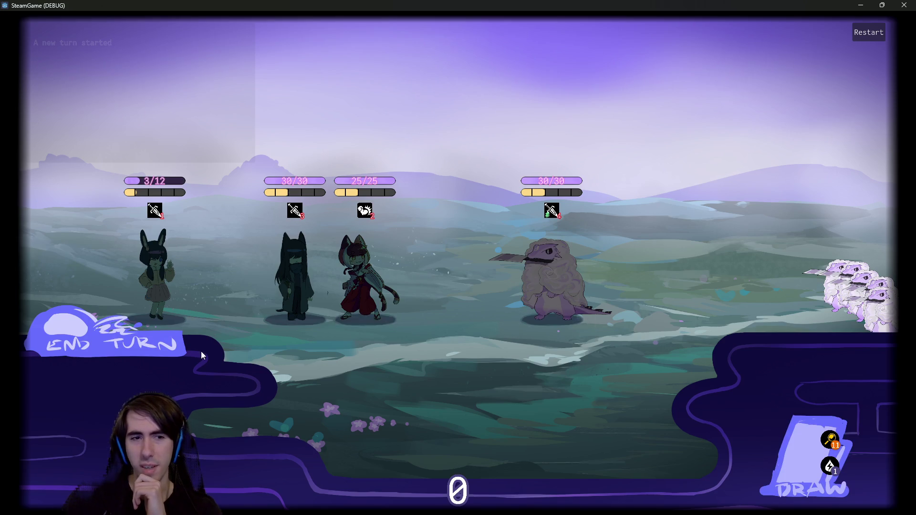
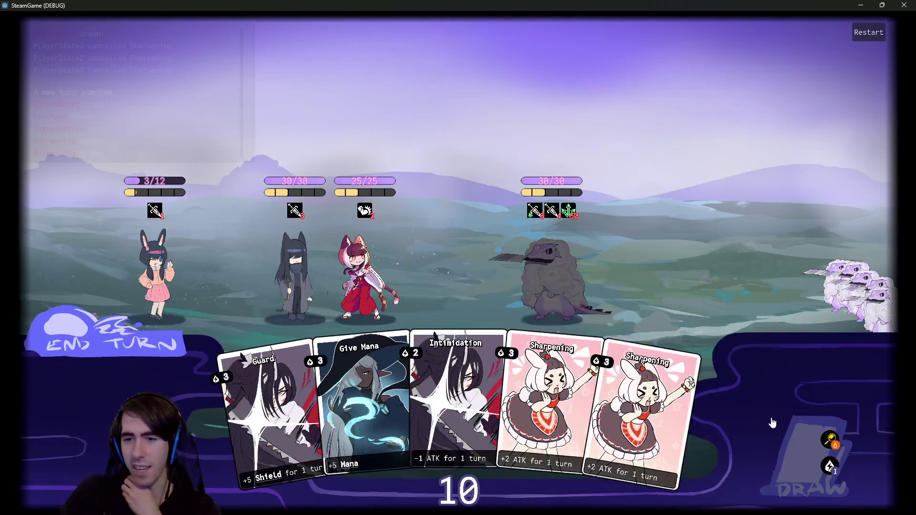
- Buff the cat girl with Sharpening, Guard and Sharpening, hit the enemy to 22/30, end turn
left_click(770, 426)
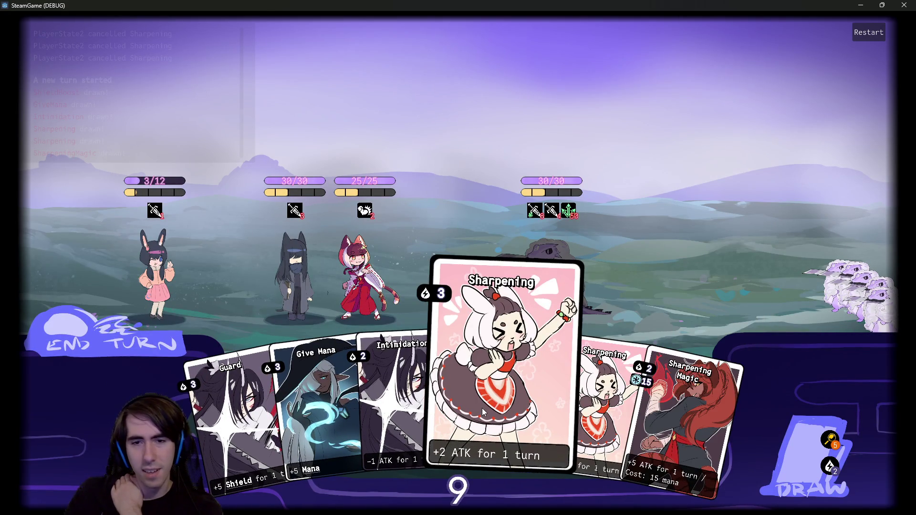
left_click_drag(481, 408, 362, 288)
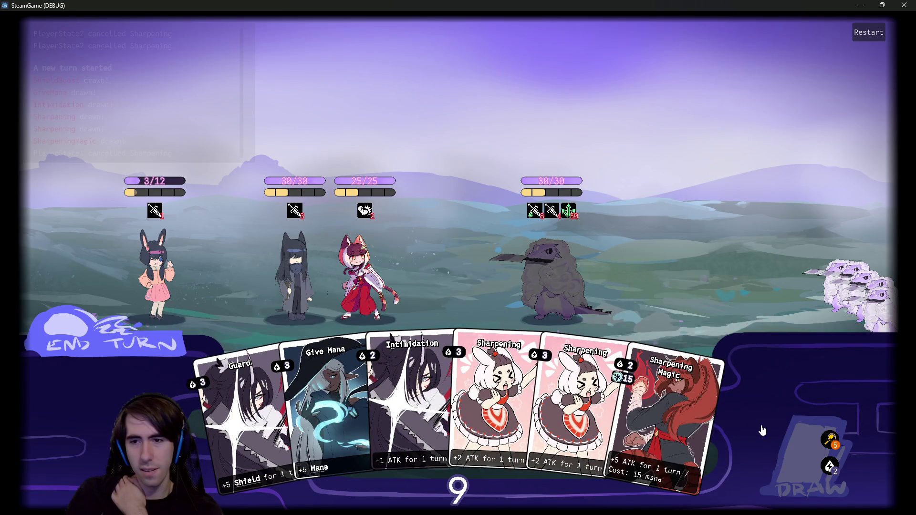
left_click(778, 436)
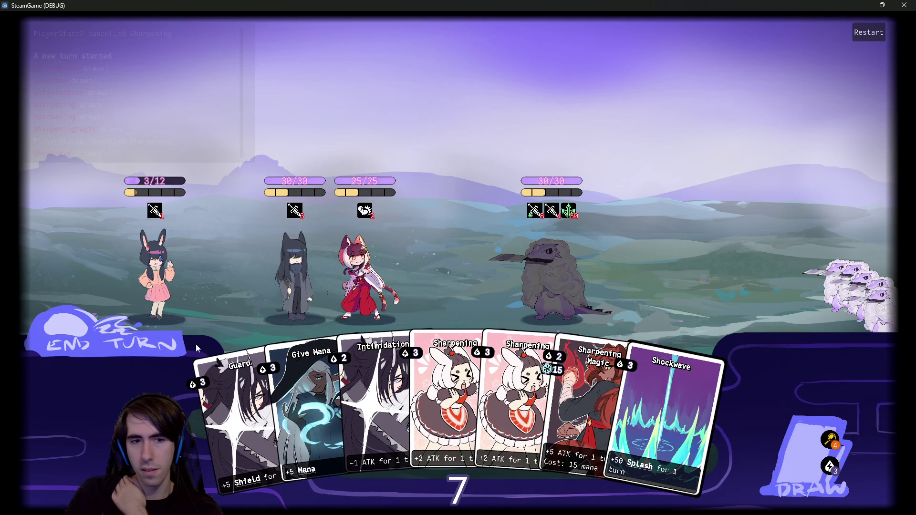
left_click_drag(233, 415, 365, 255)
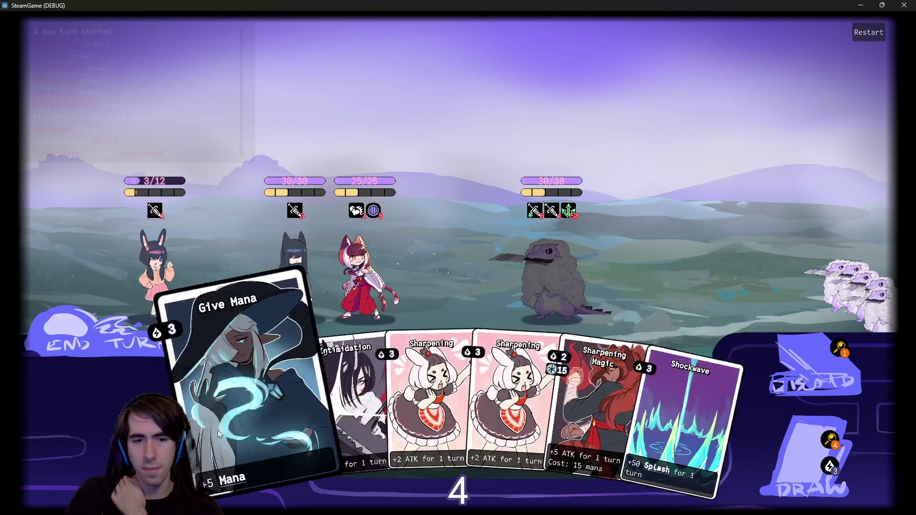
left_click_drag(402, 432, 342, 275)
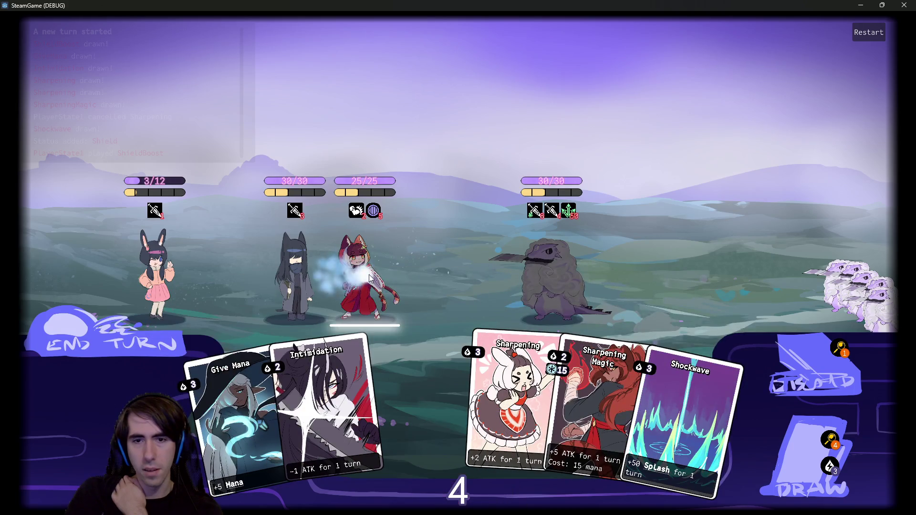
left_click(524, 279)
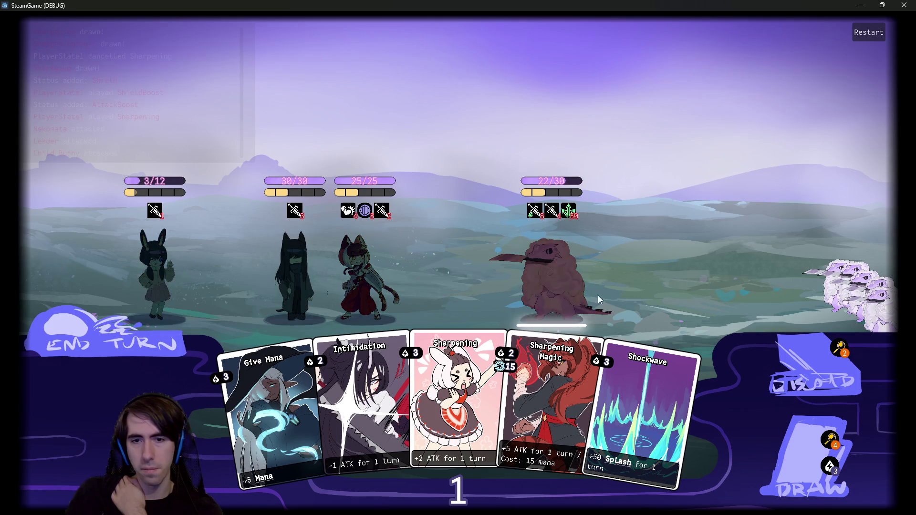
left_click(128, 347)
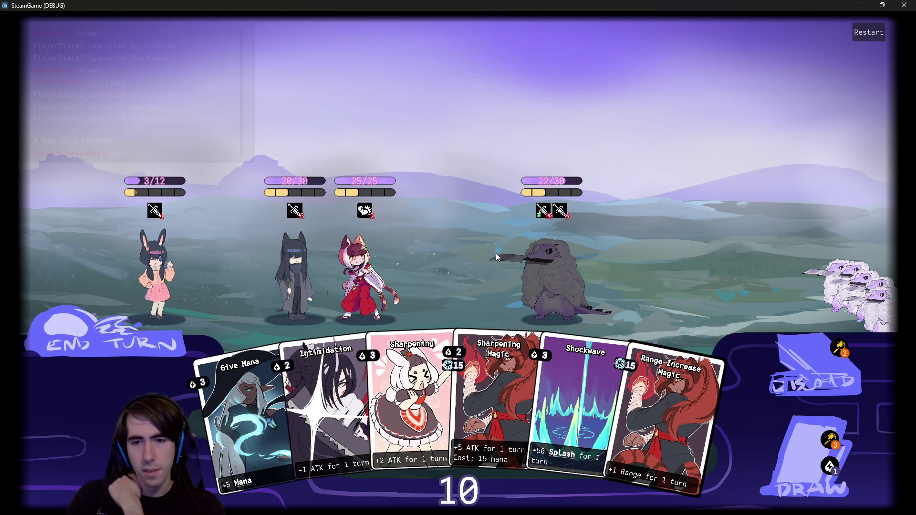
- Give the cat girl extra mana with Give Mana and a freshly drawn card
mouse_move(489, 440)
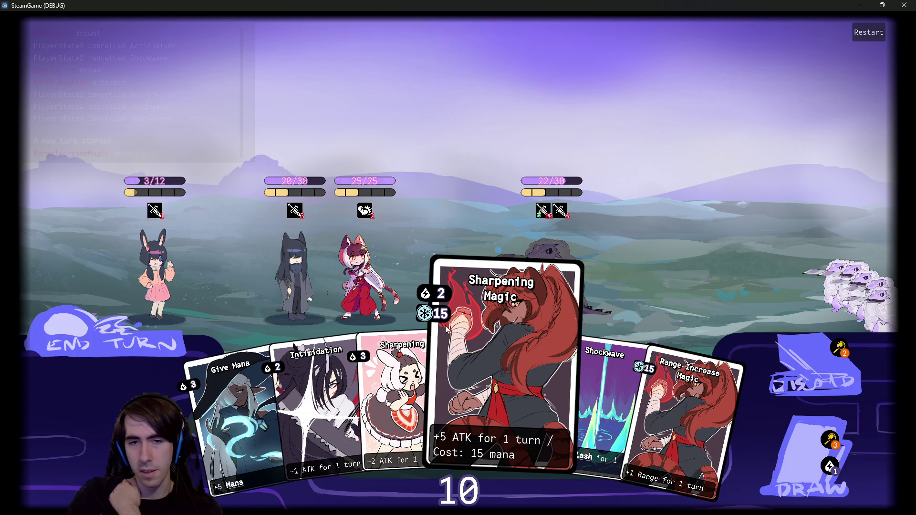
mouse_move(451, 322)
mouse_move(224, 406)
left_mouse_down()
mouse_move(310, 291)
mouse_move(371, 254)
mouse_move(373, 281)
left_mouse_up()
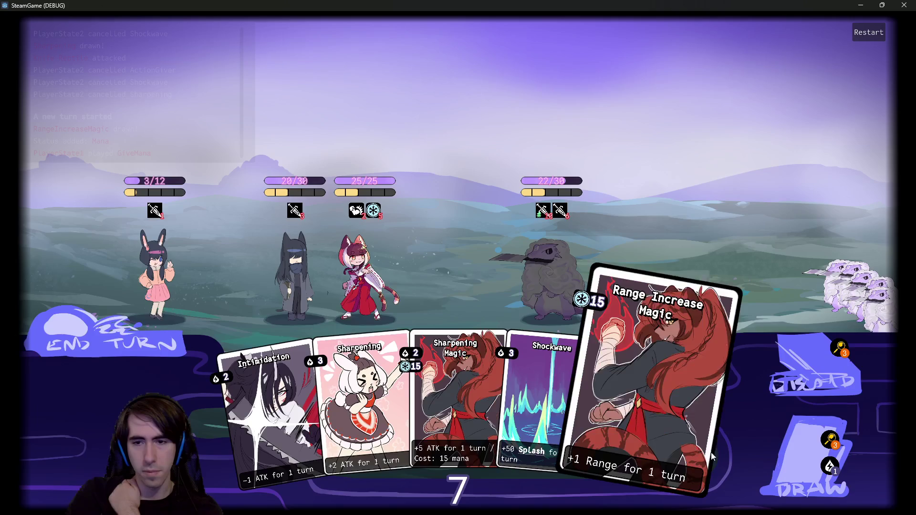
left_click(772, 449)
mouse_move(744, 429)
left_mouse_down()
mouse_move(471, 293)
mouse_move(373, 288)
left_mouse_up()
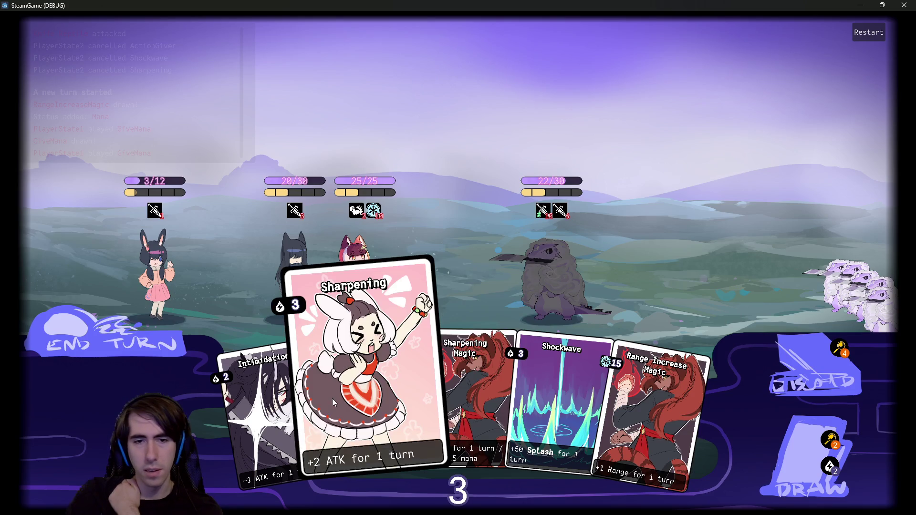
- Buff her with Sharpening, attack the enemy down to 14/30, and end the turn
mouse_move(334, 399)
left_mouse_down()
mouse_move(362, 420)
mouse_move(370, 281)
left_mouse_up()
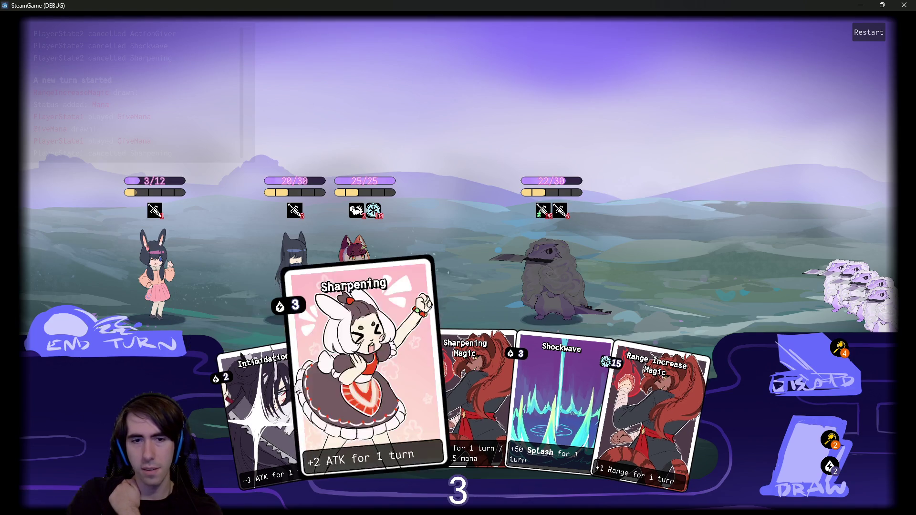
left_click_drag(381, 382, 496, 287)
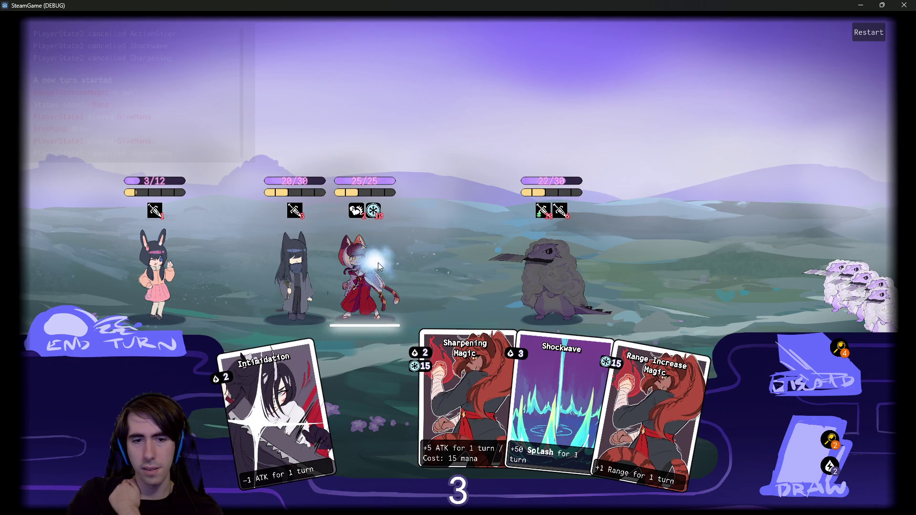
left_click_drag(378, 263, 378, 263)
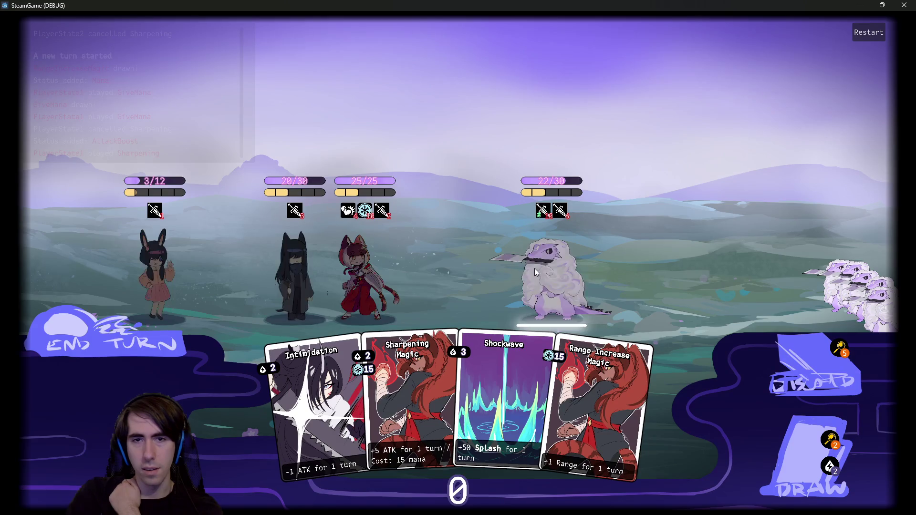
left_click(534, 271)
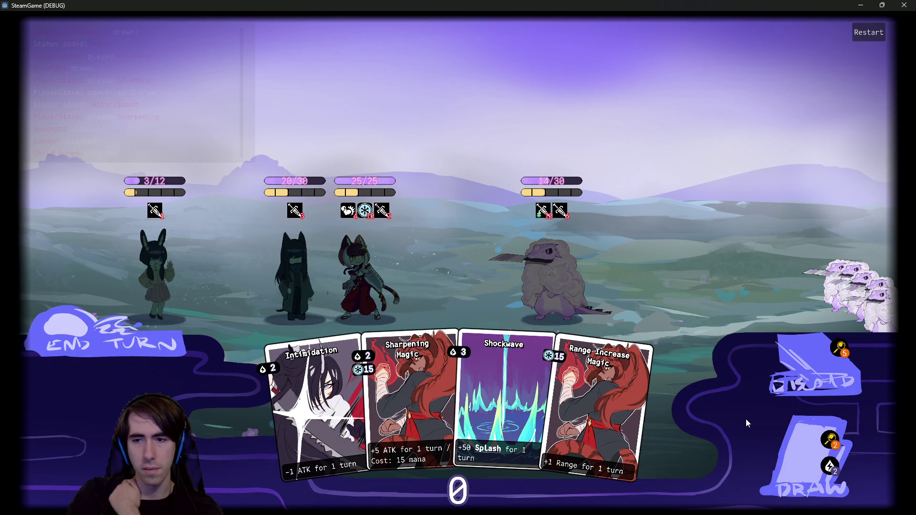
left_click(152, 350)
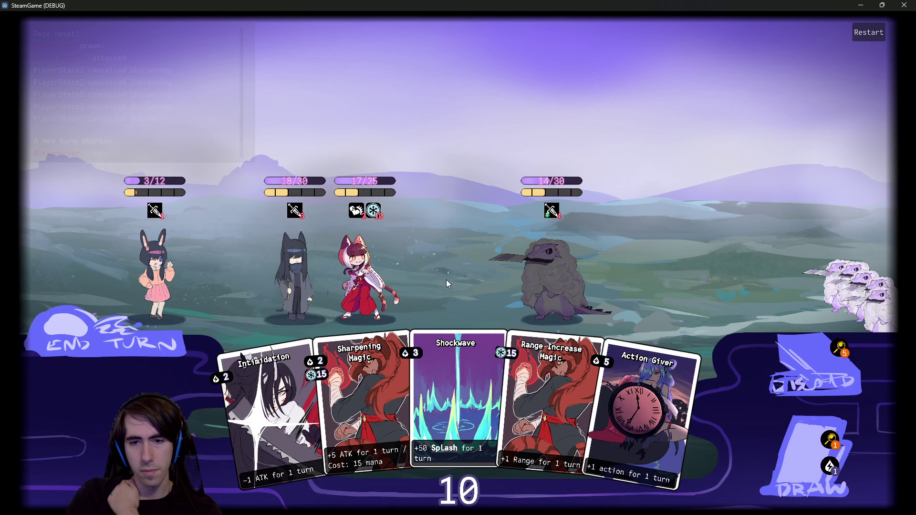
- Draw cards, check the draw pile, shield the cat girl with Guard, attack, and end the turn
mouse_move(576, 381)
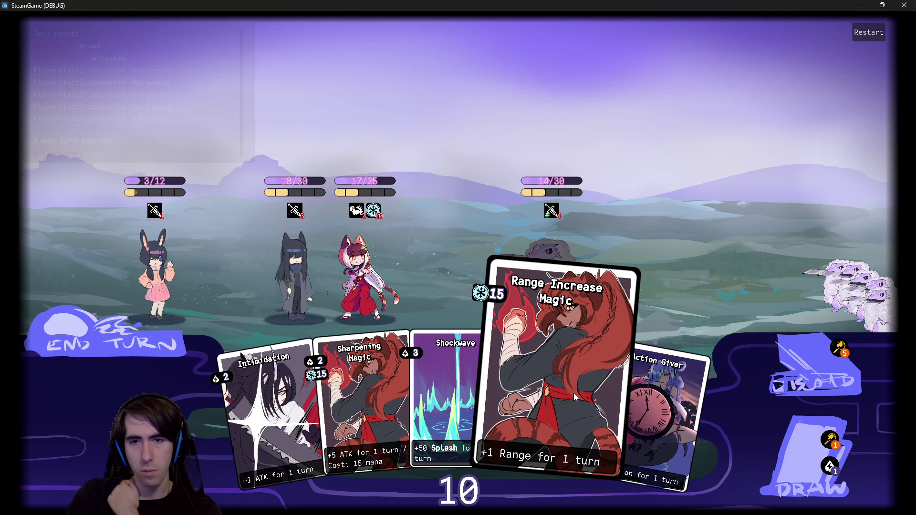
left_click(800, 445)
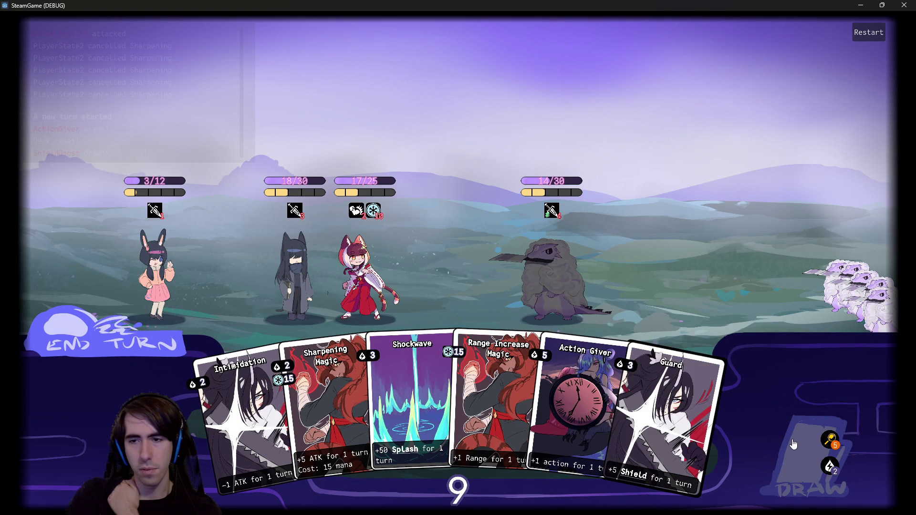
left_click(832, 444)
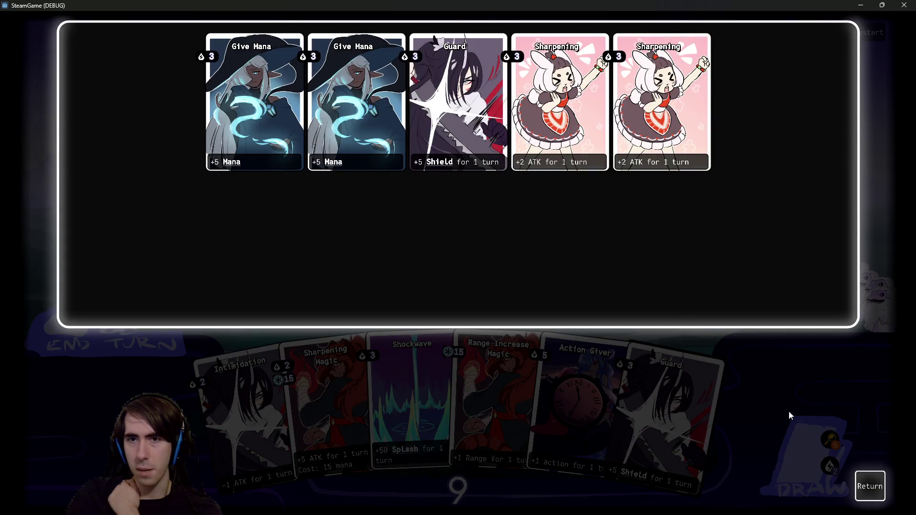
left_click(869, 486)
left_click(796, 475)
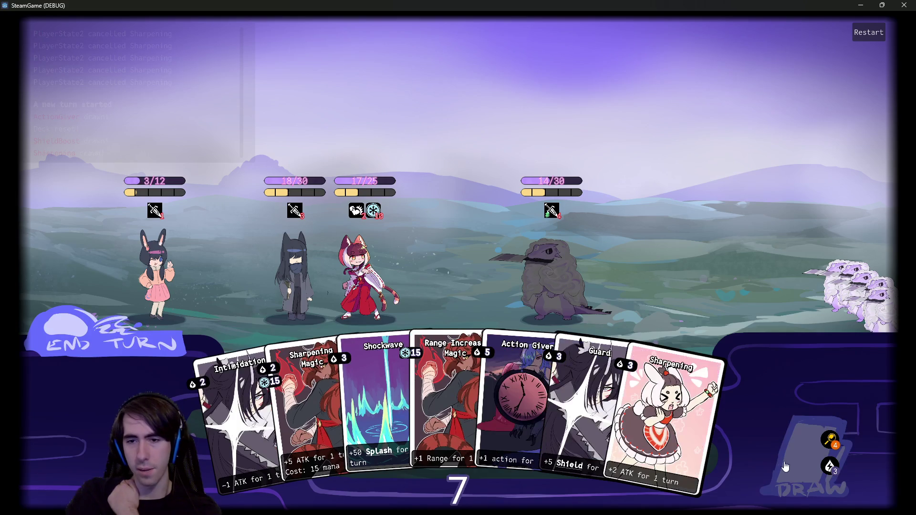
left_click(801, 462)
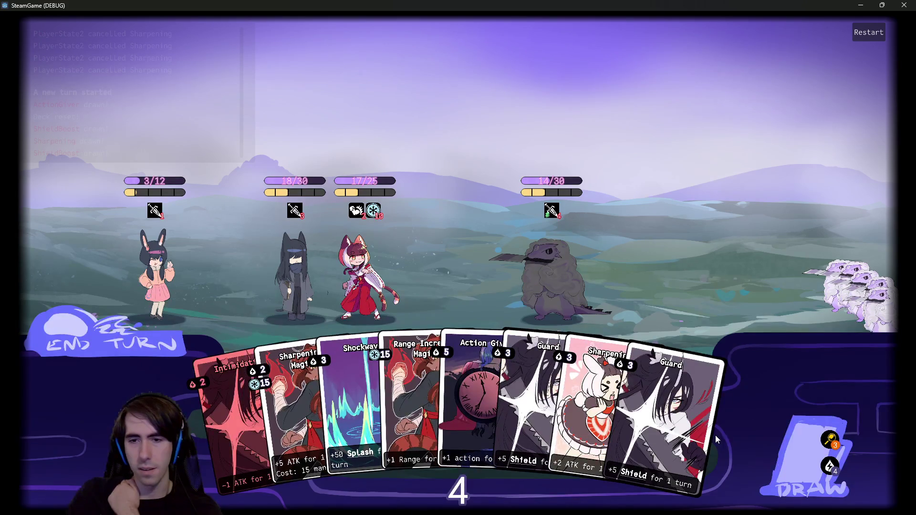
left_click(715, 434)
left_click(410, 287)
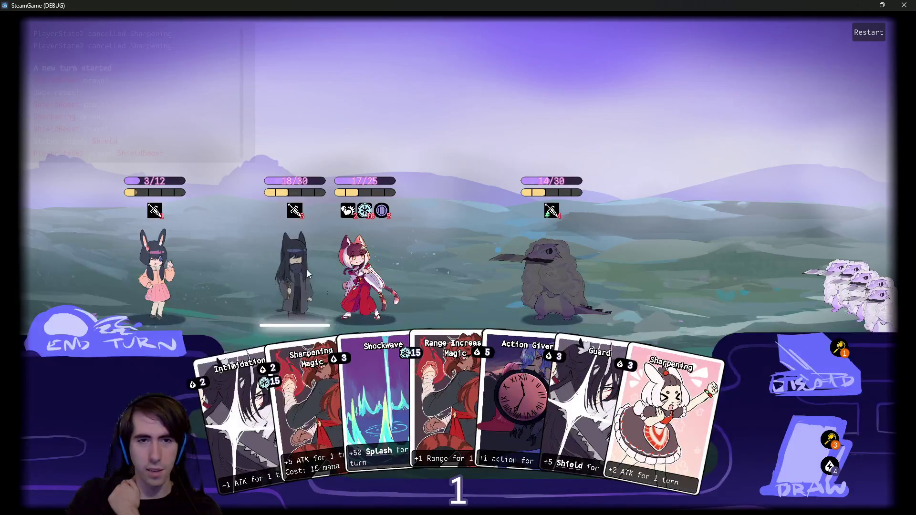
left_click(513, 264)
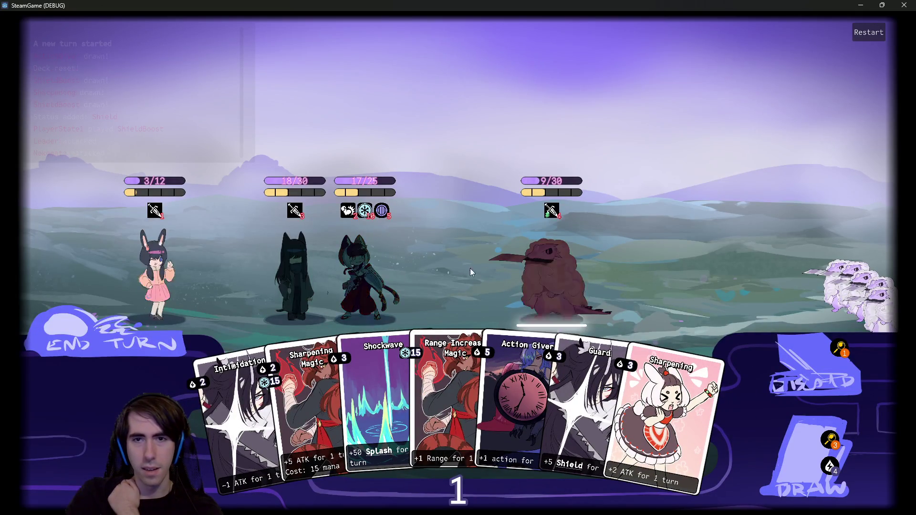
left_click(111, 331)
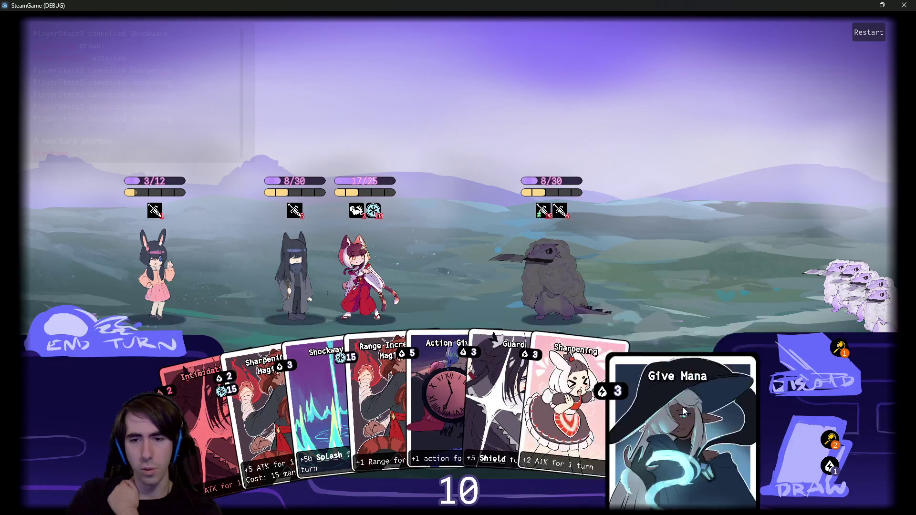
- Play Give Mana and Sharpening Magic on the cat girl, then defeat the woolly enemy
mouse_move(682, 408)
left_mouse_down()
mouse_move(367, 271)
mouse_move(377, 274)
left_mouse_up()
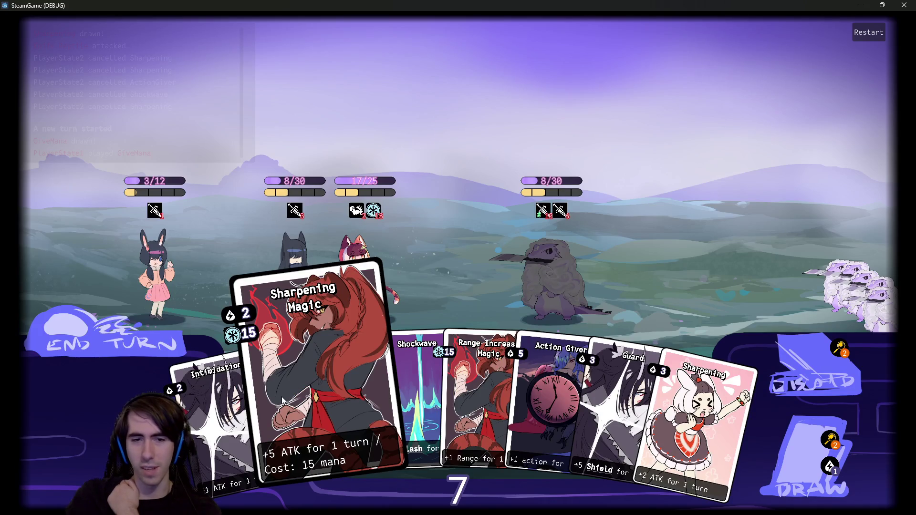
mouse_move(282, 401)
left_mouse_down()
mouse_move(362, 291)
mouse_move(373, 292)
left_mouse_up()
left_click(533, 285)
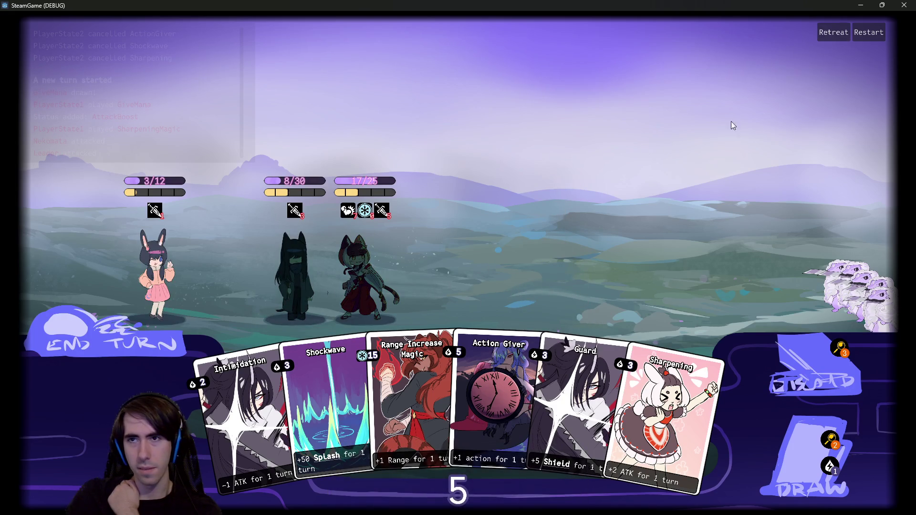
- Retreat from the battle, then inspect failing line 143 and confirm currentRoom is <null>
left_click(832, 32)
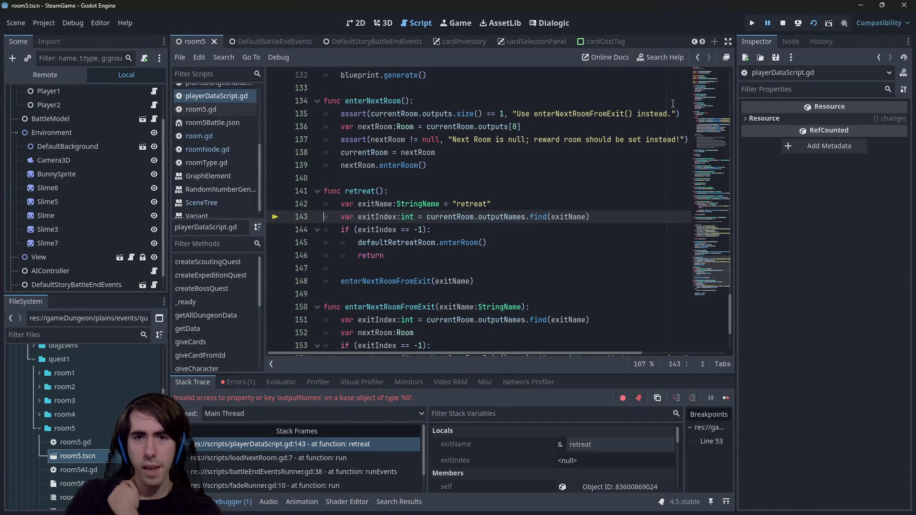
left_click_drag(607, 219, 312, 217)
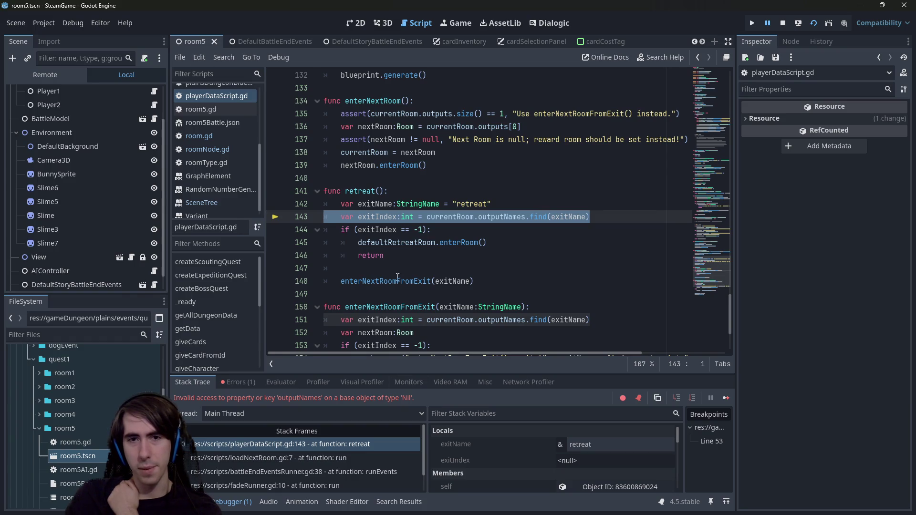
scroll(405, 332, "up", 1)
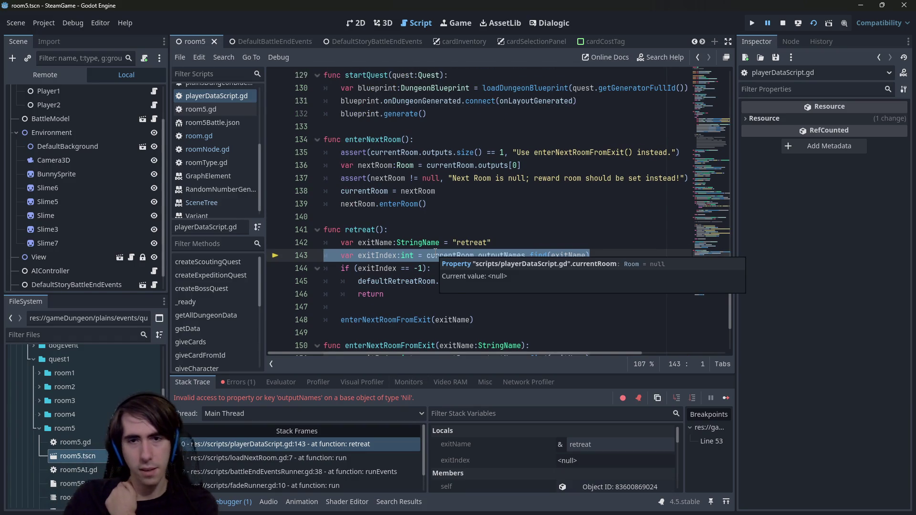
left_click(434, 254)
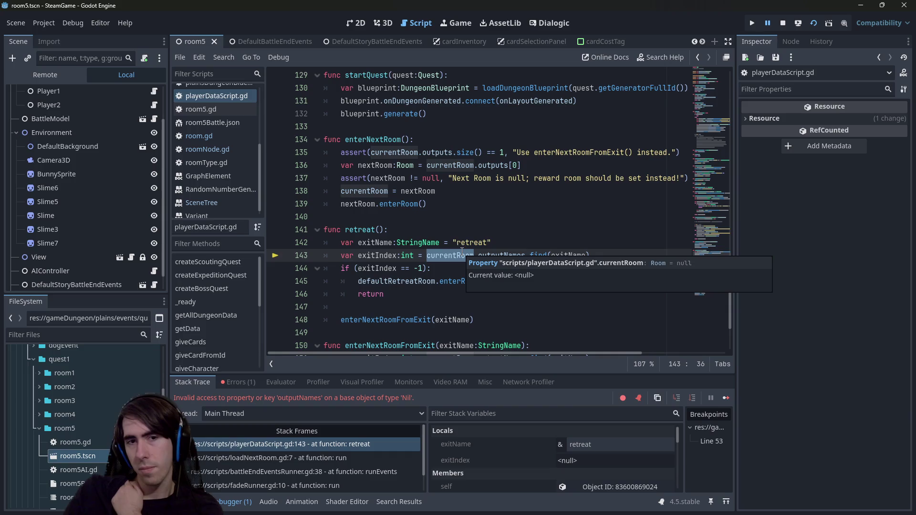
left_click(410, 255)
double_click(386, 255)
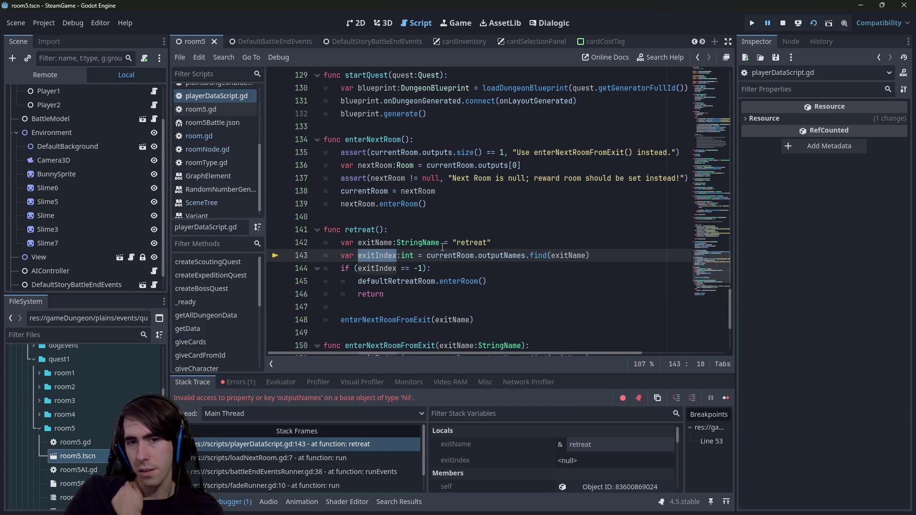
double_click(415, 282)
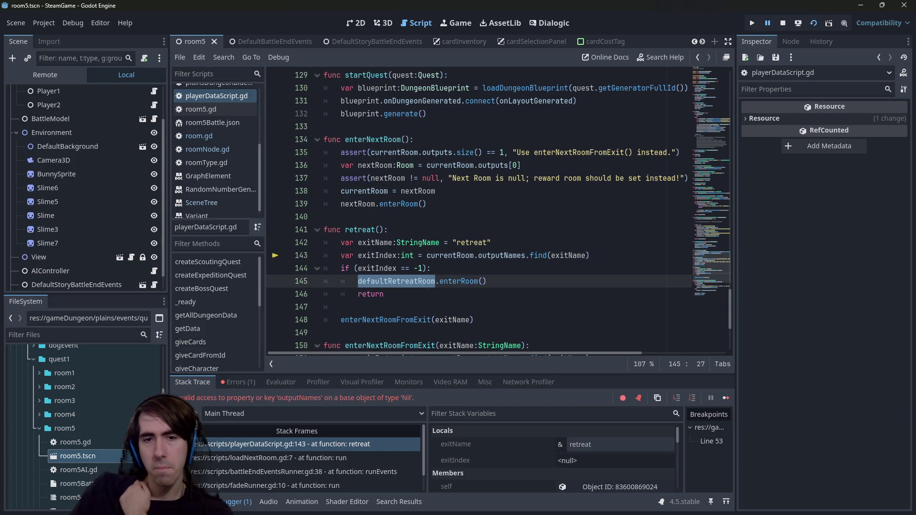
mouse_move(443, 260)
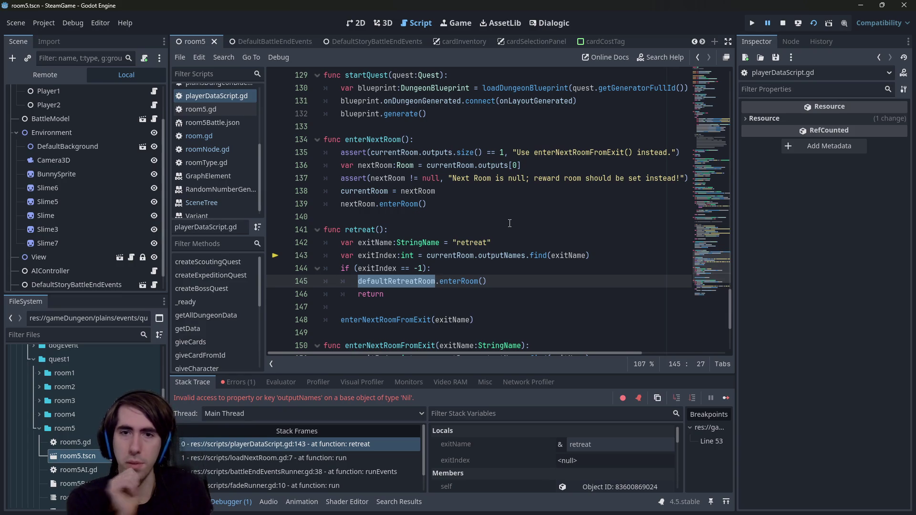
scroll(510, 223, "up", 20)
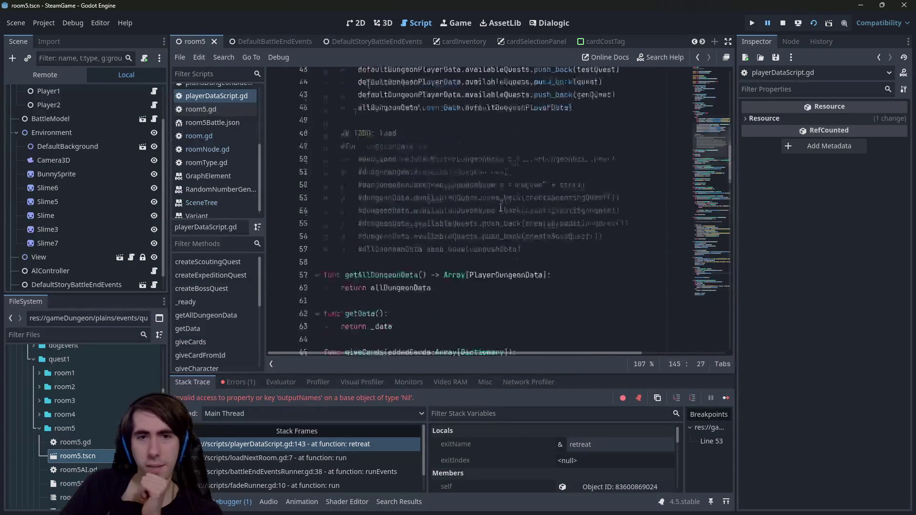
scroll(500, 207, "up", 12)
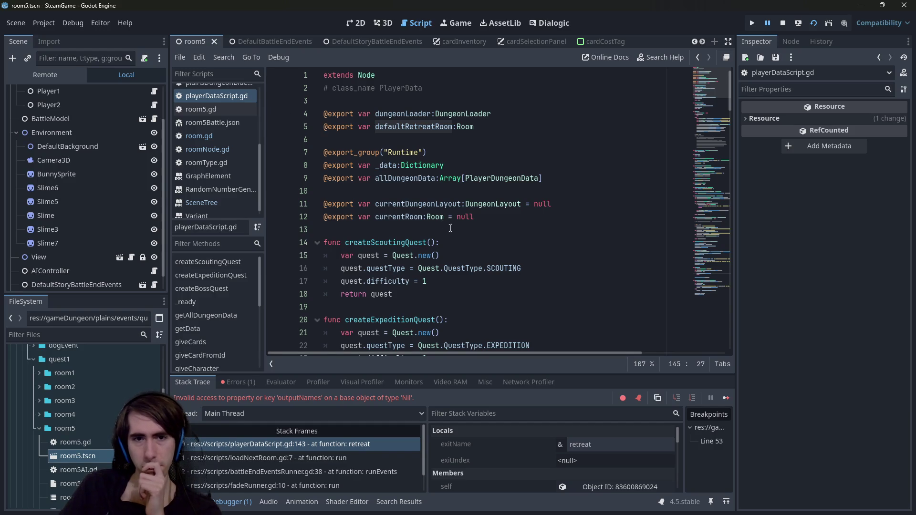
scroll(450, 228, "down", 14)
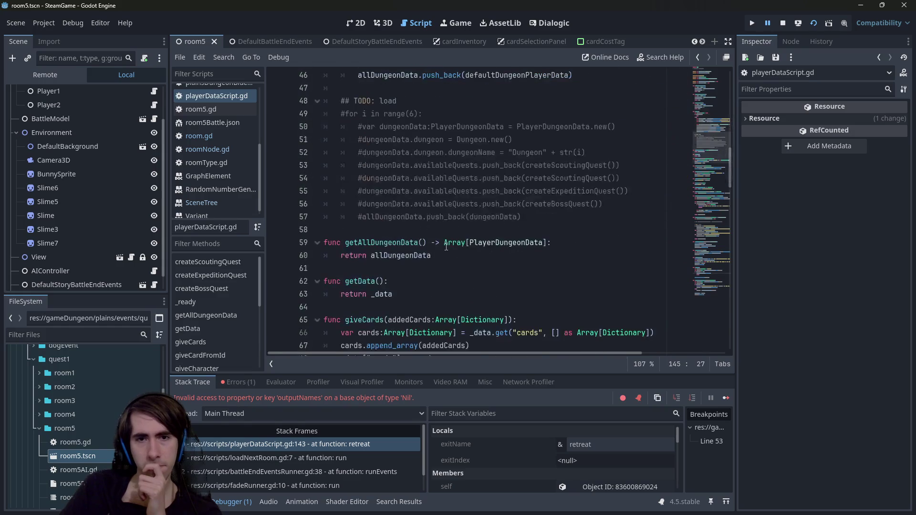
scroll(446, 246, "down", 20)
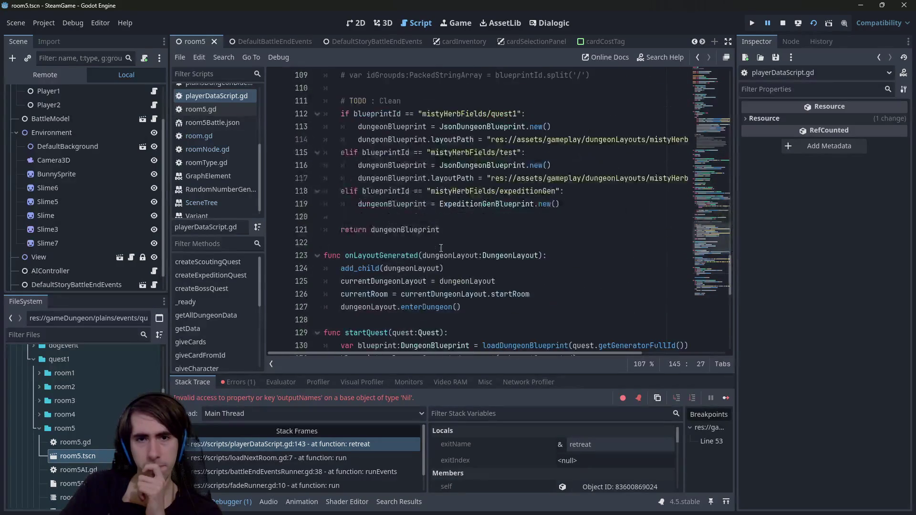
scroll(440, 247, "up", 1)
scroll(441, 248, "down", 9)
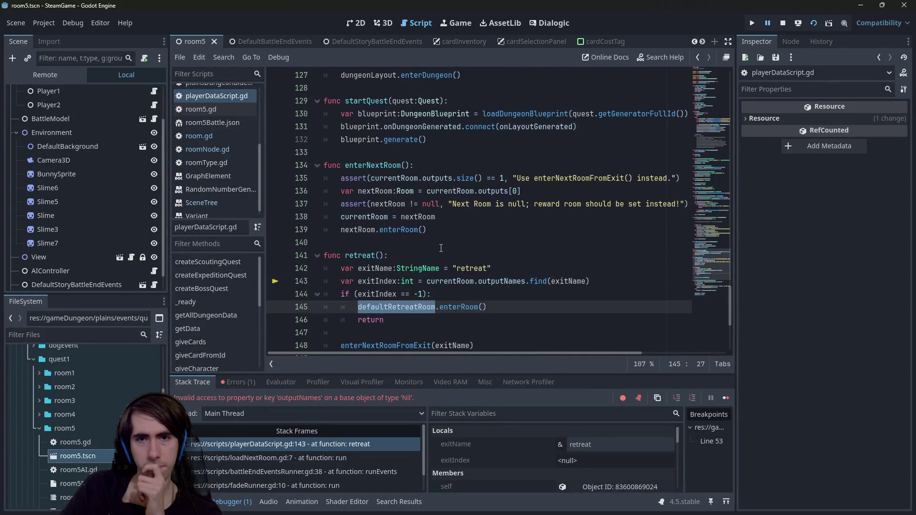
left_click(487, 236)
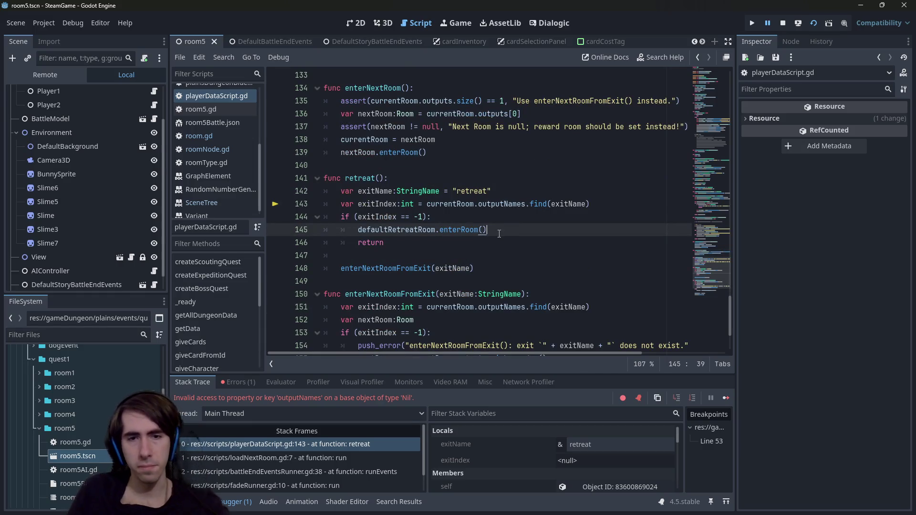
key("ctrl+f")
type("lobby")
key("Escape")
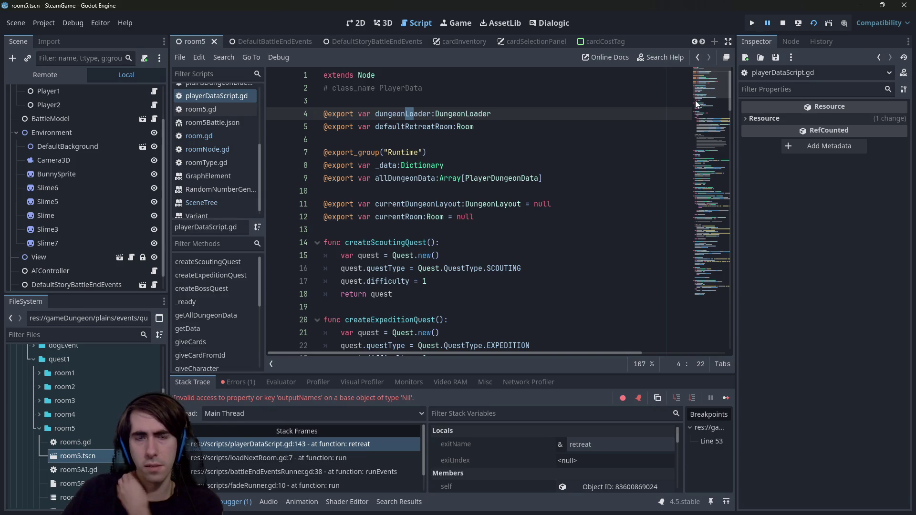
left_click(714, 260)
scroll(714, 260, "down", 1)
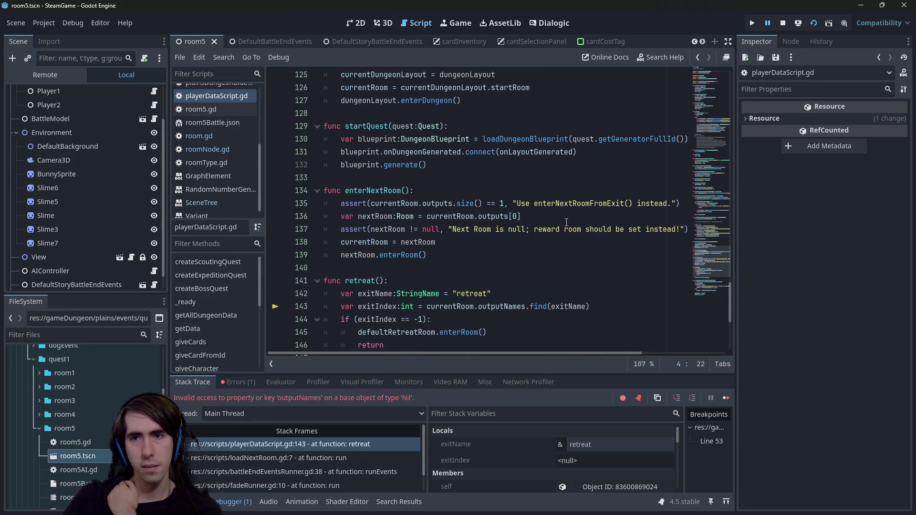
scroll(709, 261, "down", 1)
left_click_drag(708, 261, 701, 82)
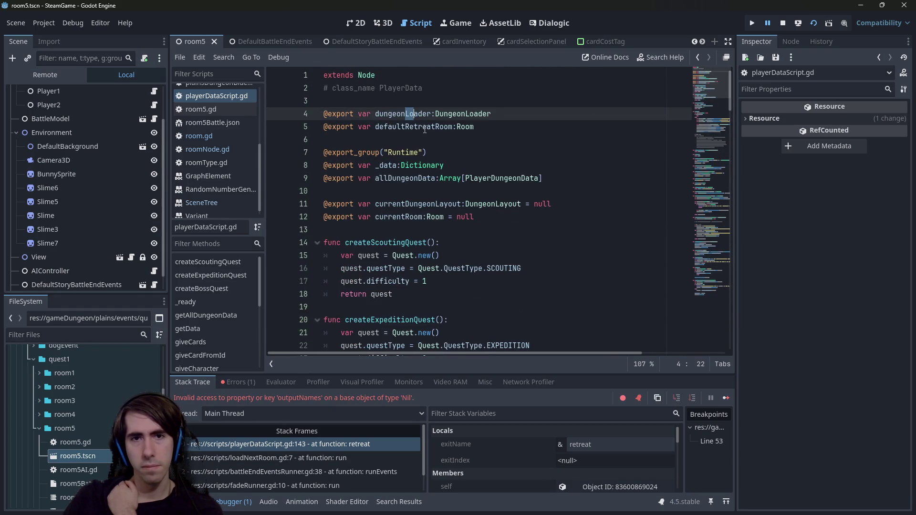
double_click(424, 127)
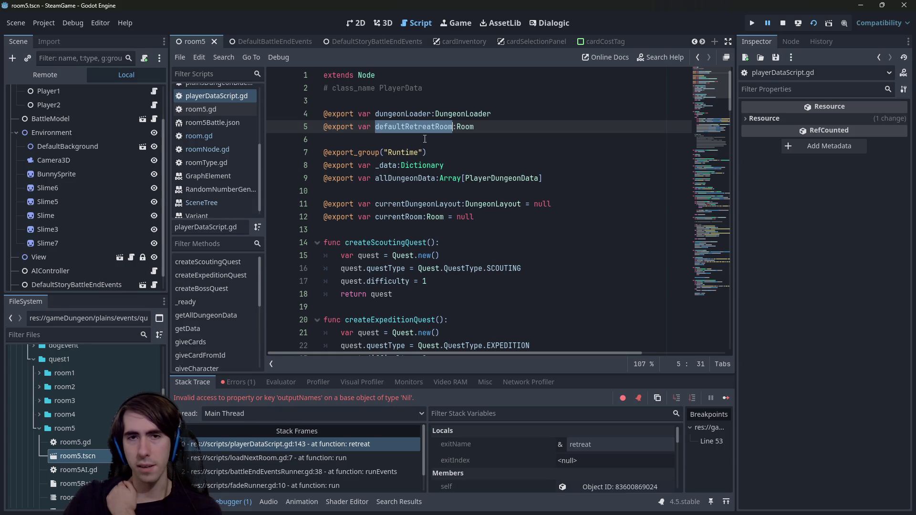
mouse_move(428, 122)
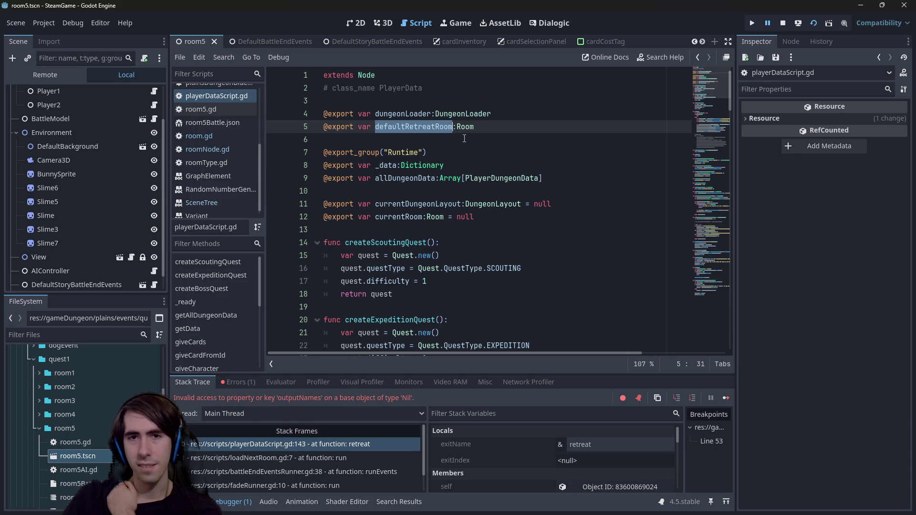
left_click_drag(704, 84, 711, 94)
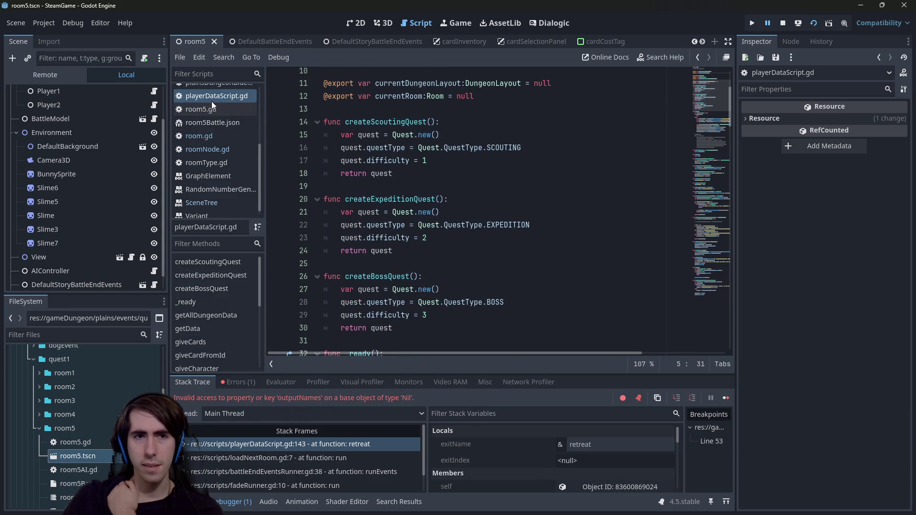
double_click(416, 199)
scroll(415, 198, "down", 3)
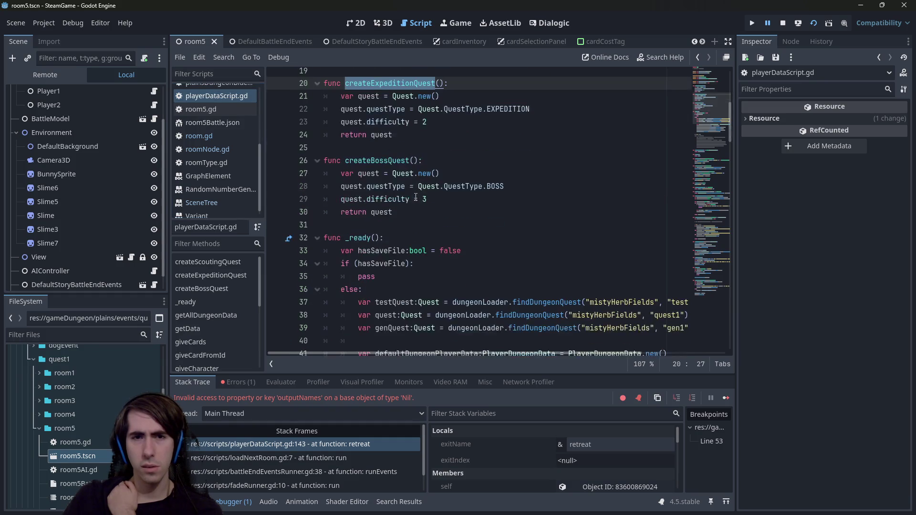
scroll(416, 197, "up", 5)
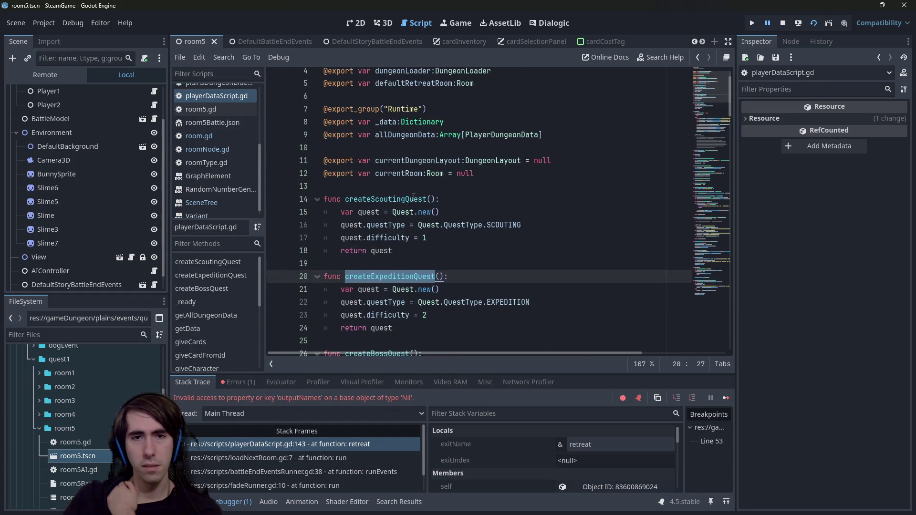
double_click(414, 199)
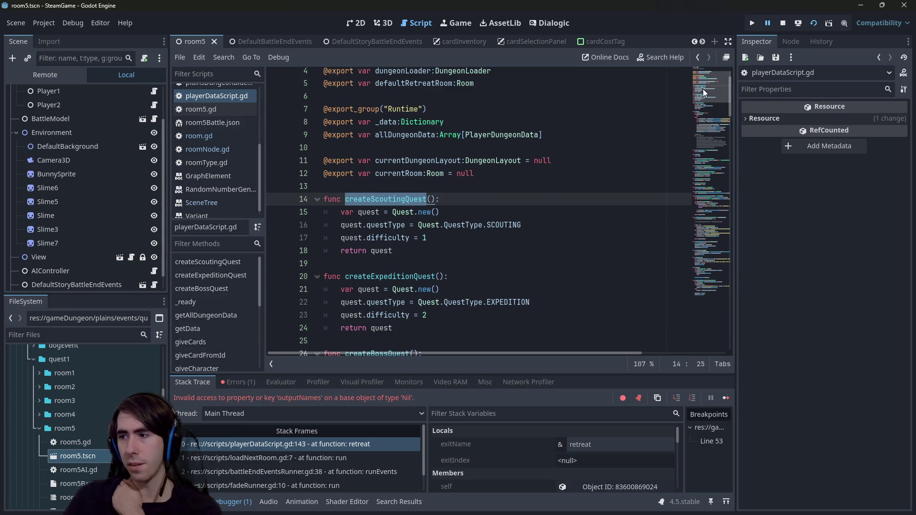
left_click_drag(703, 91, 696, 279)
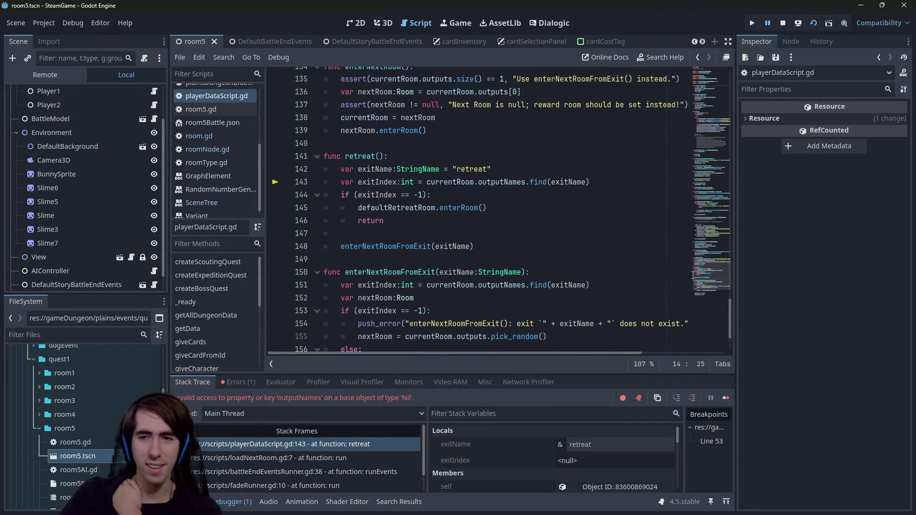
- Review the retreat code and check the debugger's Errors list for the failing line
scroll(539, 284, "down", 2)
scroll(539, 284, "up", 2)
scroll(539, 284, "up", 1)
right_click(508, 197)
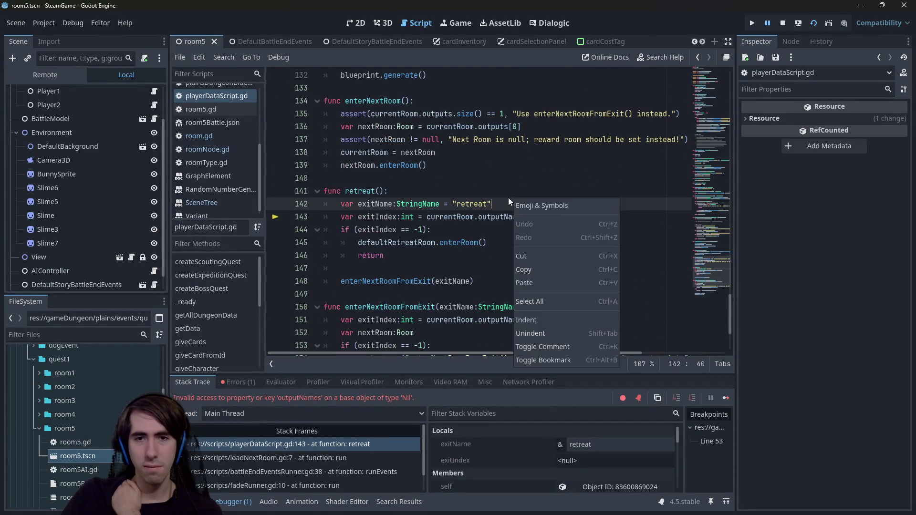
left_click(474, 184)
left_click(474, 181)
mouse_move(475, 181)
left_mouse_down()
mouse_move(461, 151)
mouse_move(472, 180)
left_mouse_up()
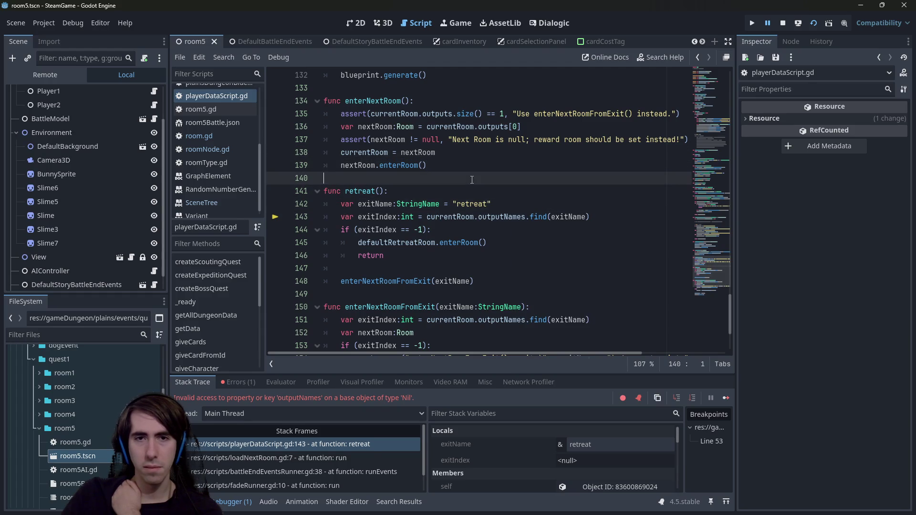
scroll(472, 180, "up", 1)
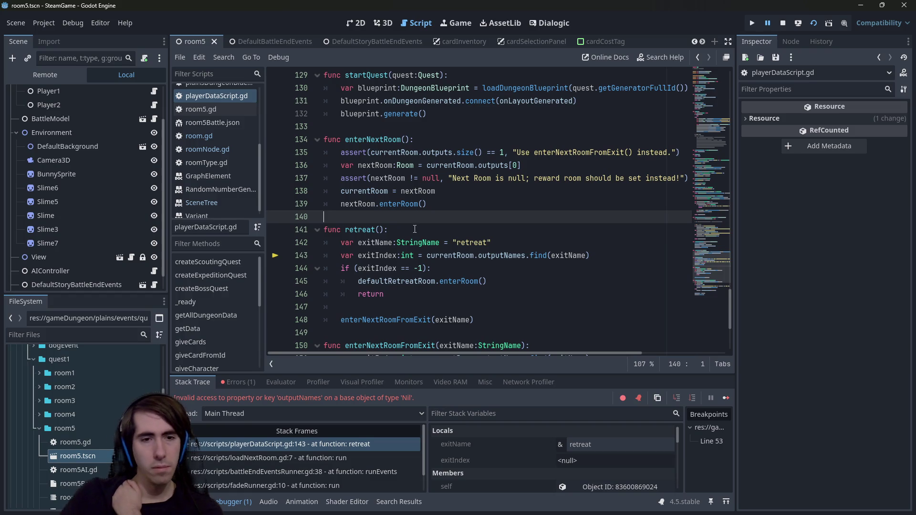
left_click(249, 382)
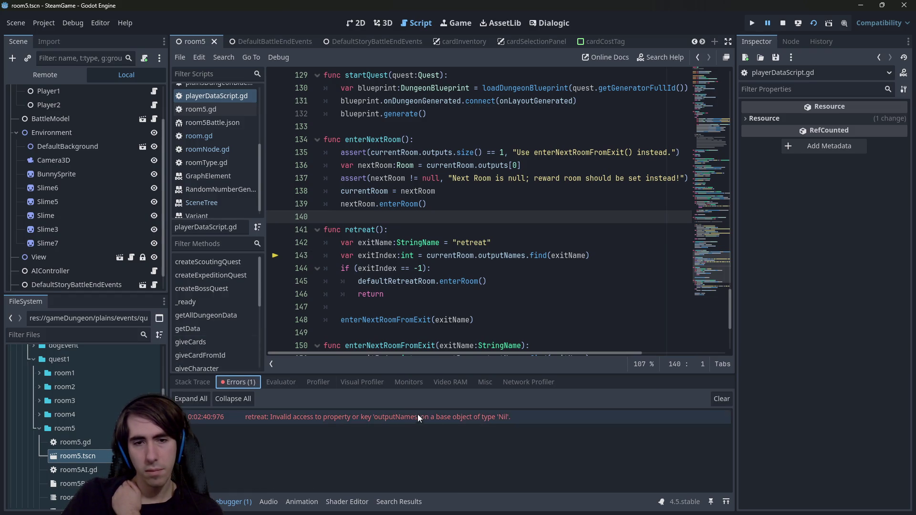
left_click(431, 420)
left_click(431, 420)
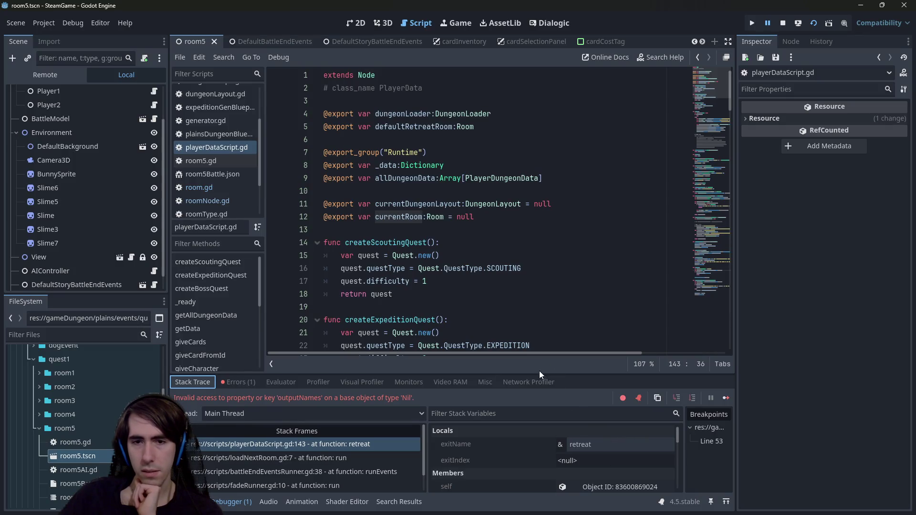
- Enlarge the debugger, select frame 0, and show PlayerData's live members in the Inspector
left_click_drag(546, 375, 547, 309)
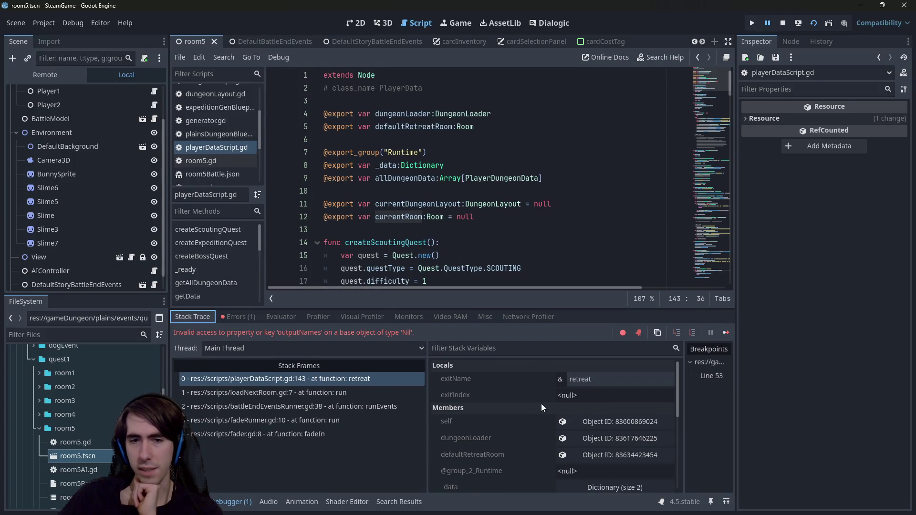
scroll(574, 402, "down", 1)
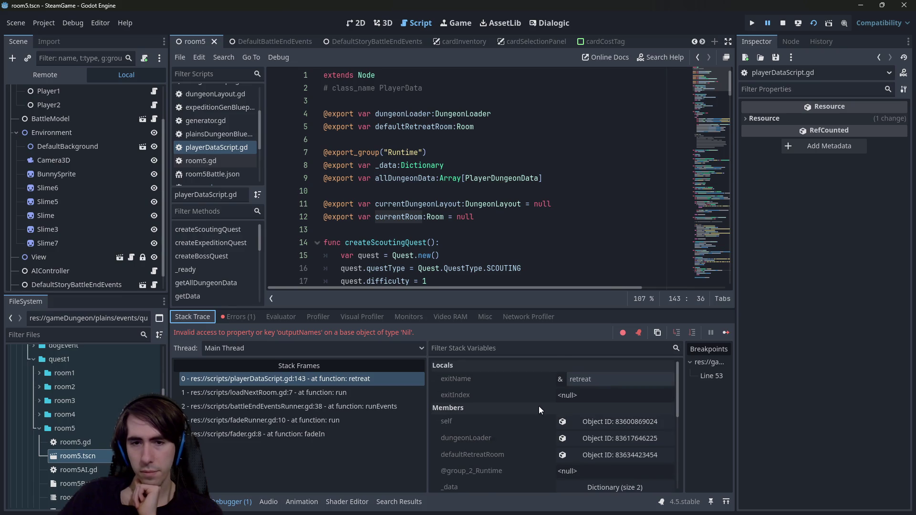
scroll(539, 405, "down", 1)
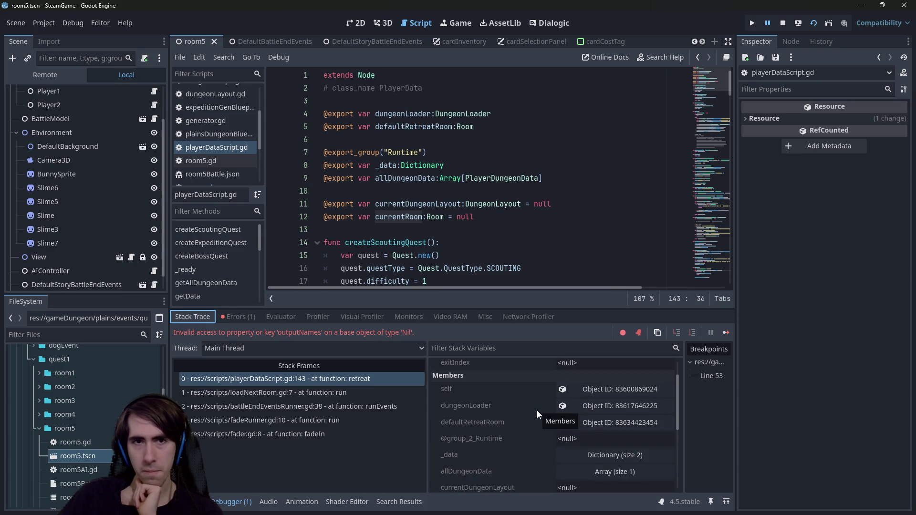
scroll(568, 444, "down", 2)
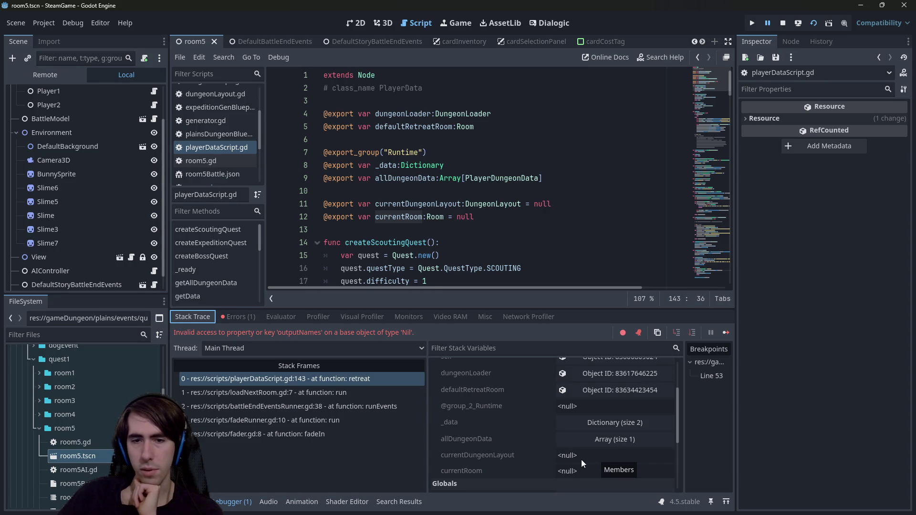
scroll(574, 462, "down", 3)
scroll(574, 462, "up", 7)
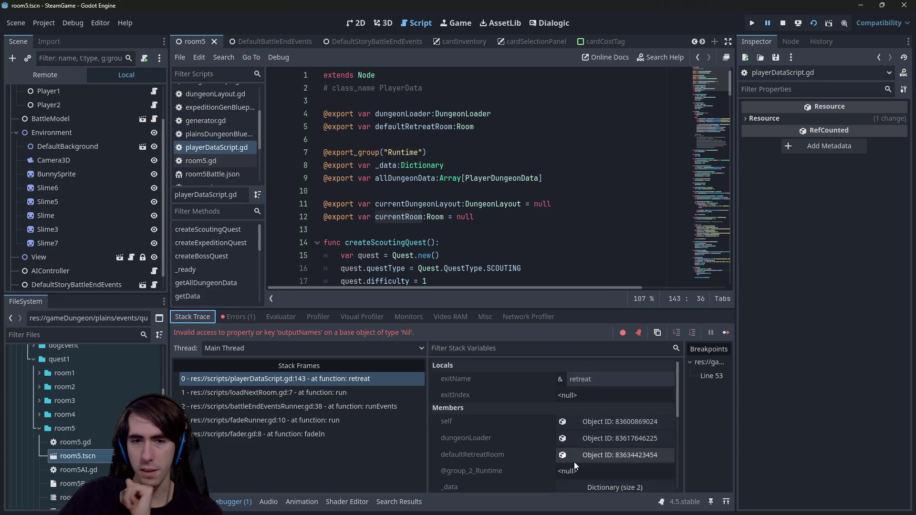
left_click(331, 378)
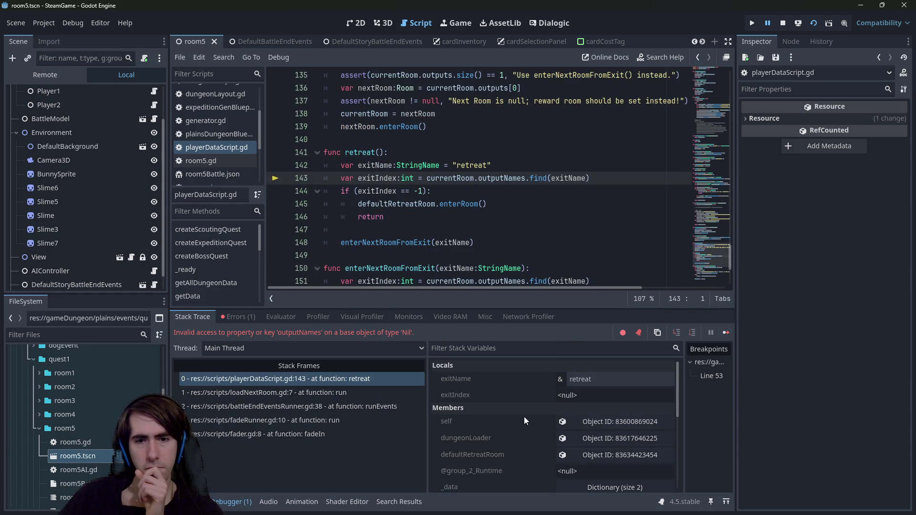
scroll(525, 422, "down", 2)
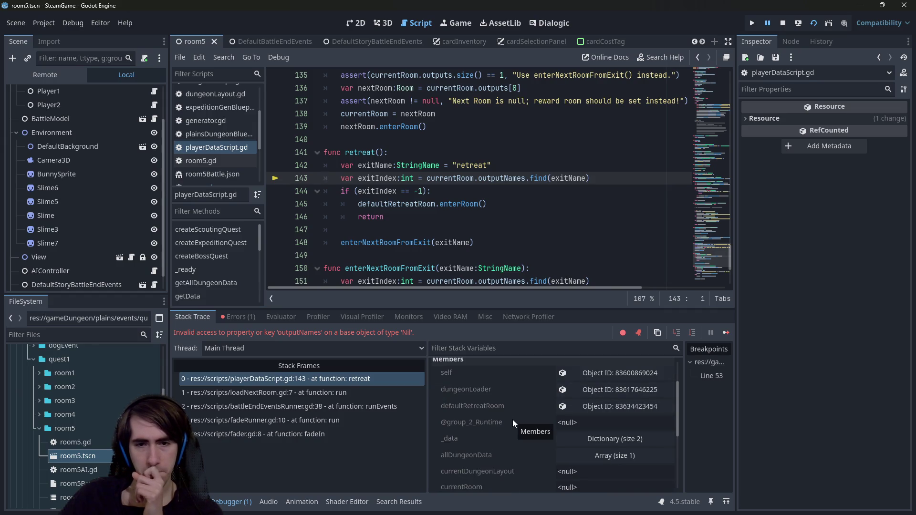
left_click(572, 373)
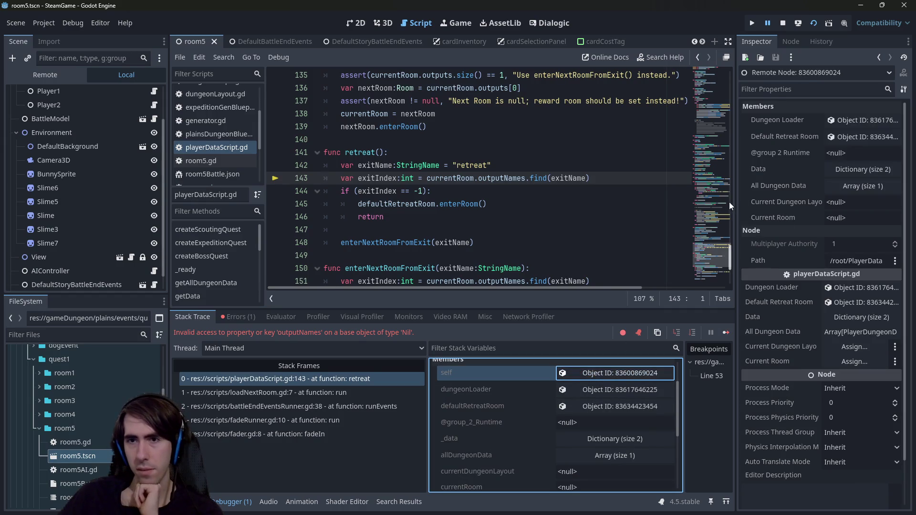
left_click_drag(736, 205, 639, 201)
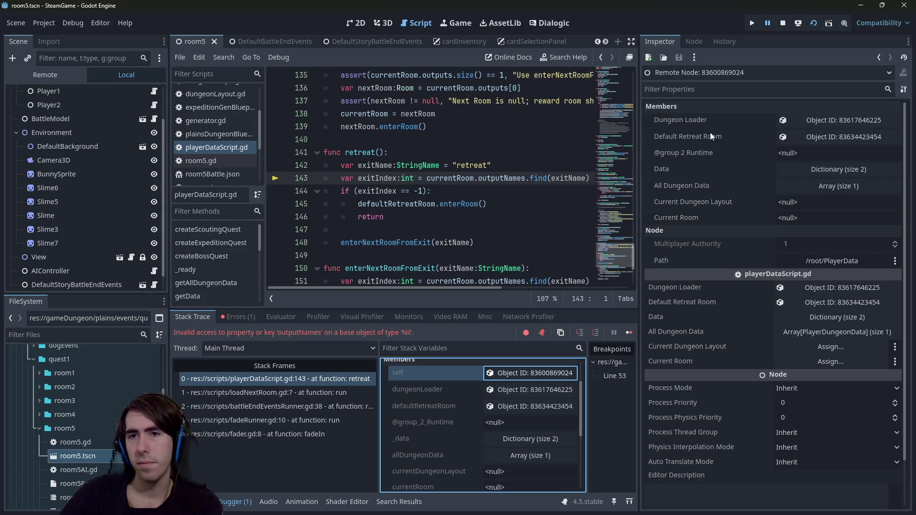
left_click(811, 137)
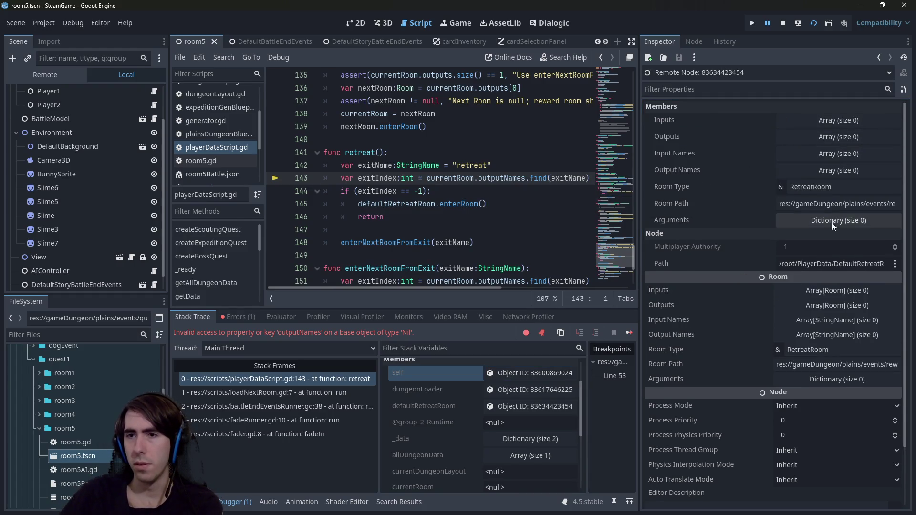
left_click_drag(844, 204, 907, 202)
left_click(845, 203)
key("shift+End")
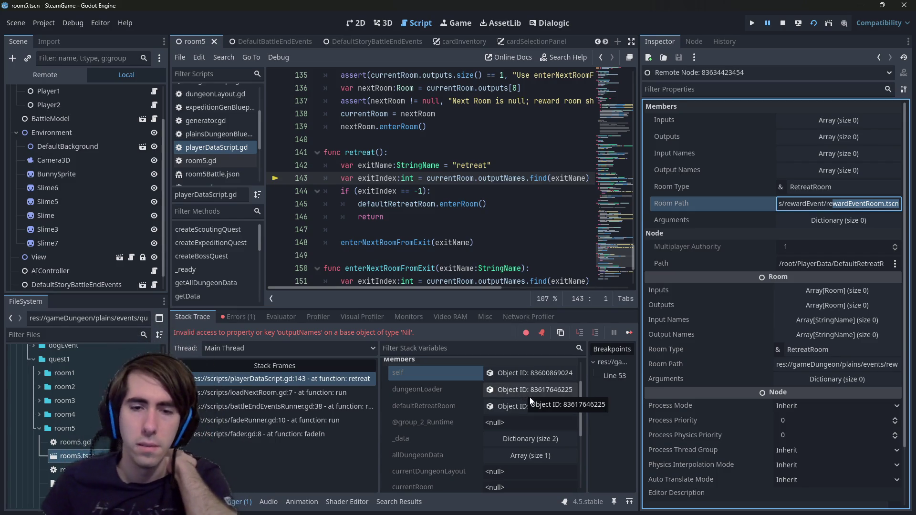
left_click(506, 375)
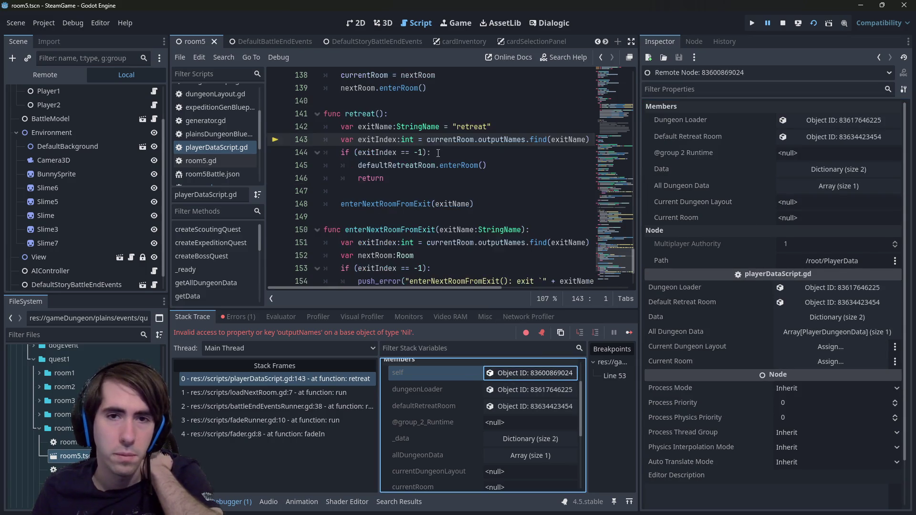
double_click(574, 178)
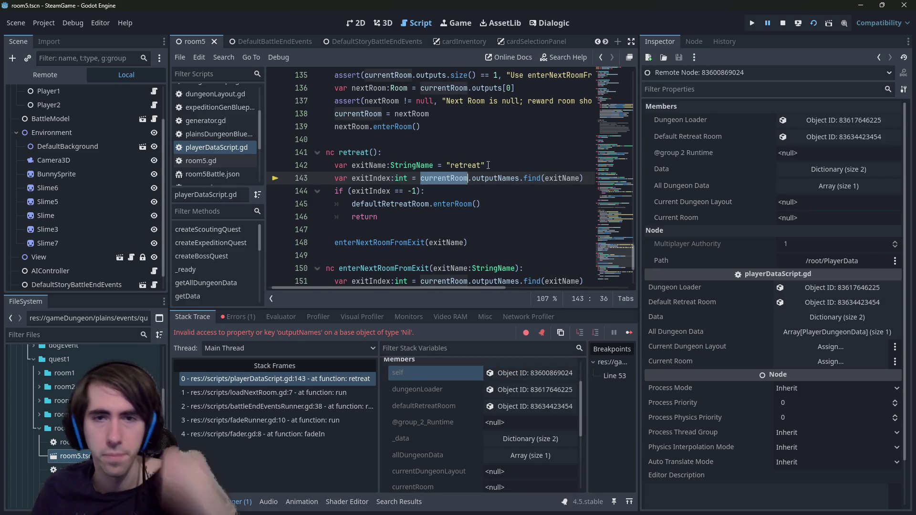
left_click_drag(485, 165, 261, 166)
left_click(405, 153)
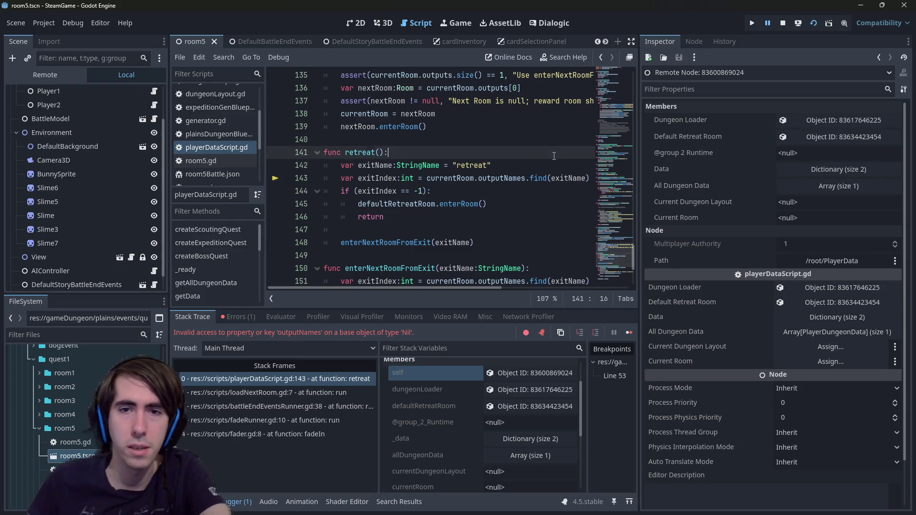
double_click(555, 178)
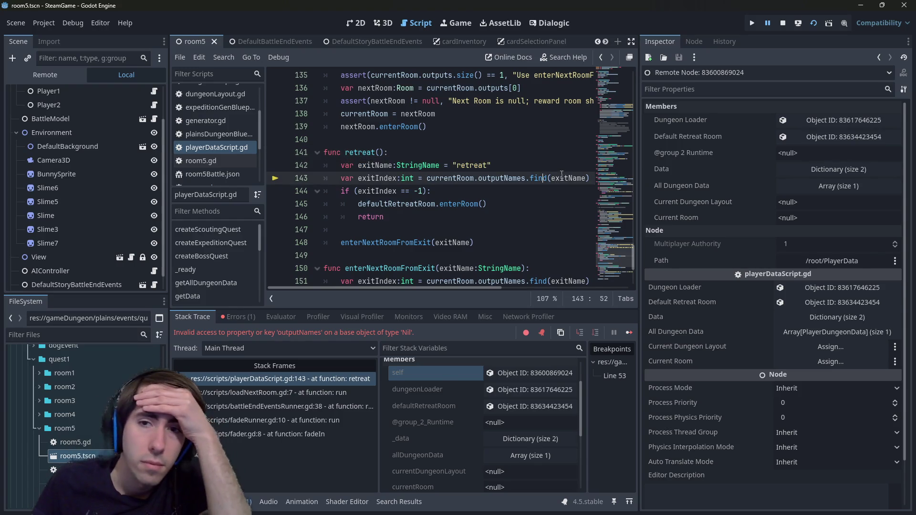
- Add an 'if currentRoom == null:' check after line 142 that calls push_error with a message
left_click(507, 166)
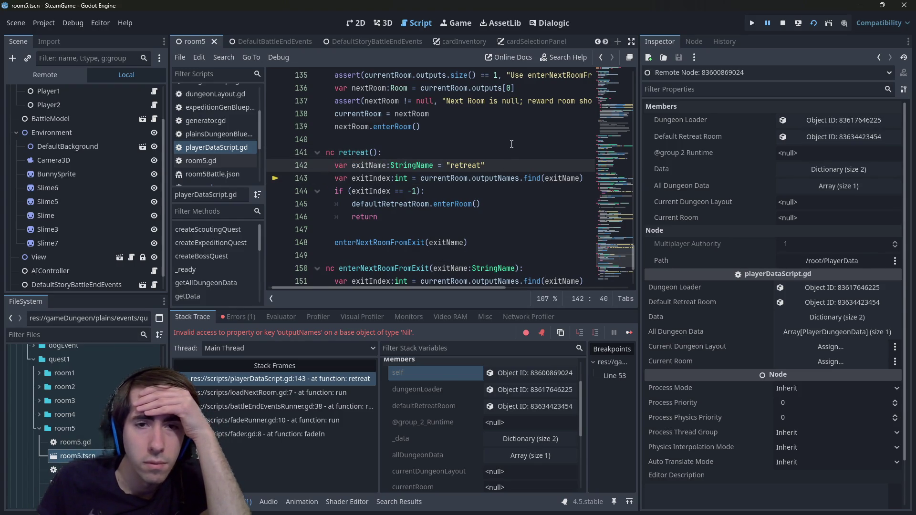
key("Return")
type("if cu")
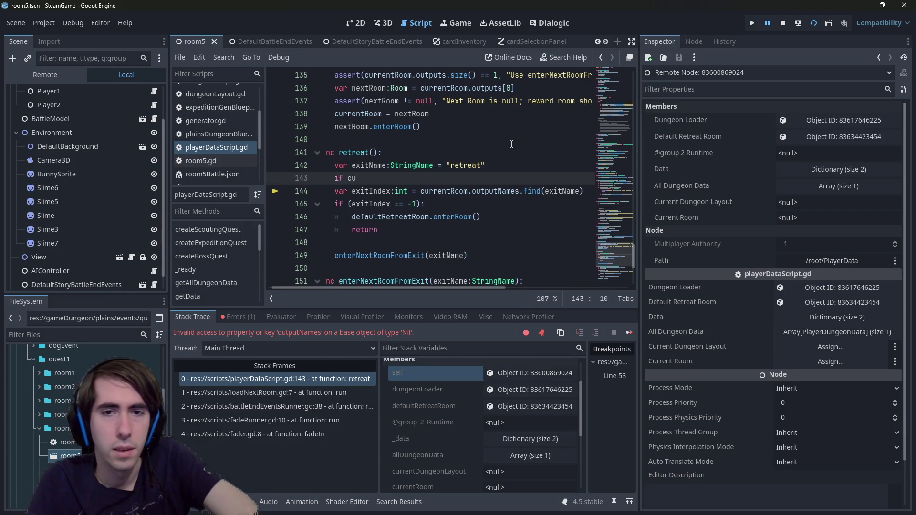
type("rrentRoom == null:")
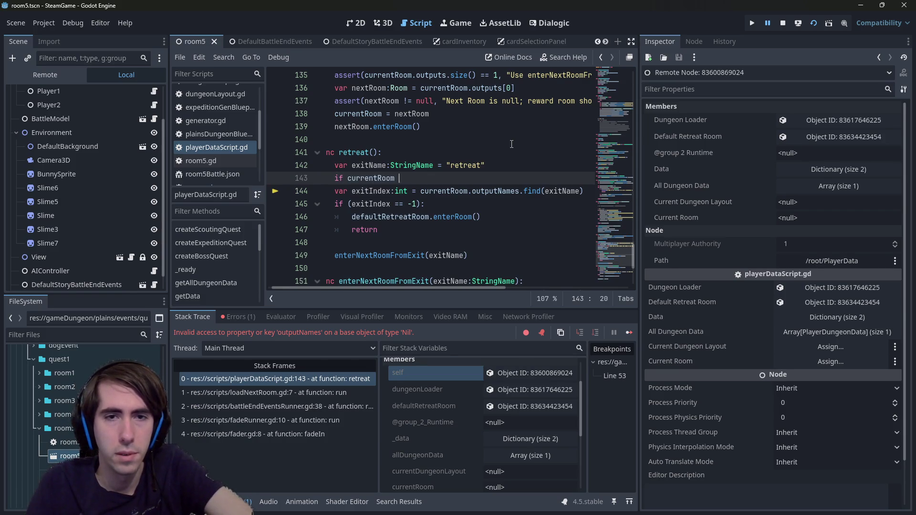
key("Return")
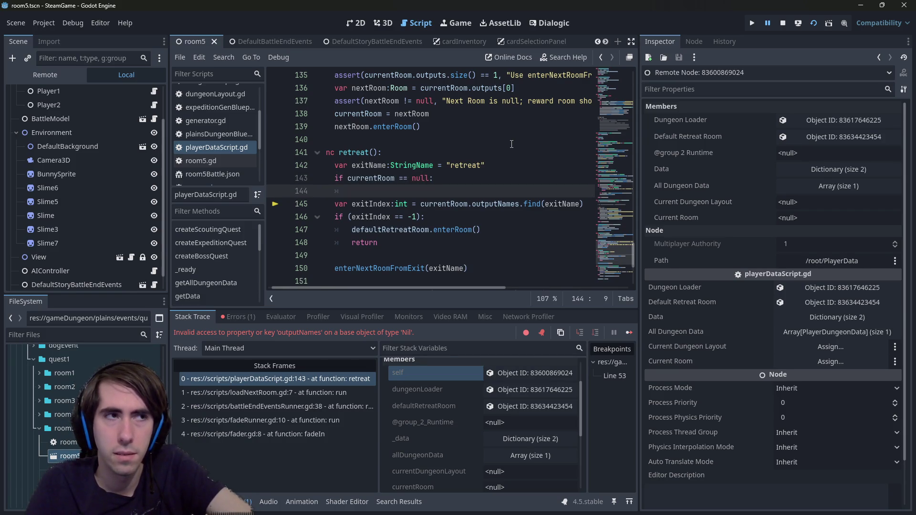
type("re")
key("BackSpace")
key("BackSpace")
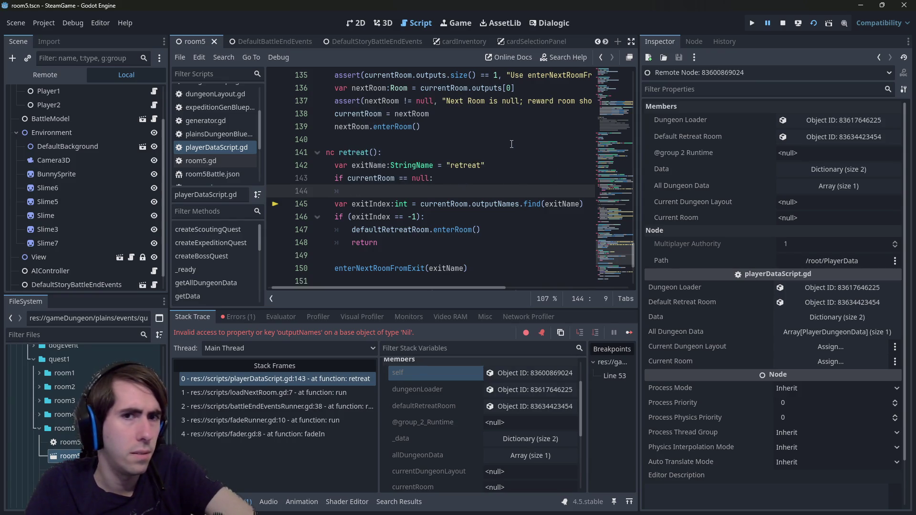
type("p")
key("BackSpace")
type("push_")
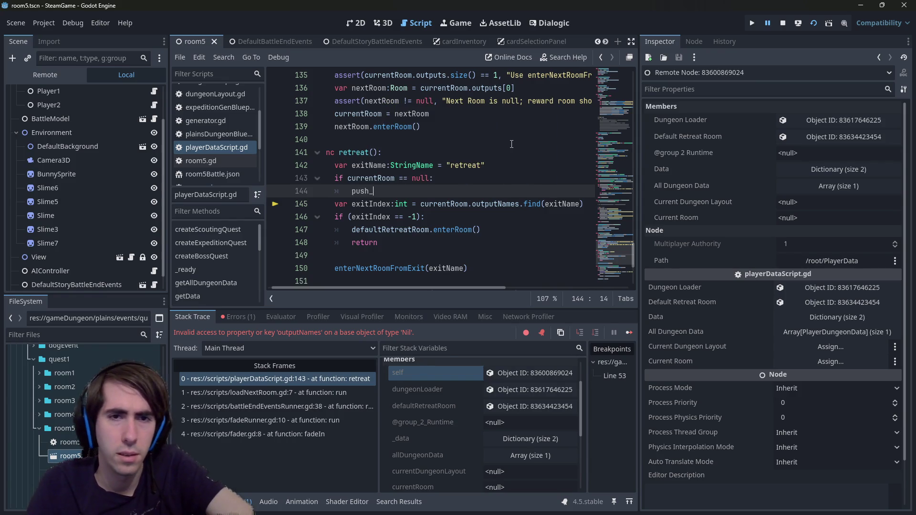
type("err")
key("Return")
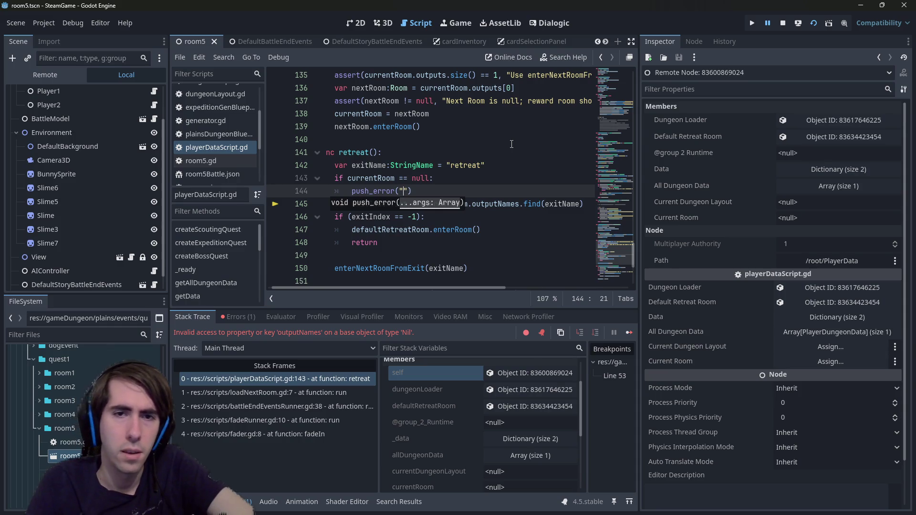
type("Could not fine")
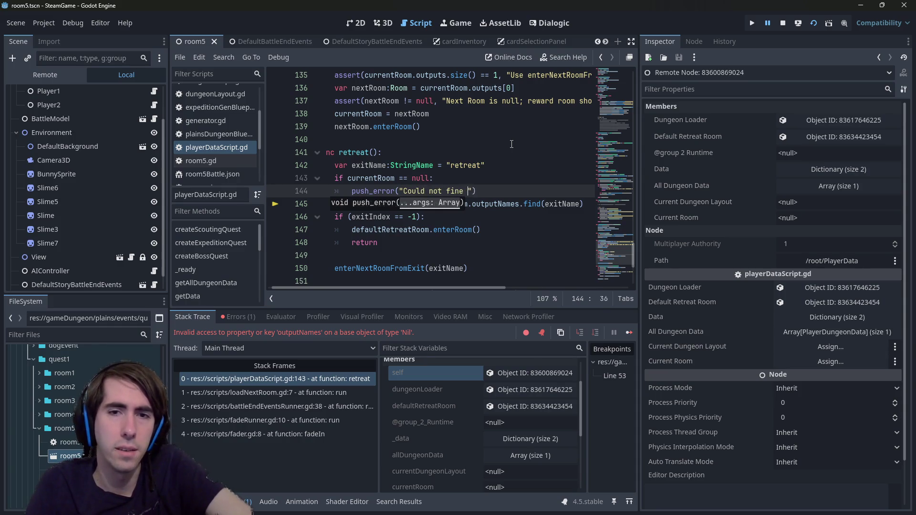
key("BackSpace")
key("BackSpace")
type("d next")
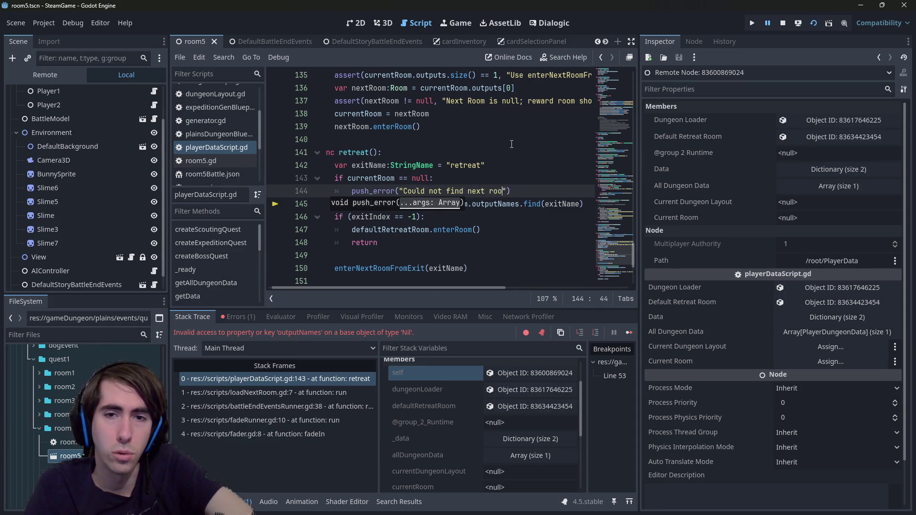
key("Return")
type("currentRoom")
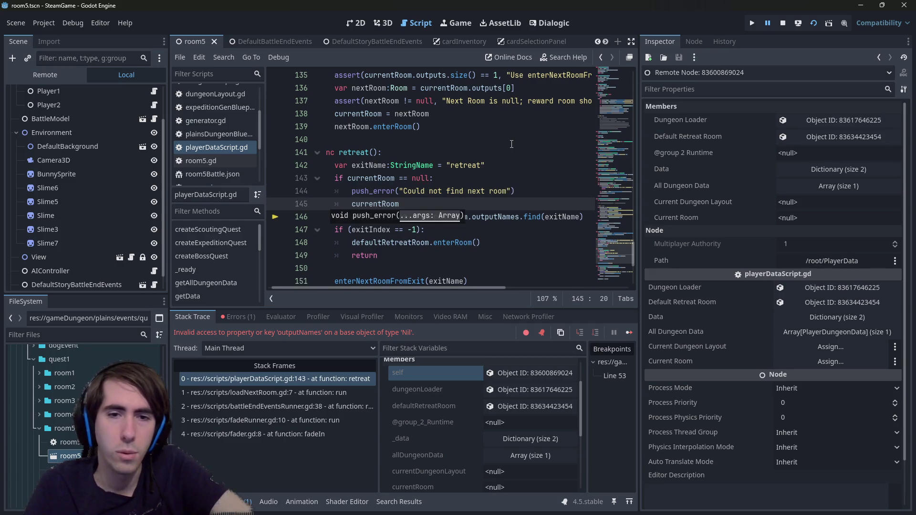
- Change line 145 to call defaultRetreatRoom.enterRoom() instead of currentRoom
scroll(486, 160, "down", 2)
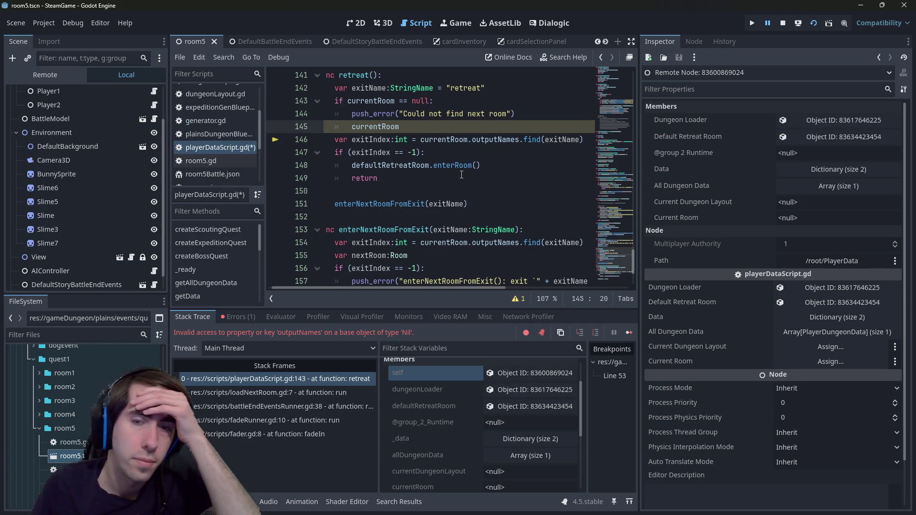
scroll(462, 175, "up", 1)
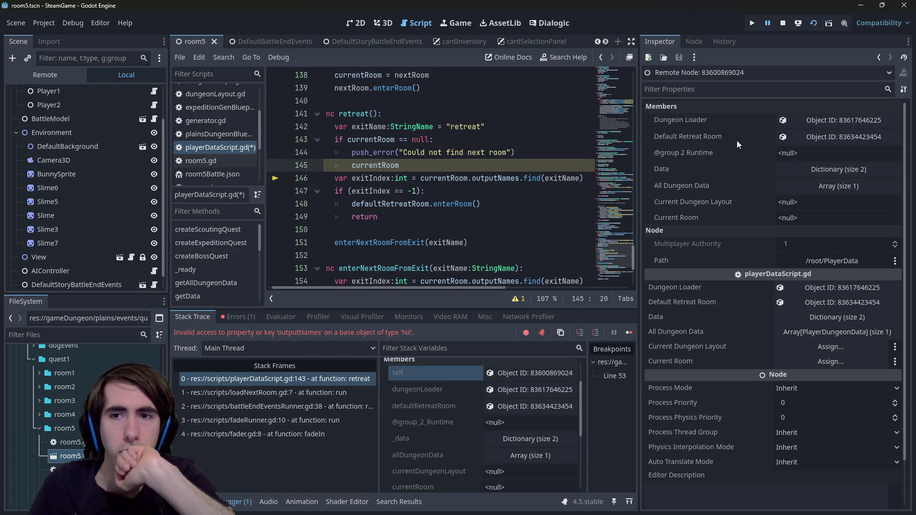
double_click(382, 165)
type("defaultR")
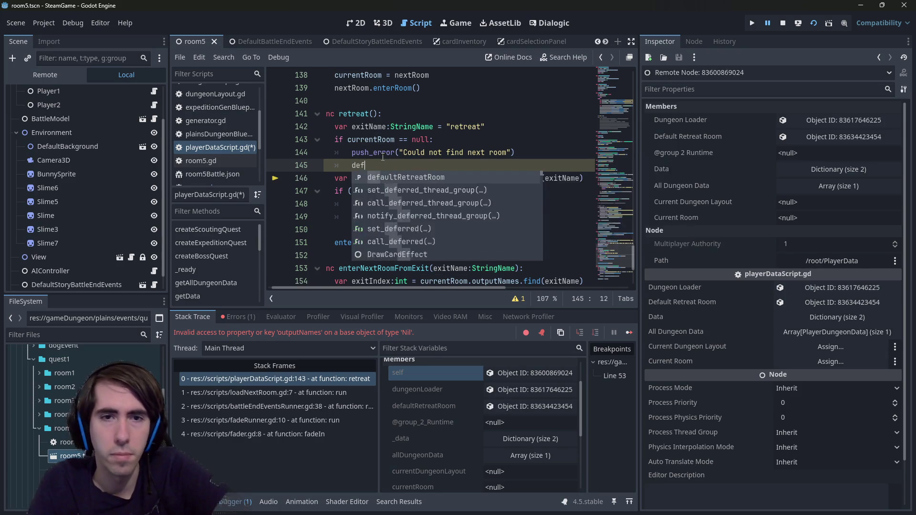
key("Return")
type(".")
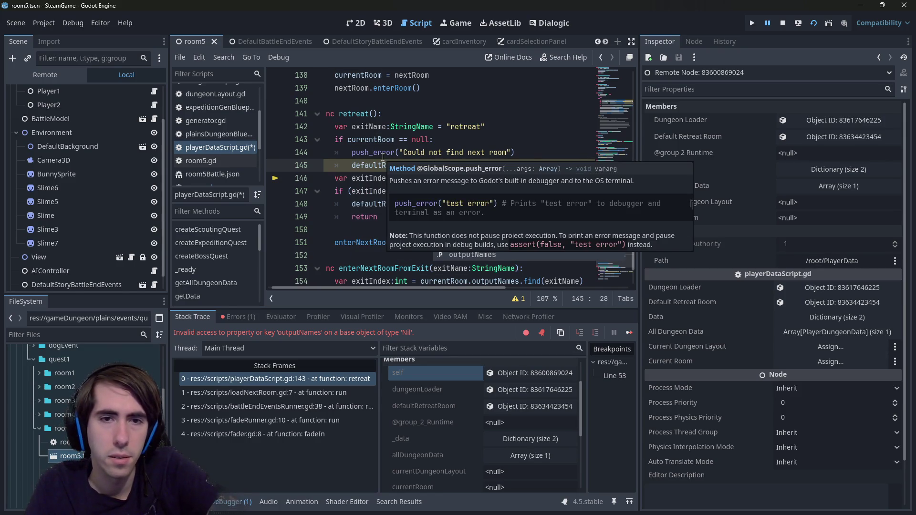
key("Escape")
key("Return")
scroll(411, 233, "down", 2)
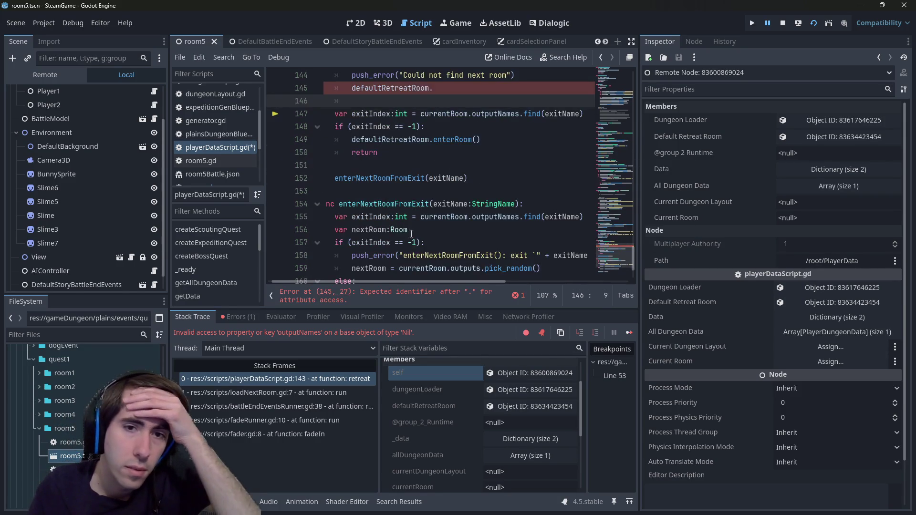
scroll(411, 233, "down", 2)
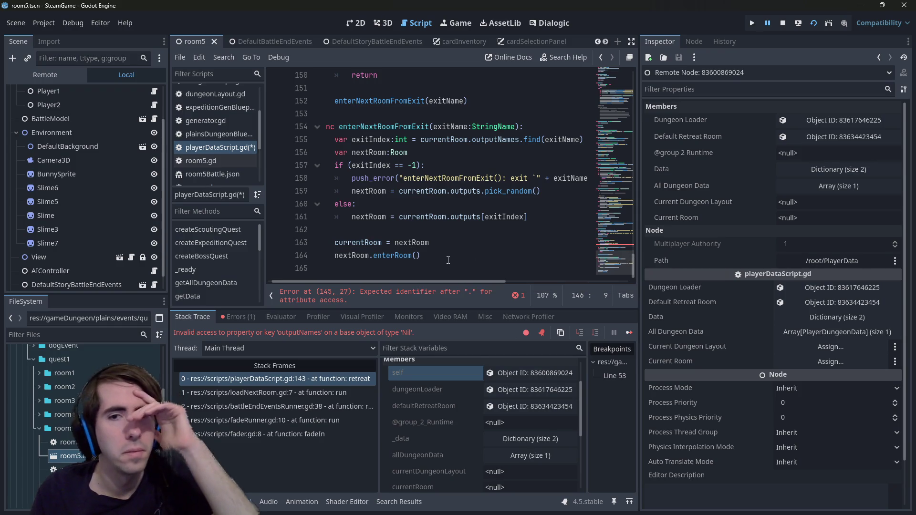
double_click(372, 215)
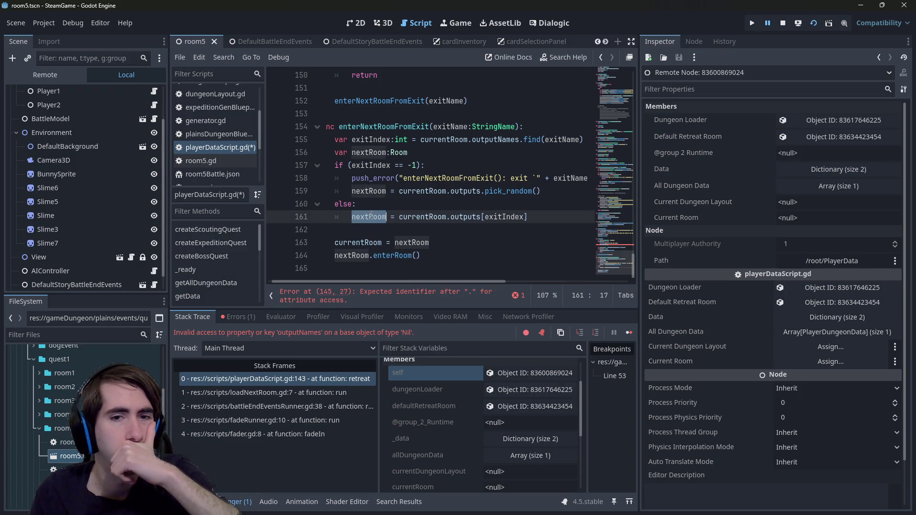
scroll(420, 186, "up", 4)
left_click(450, 164)
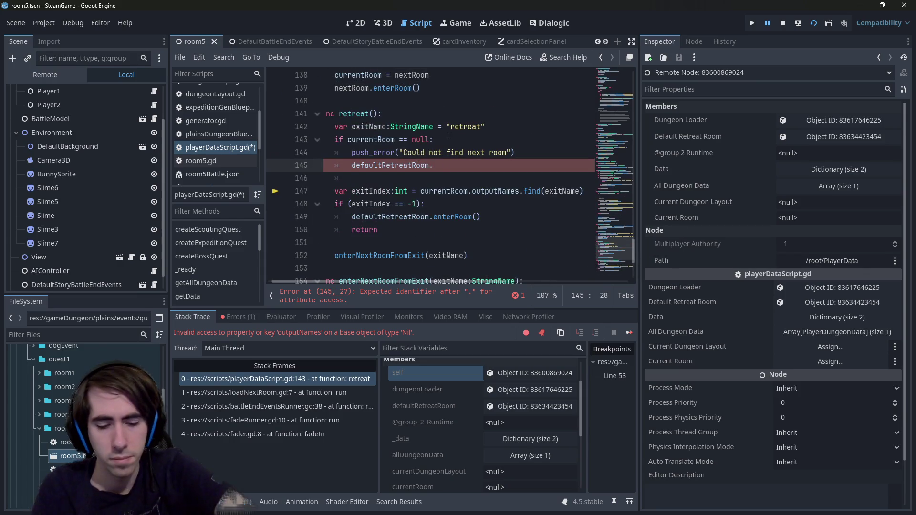
key("Return")
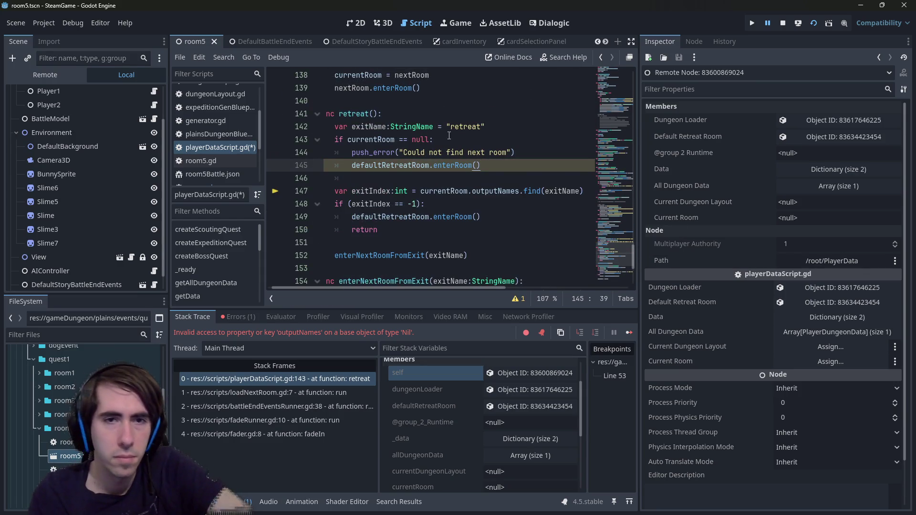
scroll(449, 136, "down", 4)
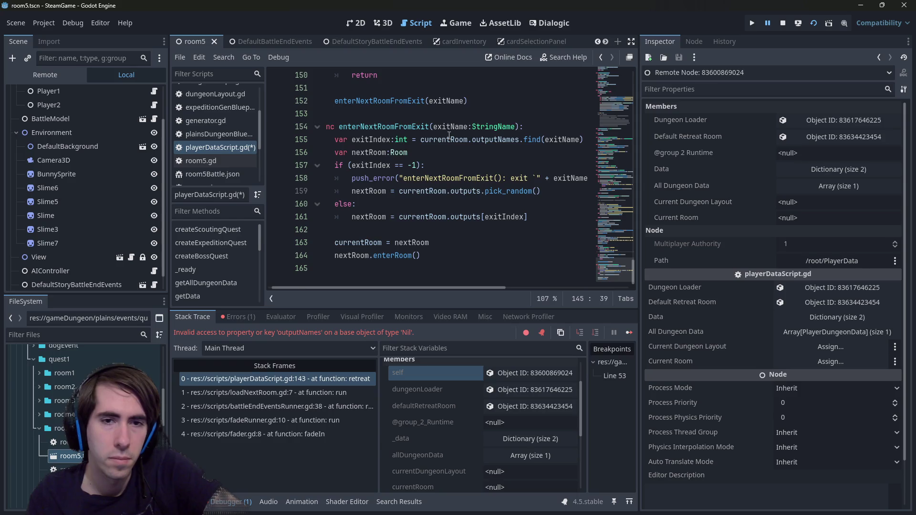
scroll(448, 136, "up", 3)
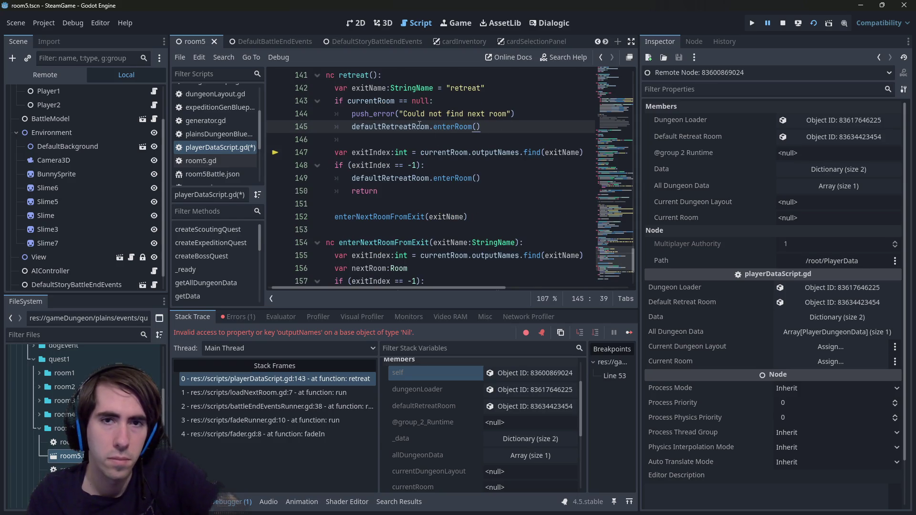
- Add currentRoom = defaultRetreatRoom and a return to the null branch, then stop debugging
double_click(419, 126)
key("ctrl+c")
left_click(540, 115)
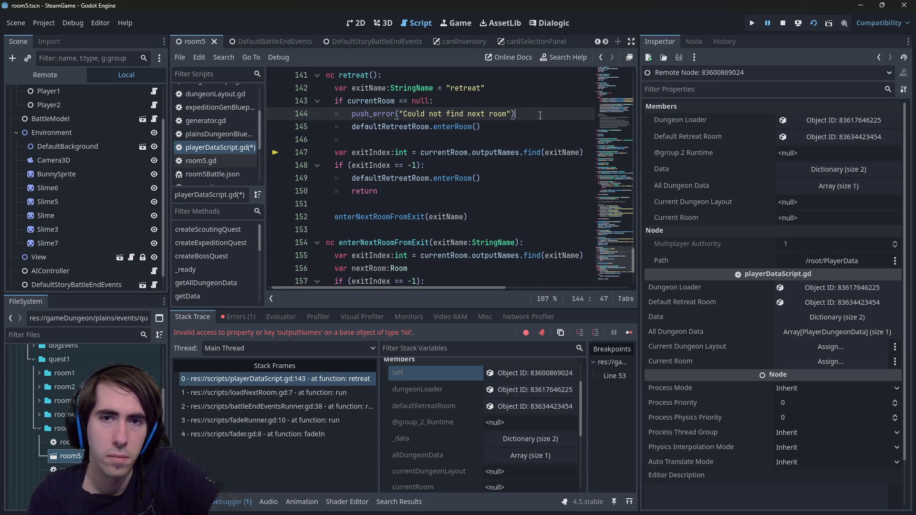
scroll(541, 115, "up", 2)
key("Return")
key("ctrl+v")
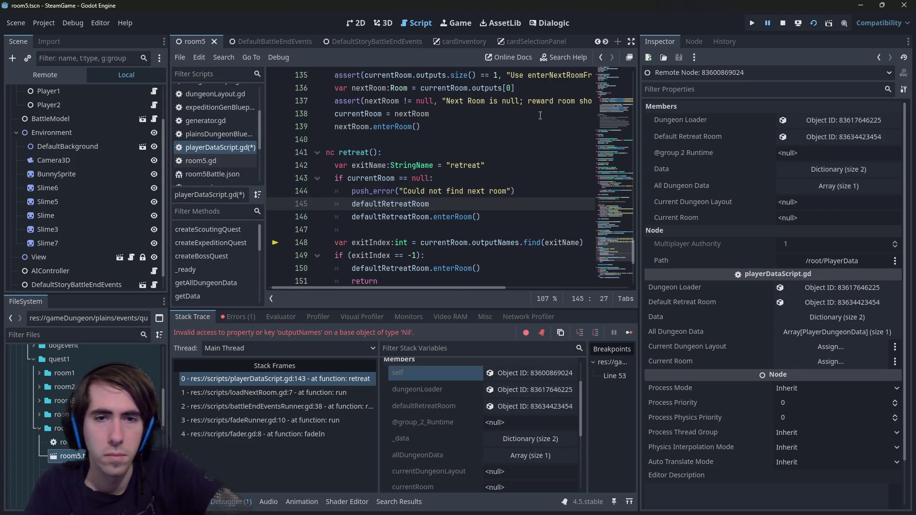
type("currentRoom =")
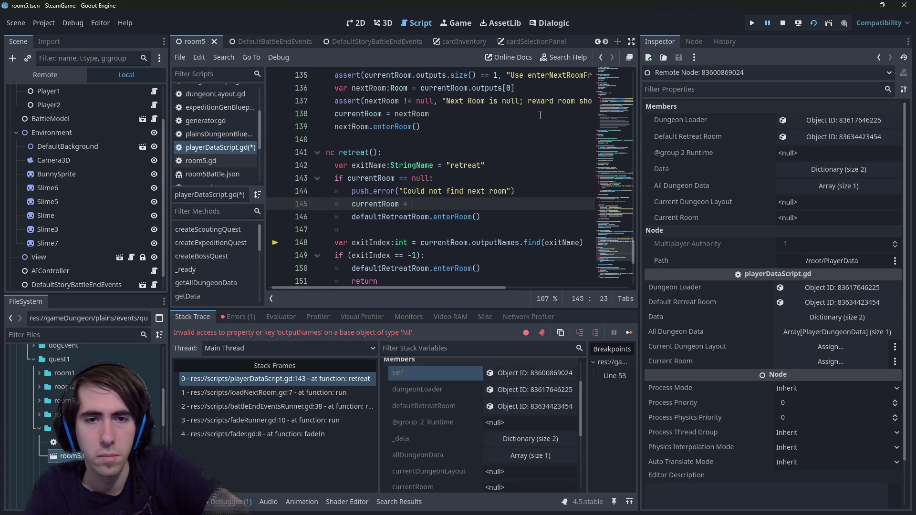
key("ctrl+v")
key("Down")
key("Return")
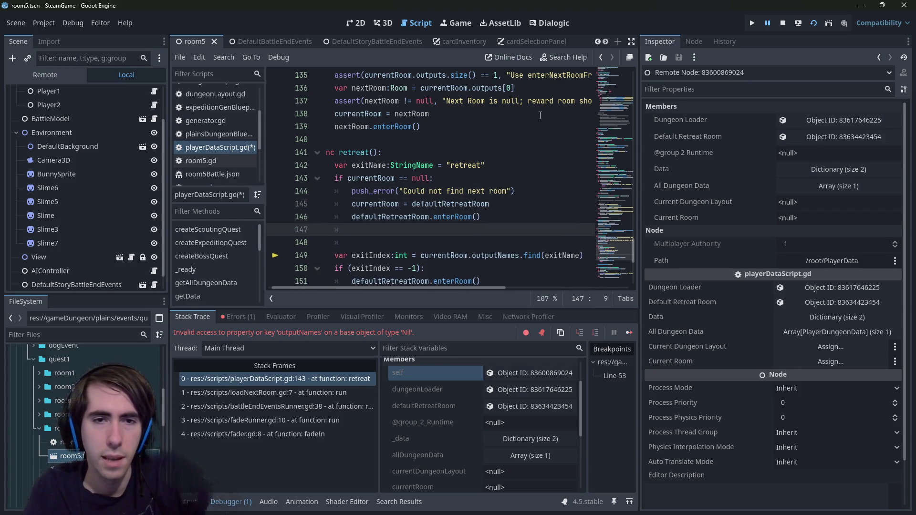
type("return")
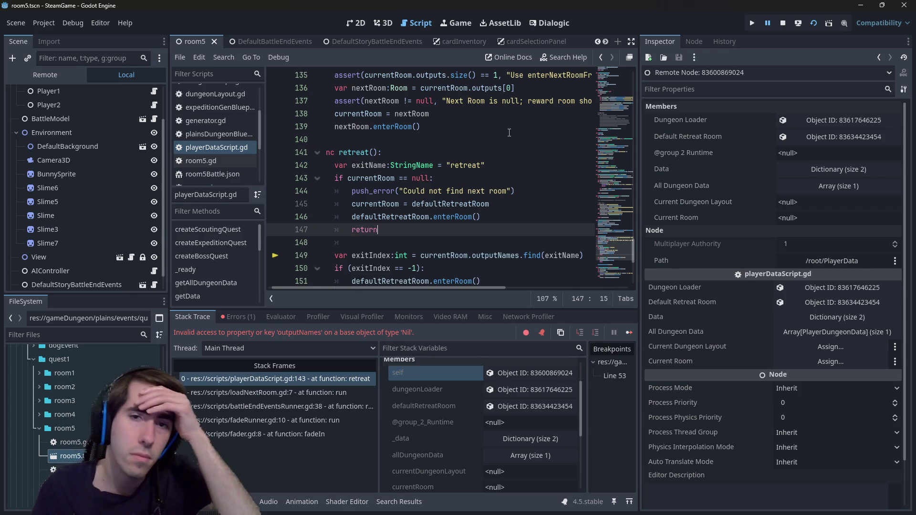
scroll(513, 136, "down", 1)
left_click(781, 23)
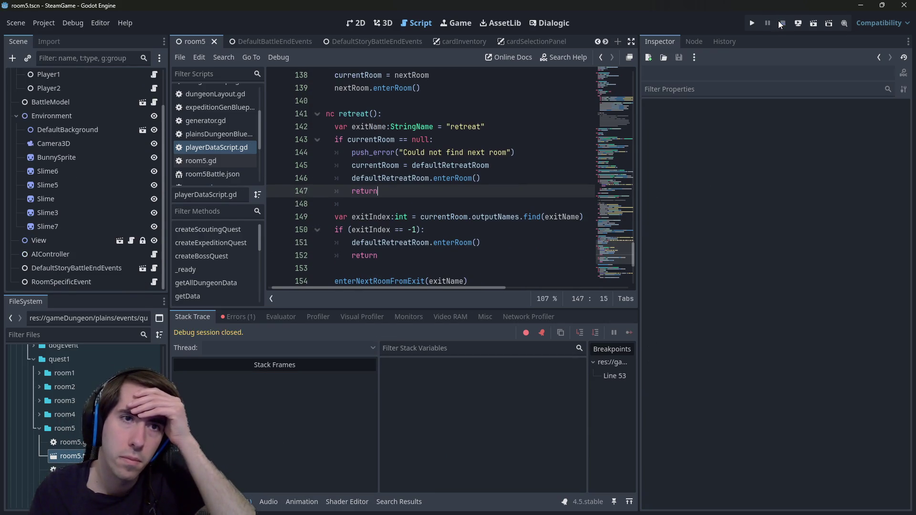
- Run the current scene again and search the script for every defaultRetreatRoom occurrence
left_click(813, 25)
scroll(436, 191, "up", 5)
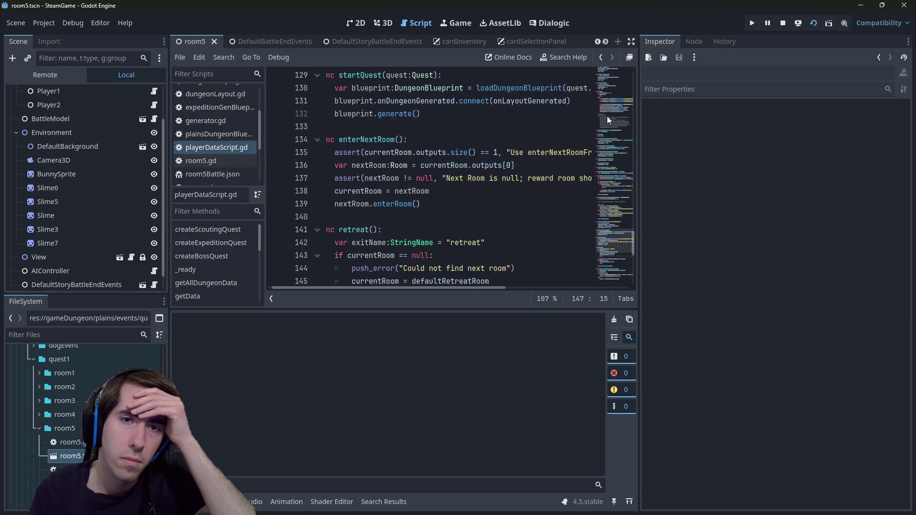
left_click_drag(533, 217, 324, 204)
scroll(436, 205, "down", 6)
scroll(458, 167, "up", 2)
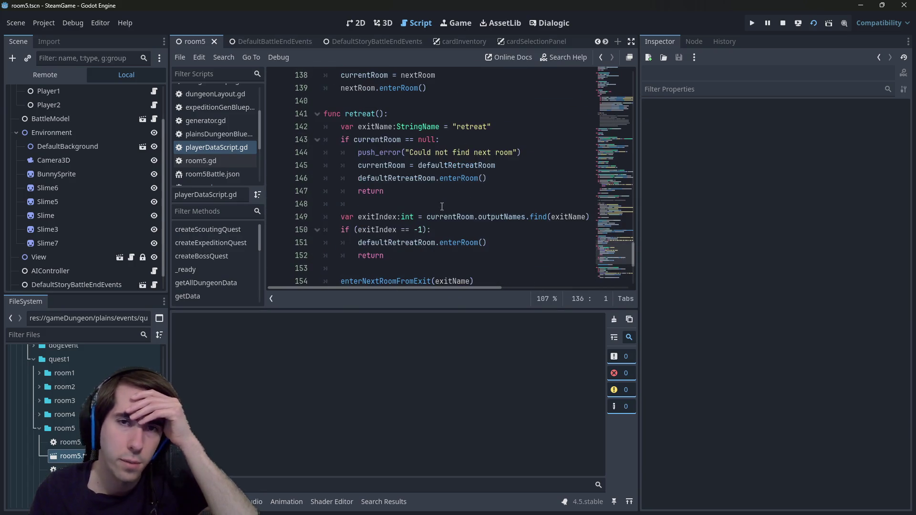
left_click(467, 143)
double_click(406, 178)
key("ctrl+f")
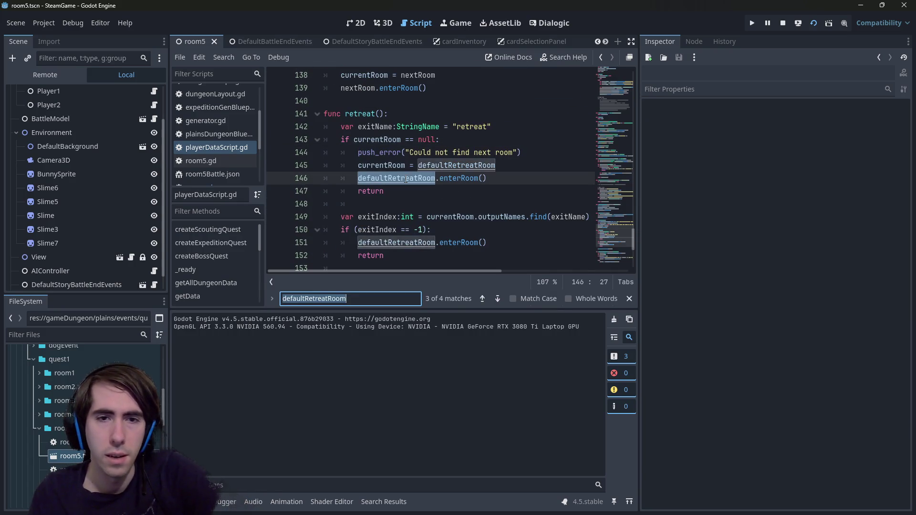
scroll(477, 201, "down", 1)
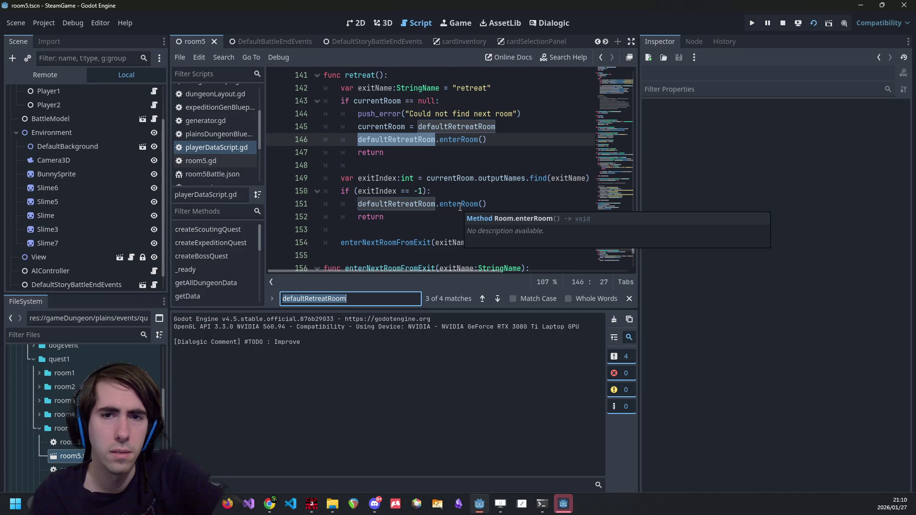
double_click(460, 206)
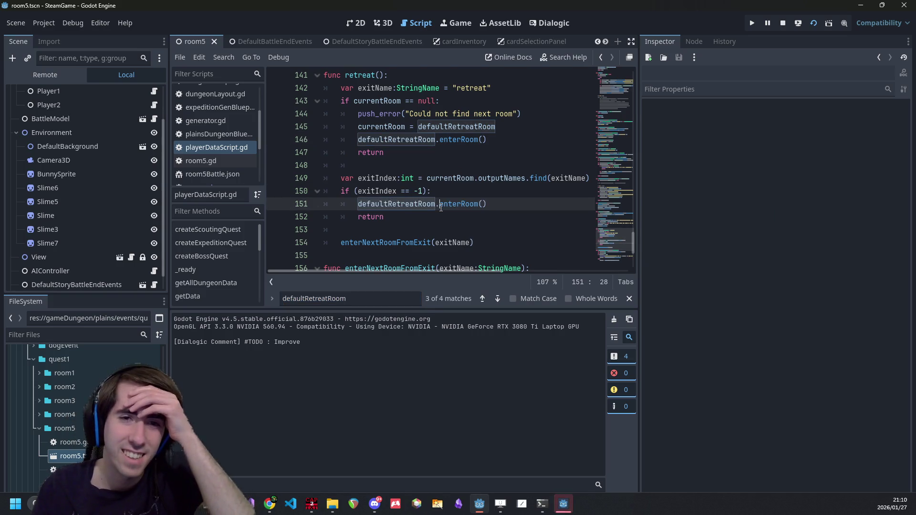
left_click(441, 206)
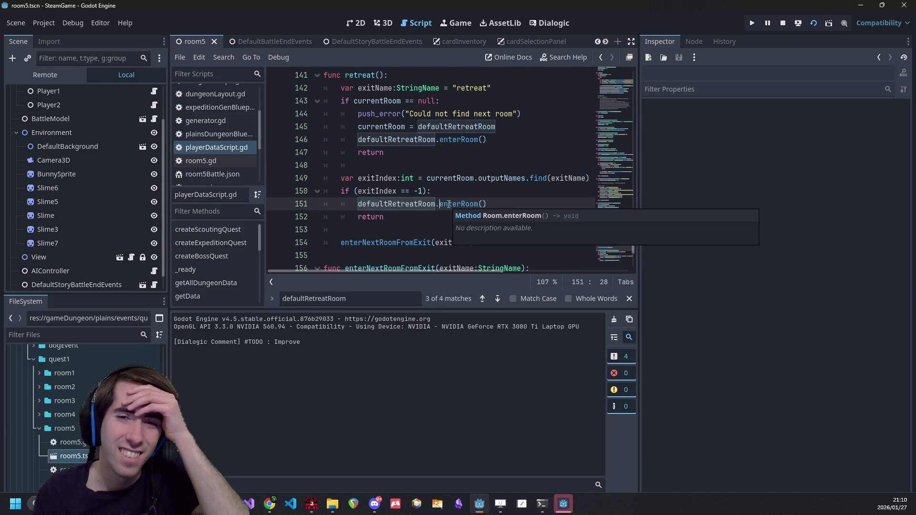
- Delete the currentRoom = defaultRetreatRoom line 145 and stop the running game
scroll(409, 172, "up", 1)
mouse_move(460, 180)
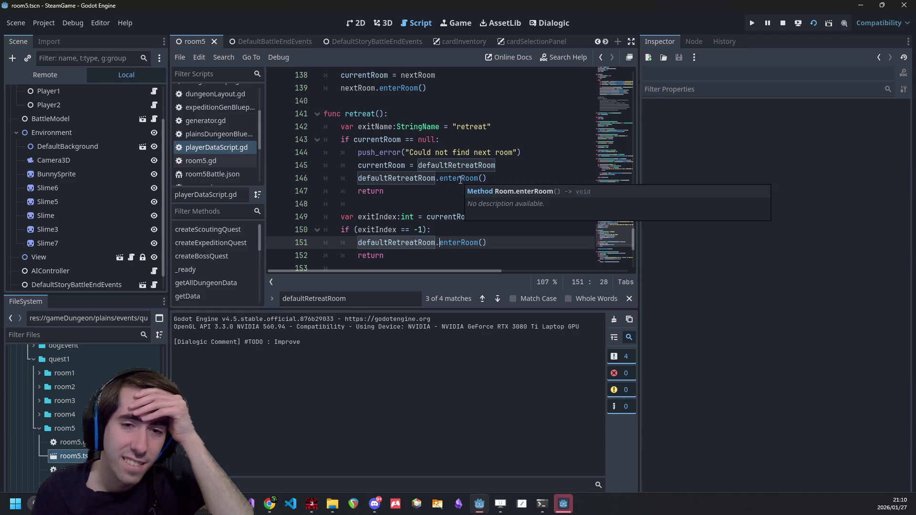
left_click(498, 180)
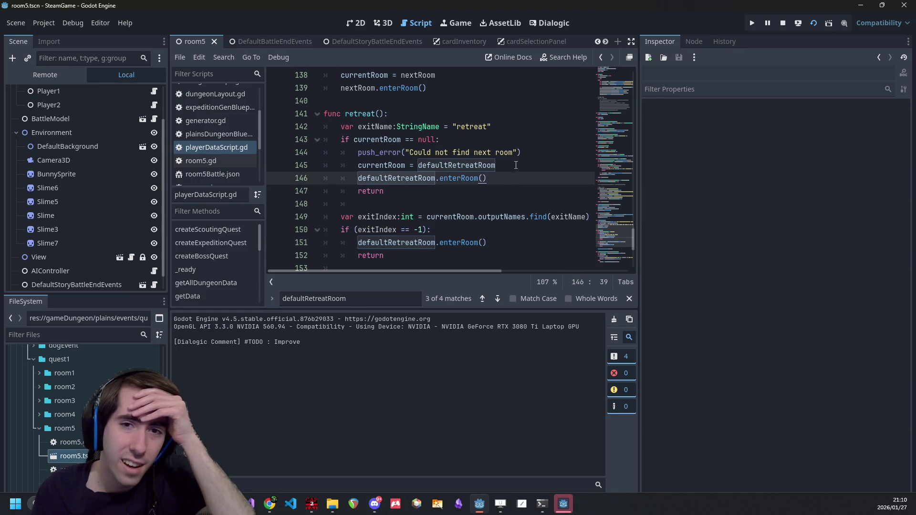
triple_click(515, 165)
left_click(782, 23)
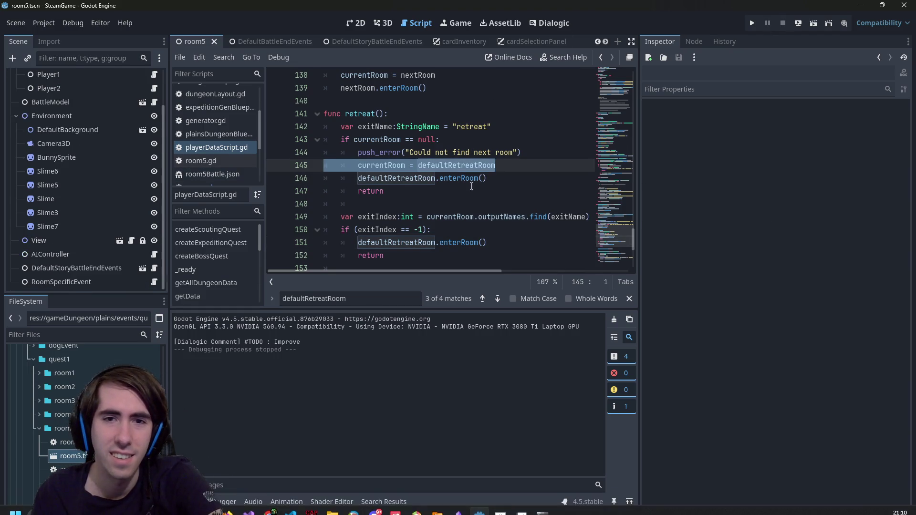
key("BackSpace")
left_click(562, 128)
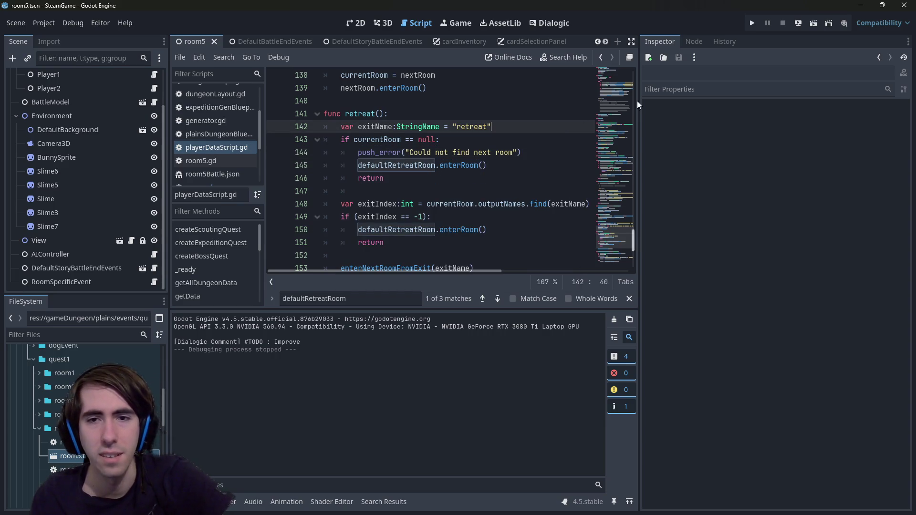
left_click(813, 24)
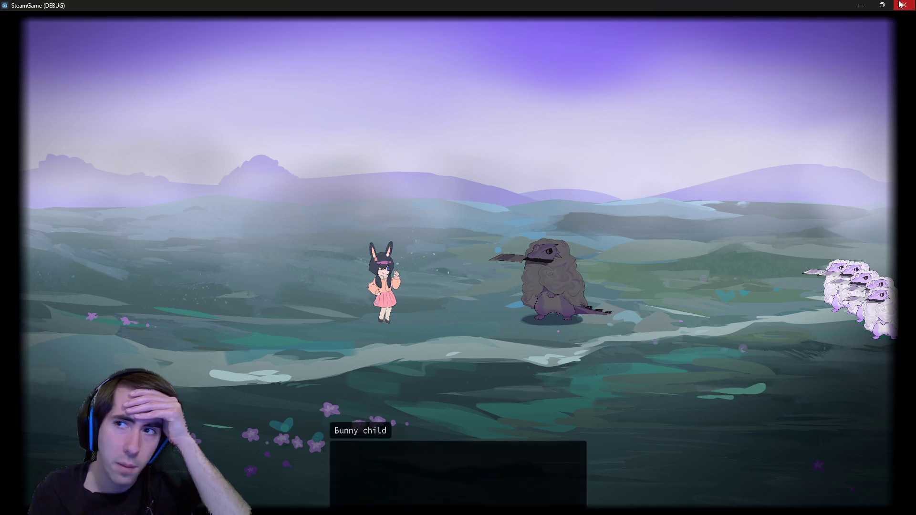
left_click(904, 6)
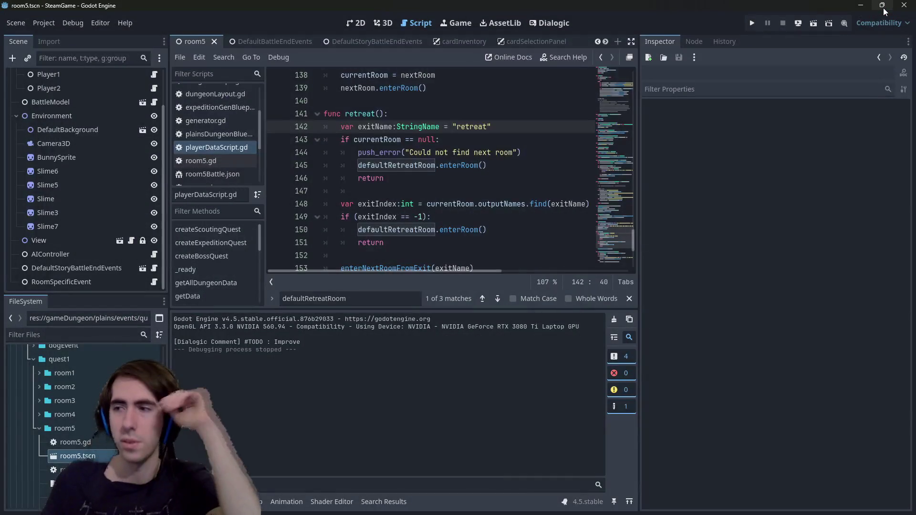
mouse_move(884, 11)
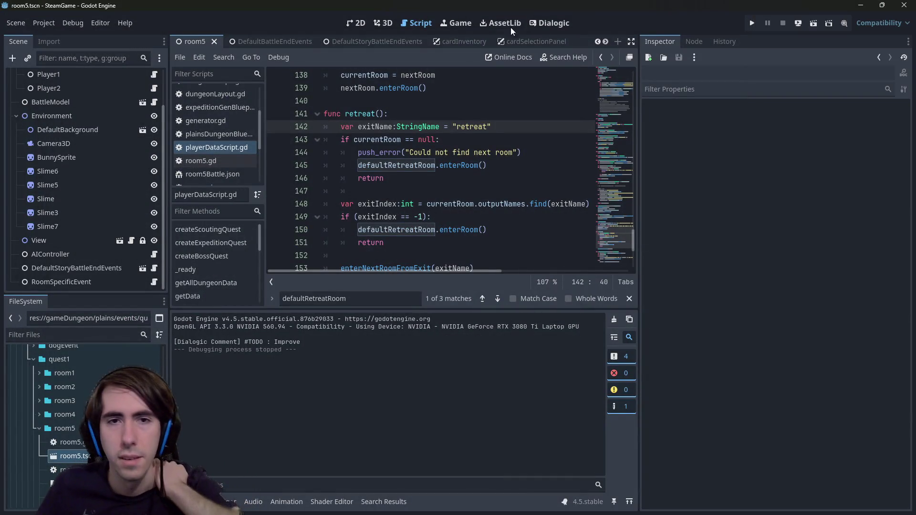
left_click(365, 22)
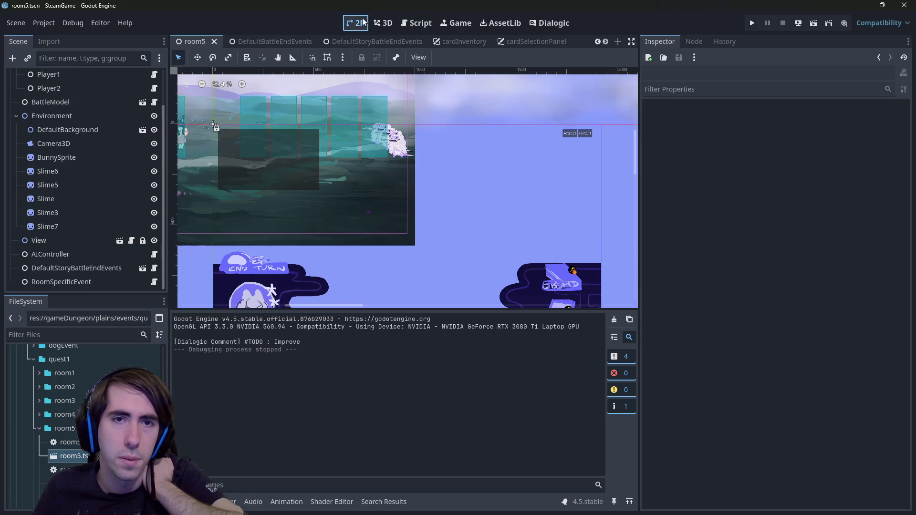
scroll(356, 186, "down", 2)
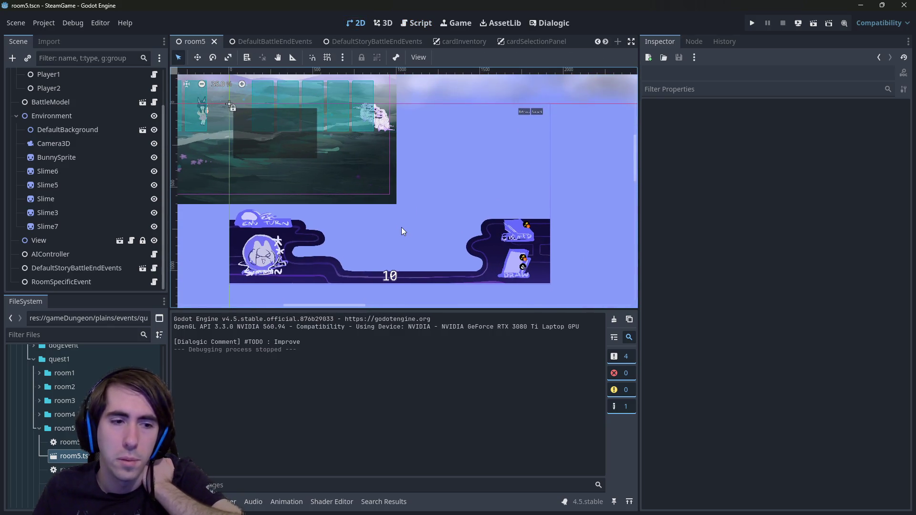
left_click(416, 23)
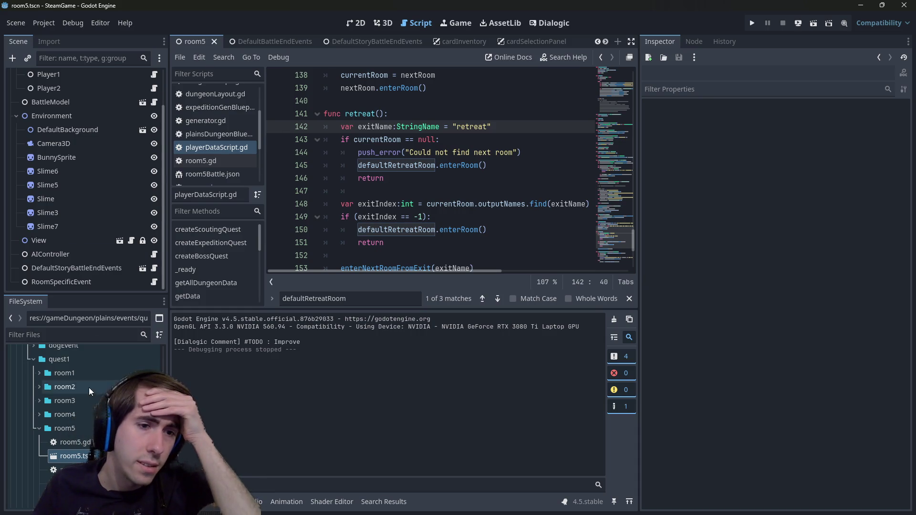
scroll(90, 388, "up", 5)
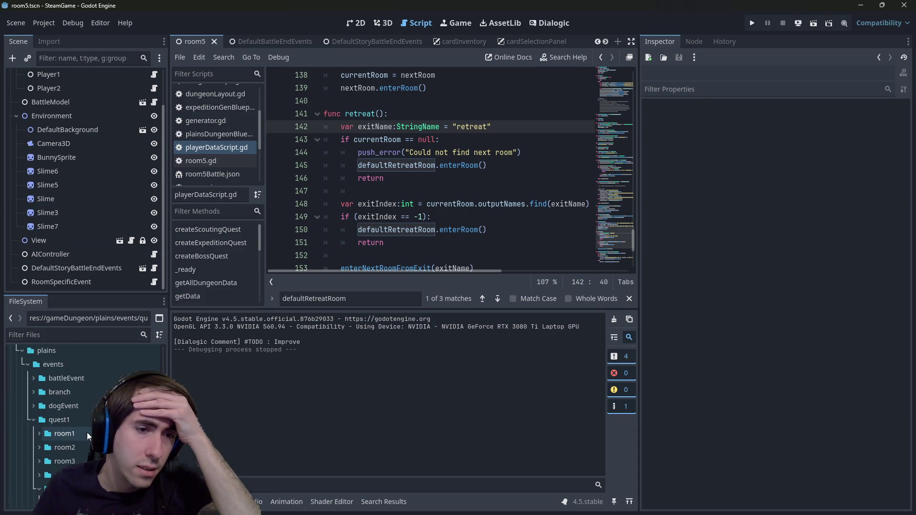
scroll(76, 426, "down", 1)
double_click(65, 384)
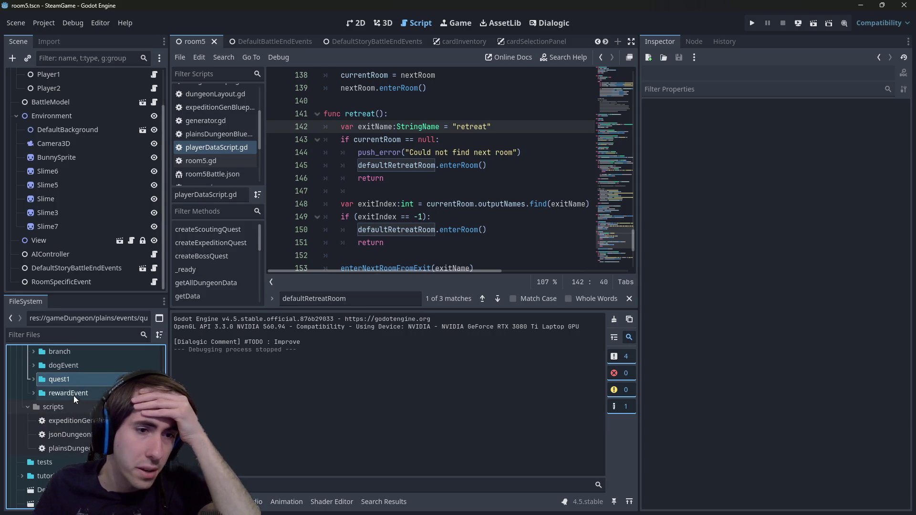
scroll(76, 399, "up", 1)
double_click(74, 399)
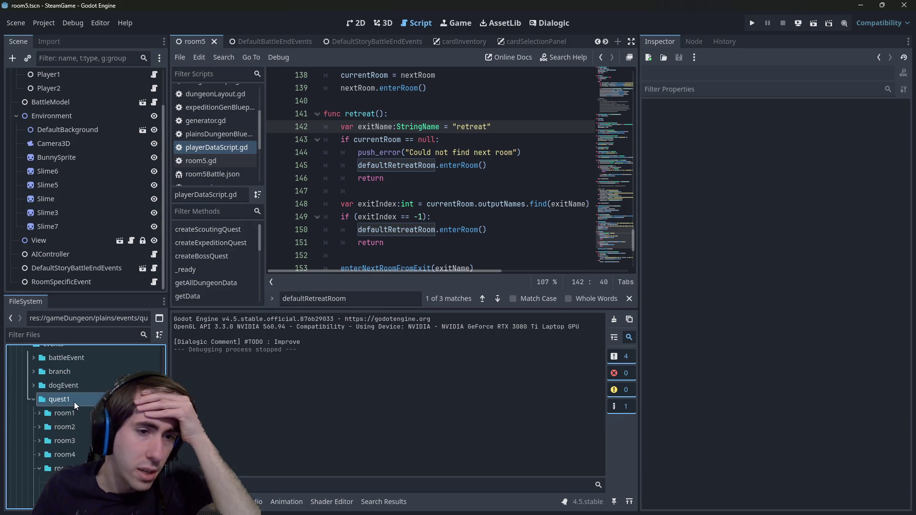
double_click(68, 398)
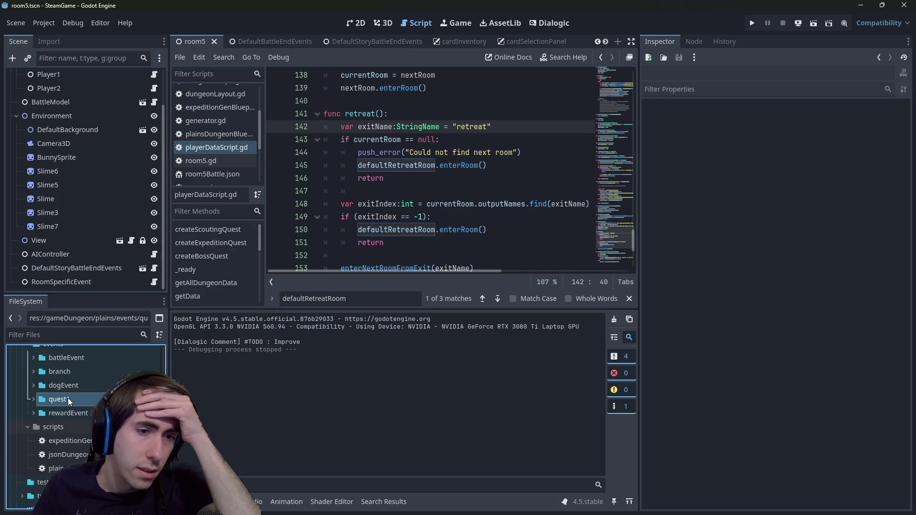
scroll(68, 398, "up", 2)
right_click(66, 404)
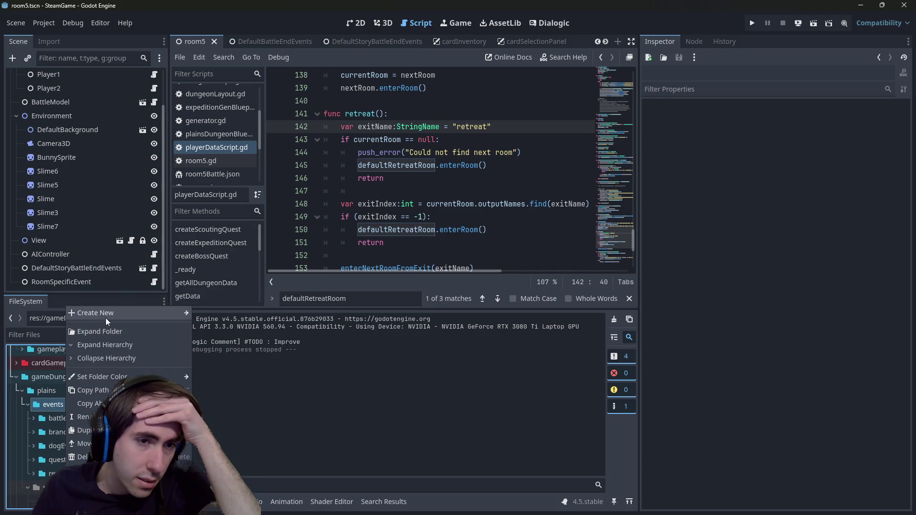
mouse_move(104, 317)
left_click(204, 315)
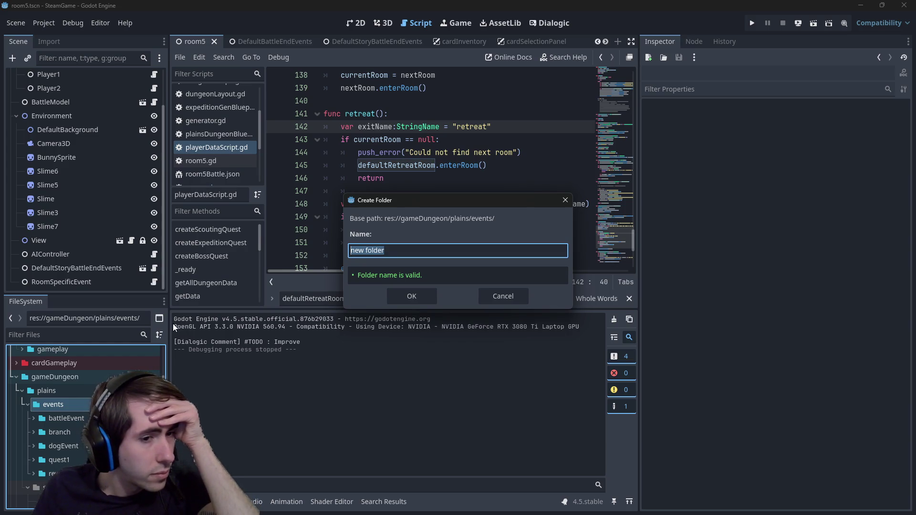
left_click(564, 199)
scroll(79, 444, "down", 1)
left_click(79, 441)
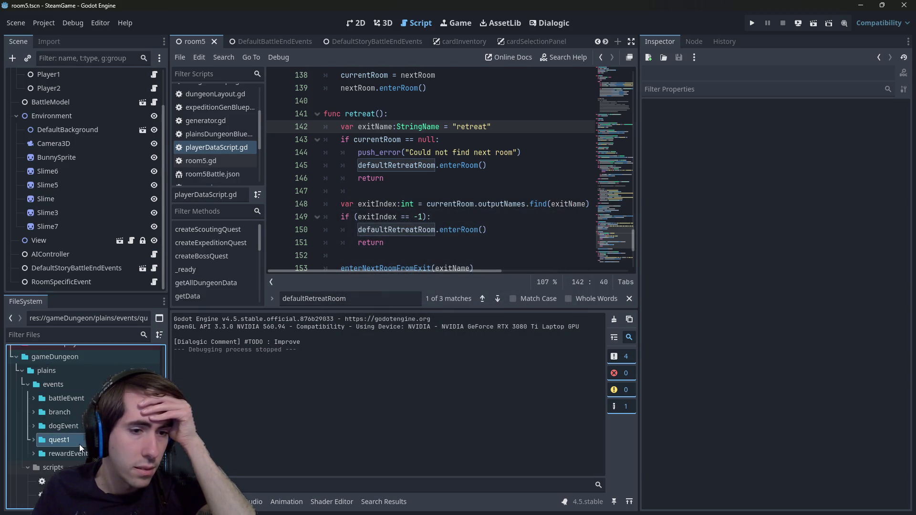
double_click(51, 384)
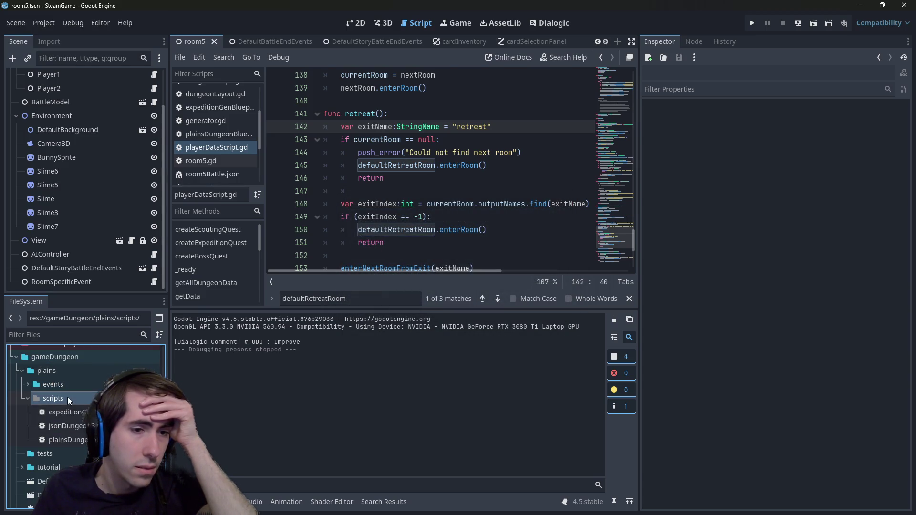
double_click(67, 397)
left_click(50, 373)
scroll(50, 373, "up", 1)
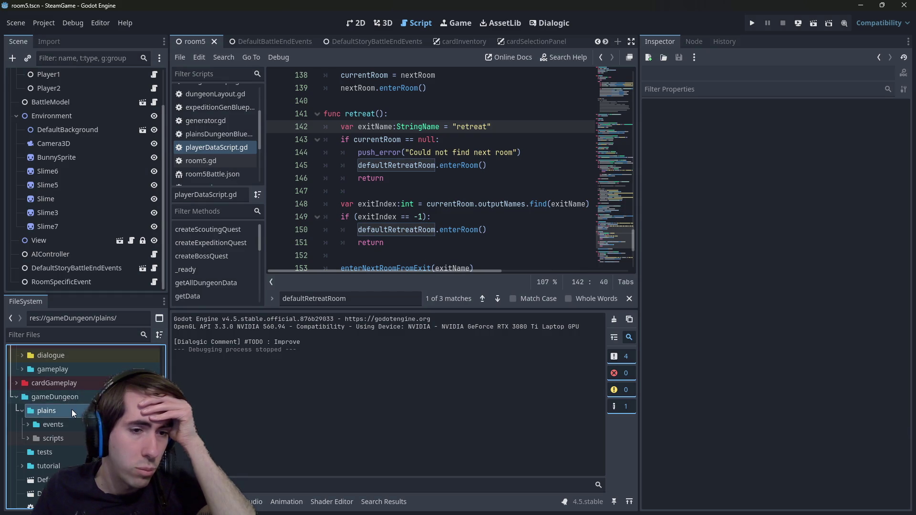
double_click(79, 422)
scroll(79, 422, "down", 1)
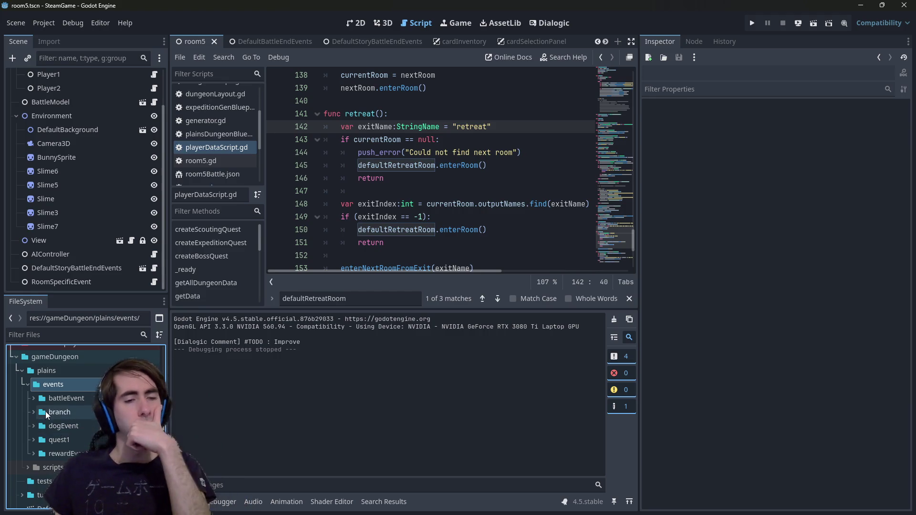
left_click(73, 443)
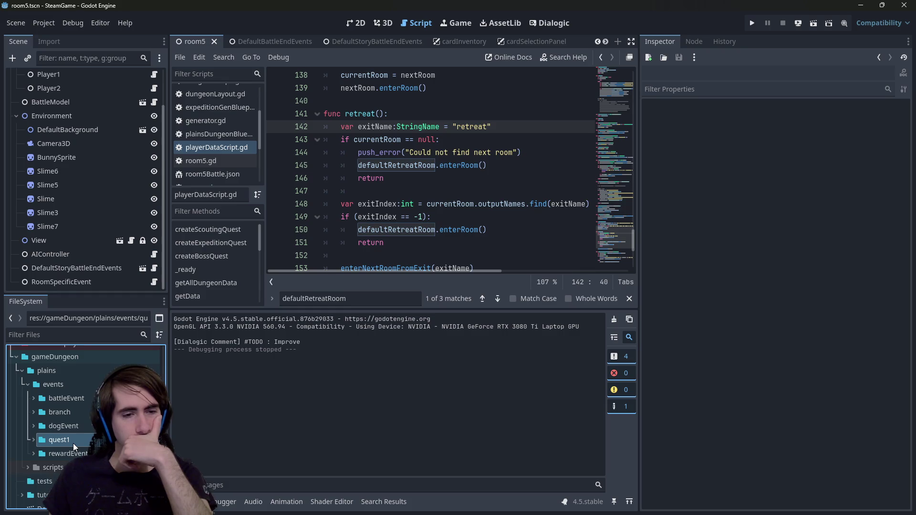
double_click(73, 442)
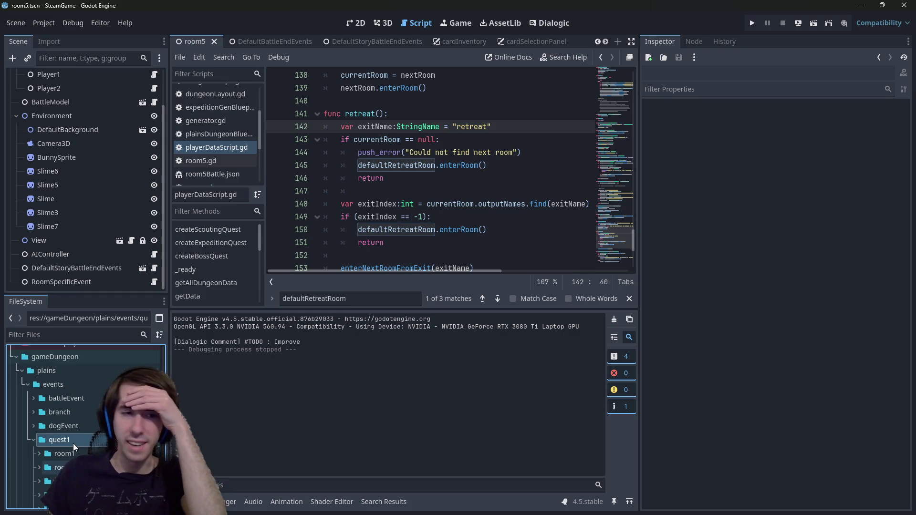
left_click(62, 390)
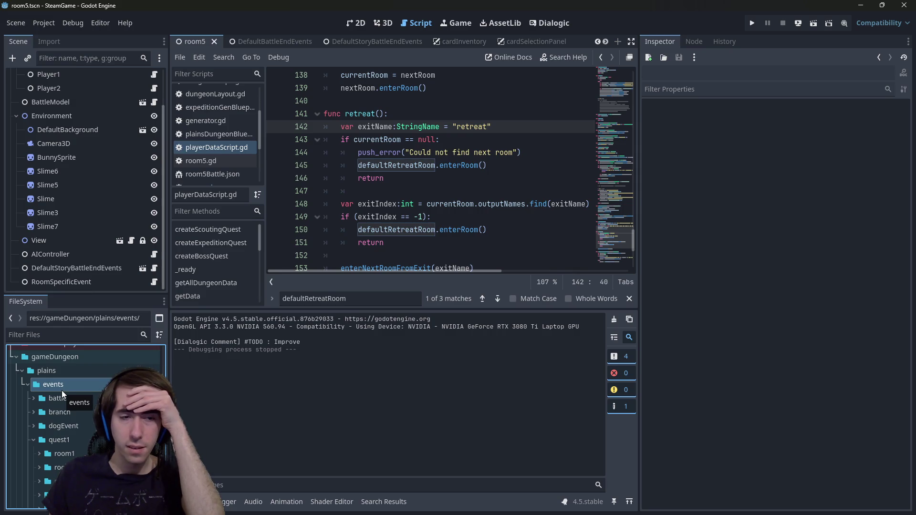
left_click(74, 396)
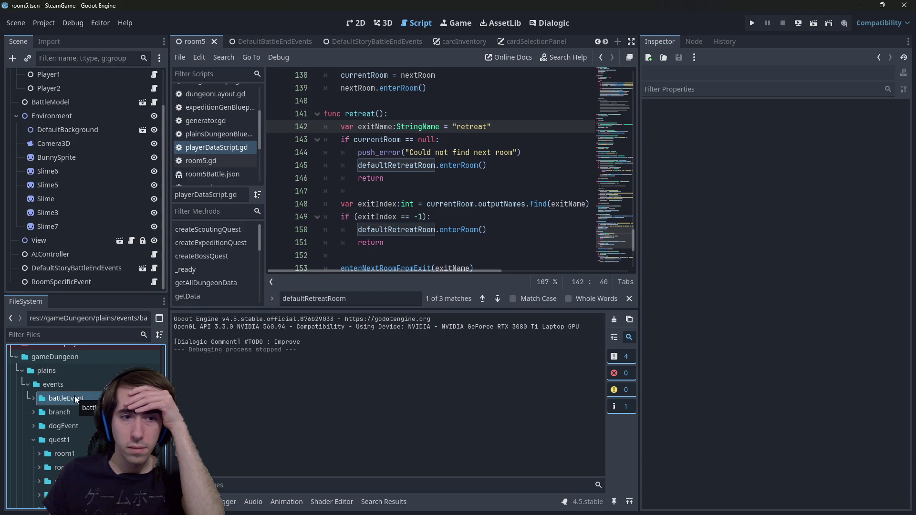
double_click(82, 436)
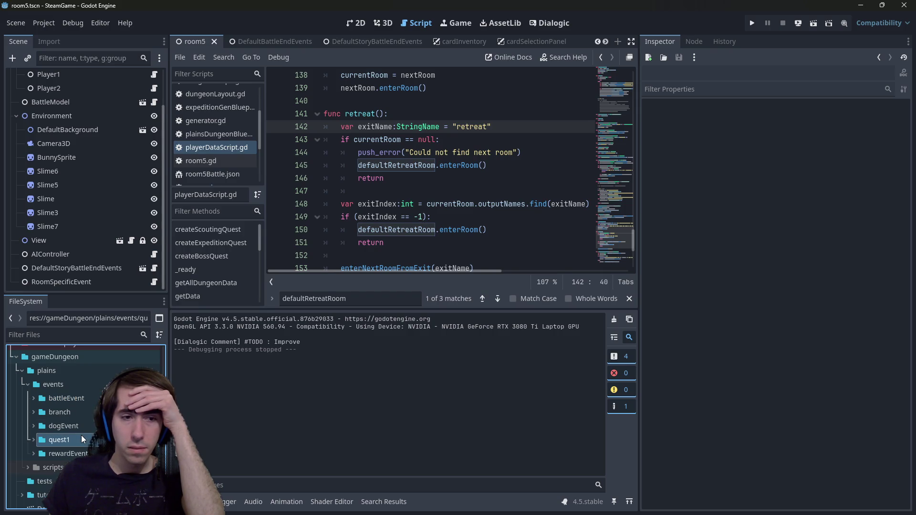
double_click(80, 435)
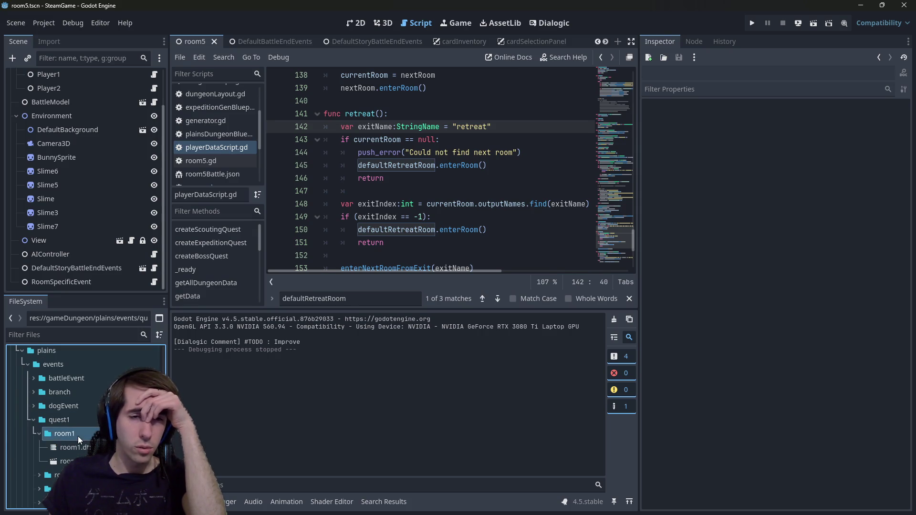
scroll(70, 421, "down", 3)
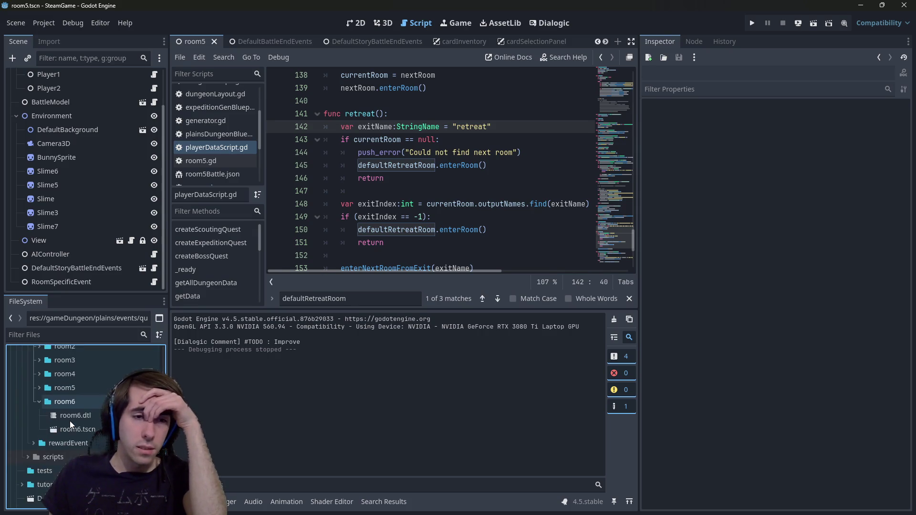
double_click(77, 441)
scroll(74, 436, "up", 2)
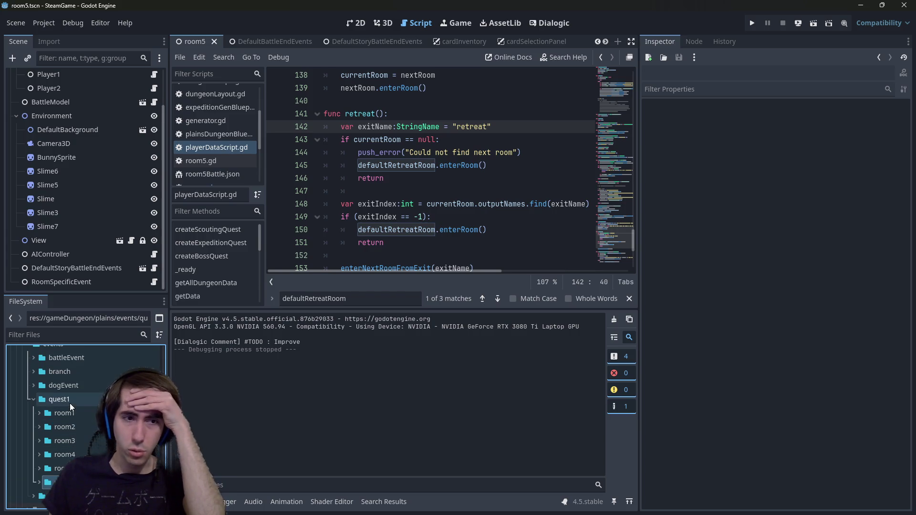
left_click(69, 403)
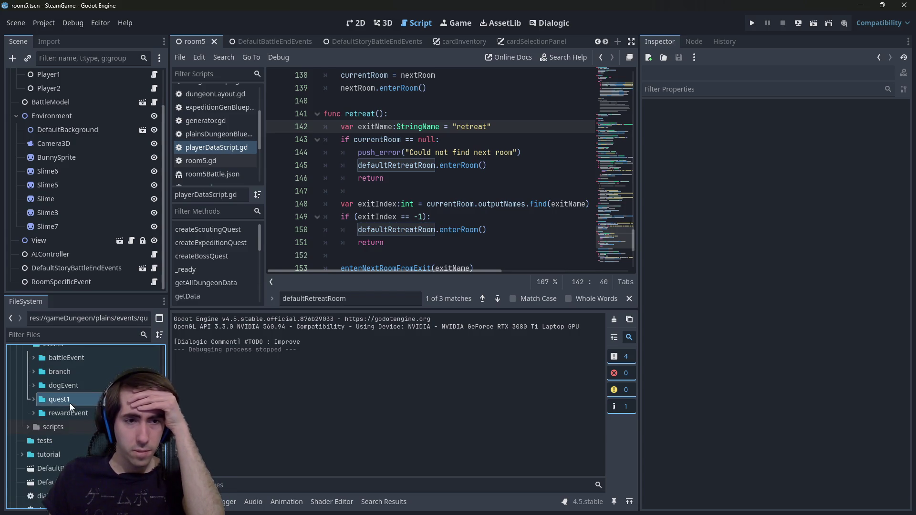
double_click(69, 402)
scroll(69, 403, "up", 3)
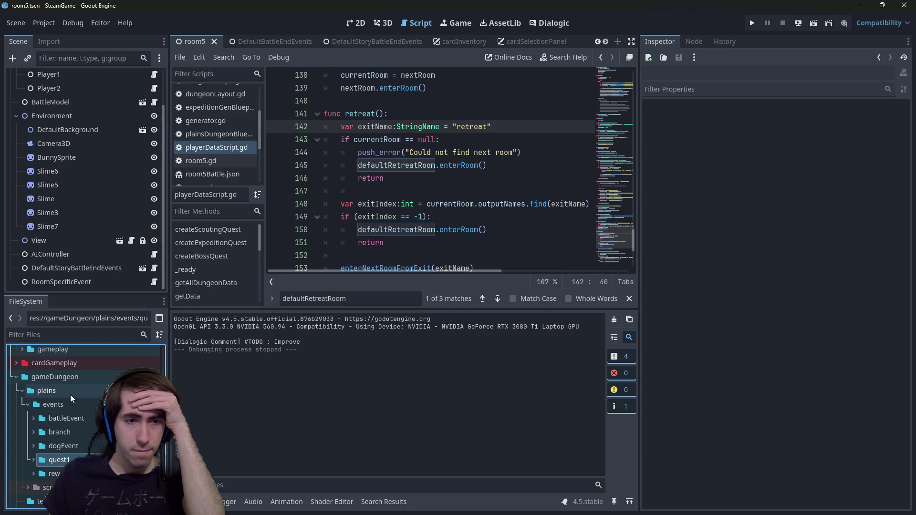
- Create a new folder named 'generated' inside the plains events folder
right_click(78, 399)
mouse_move(143, 313)
left_click(217, 316)
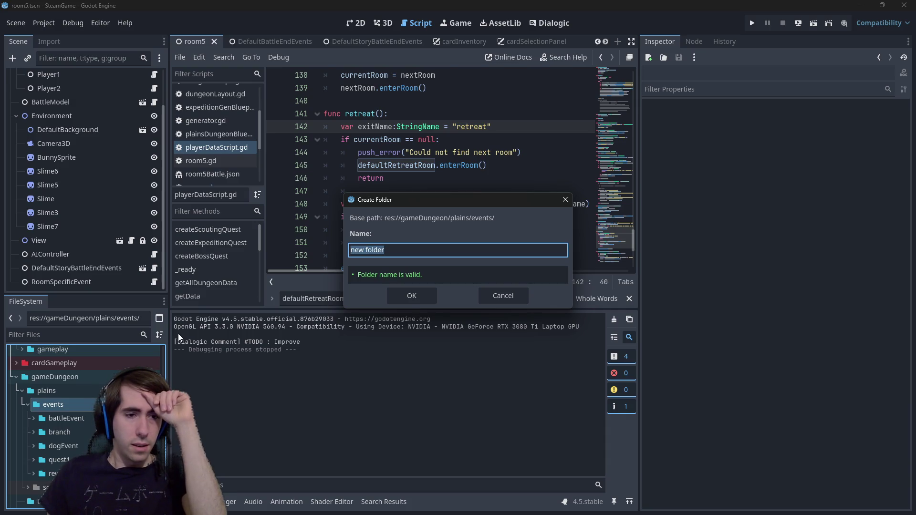
type("gen")
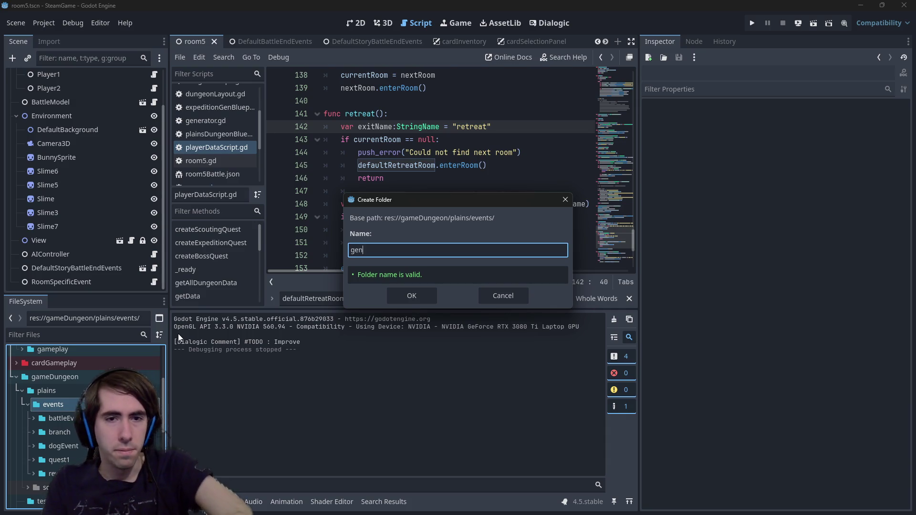
type("erated")
key("Return")
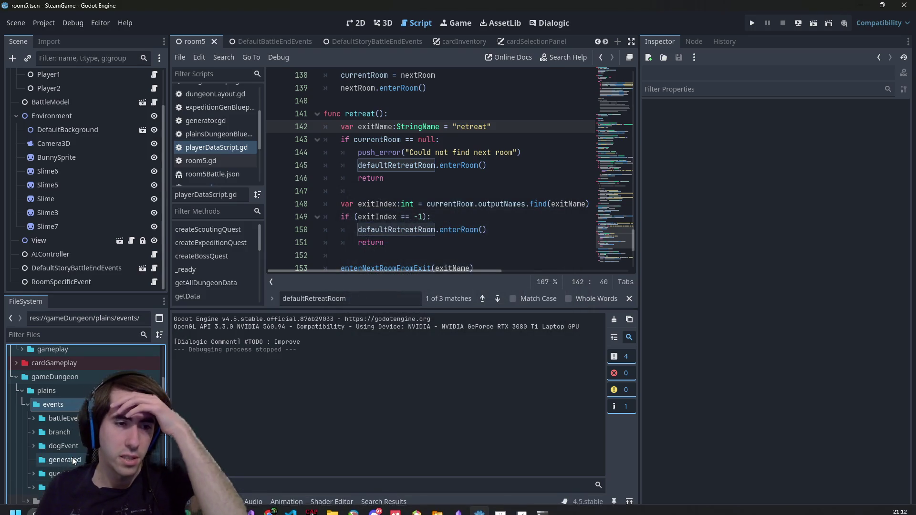
- Browse the quest1 rooms, then create a 'battles' folder inside generated
left_click(74, 457)
scroll(74, 457, "down", 1)
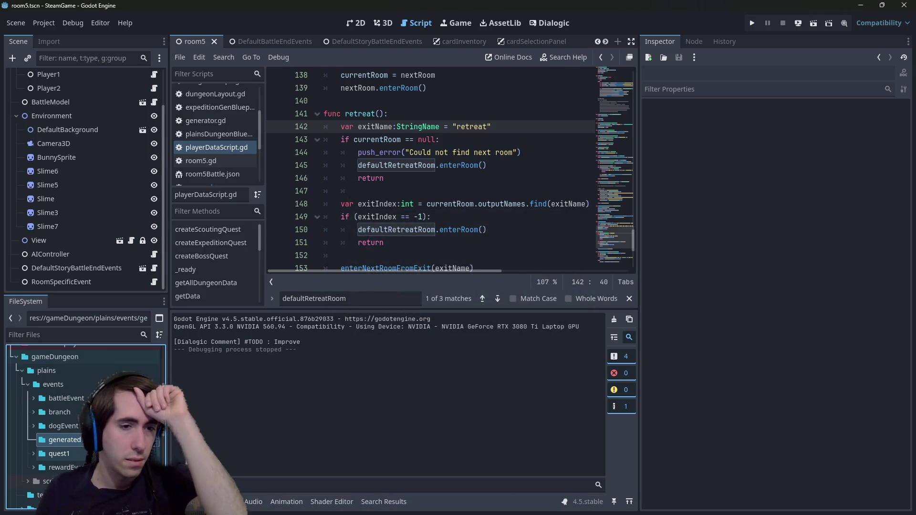
left_click(59, 453)
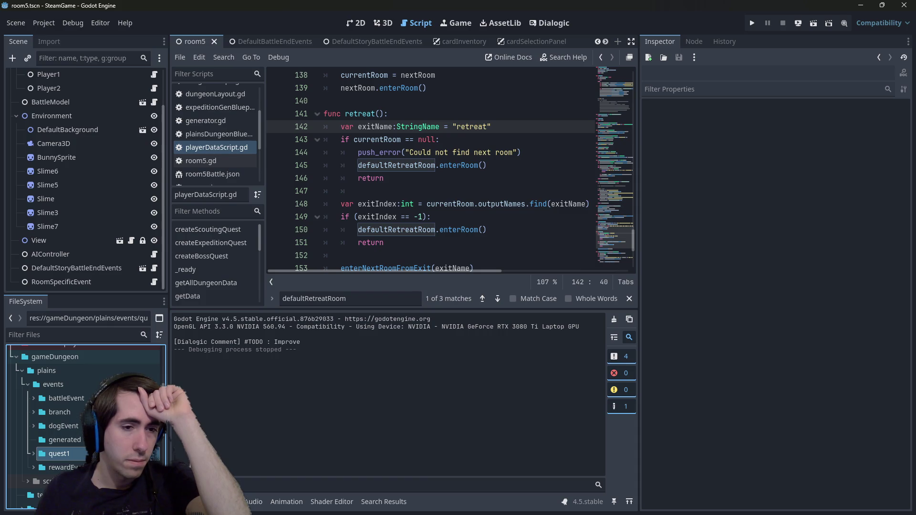
right_click(62, 454)
left_click(72, 329)
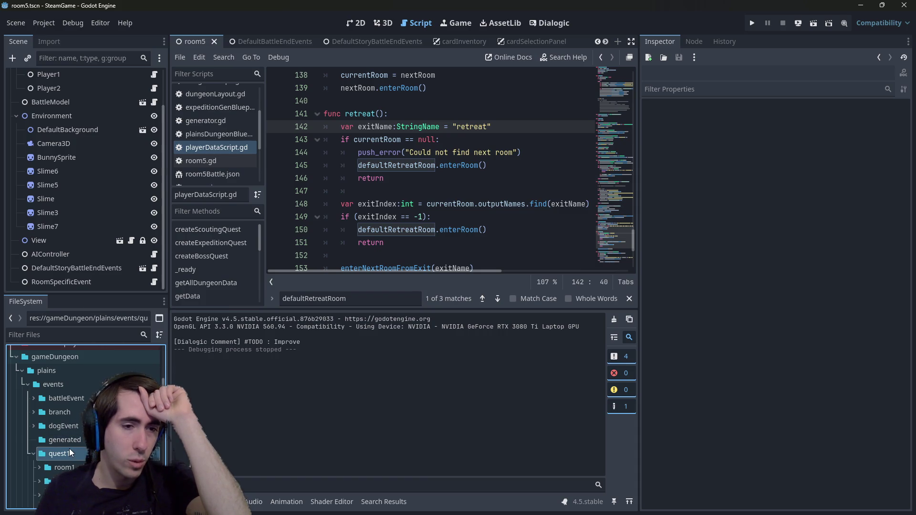
scroll(70, 448, "down", 3)
left_click(62, 476)
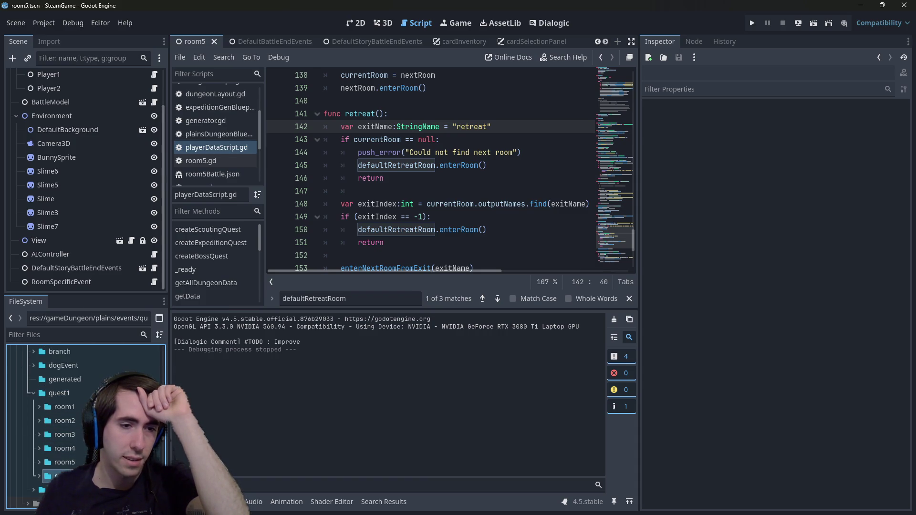
right_click(82, 377)
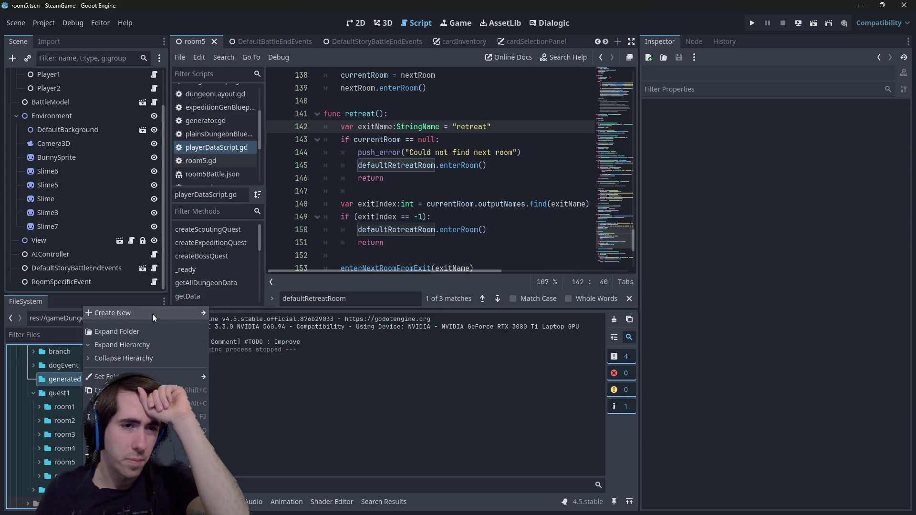
mouse_move(152, 314)
left_click(250, 318)
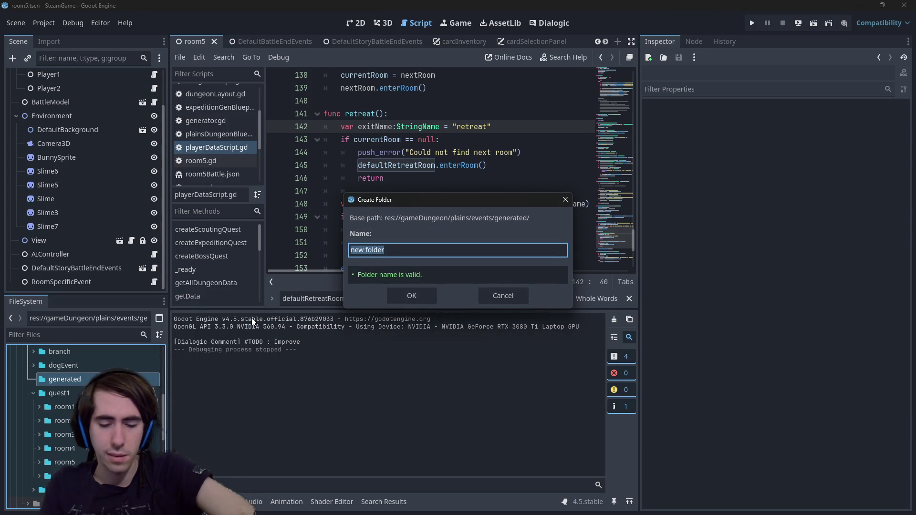
type("battles")
key("Return")
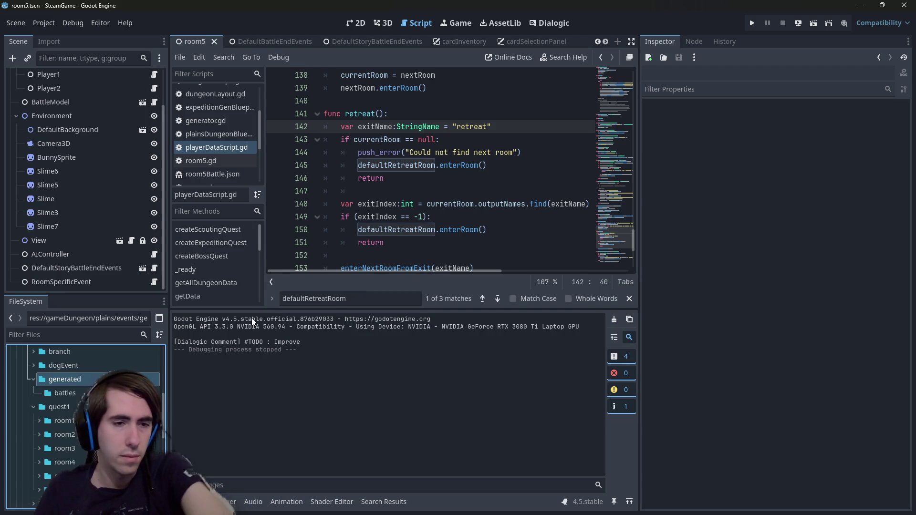
- Collapse room6, expand room5 to show room5.tscn, and widen the FileSystem dock
double_click(65, 489)
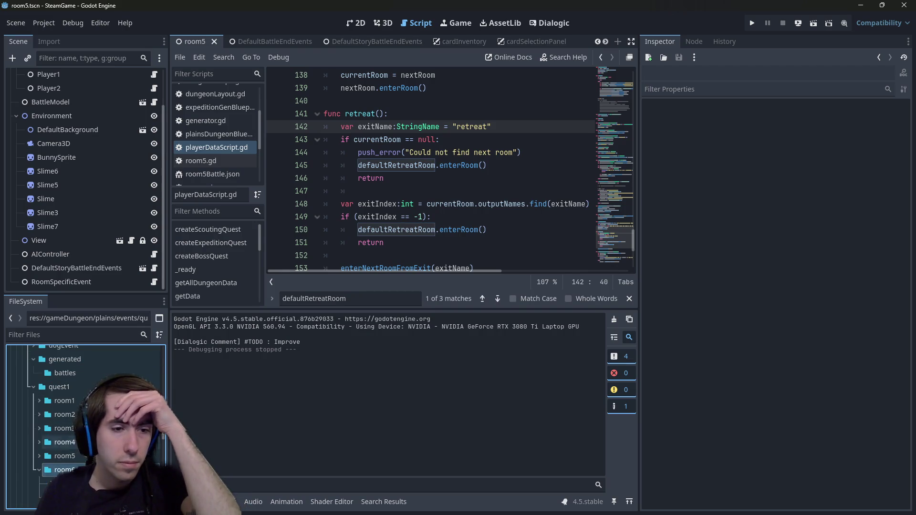
scroll(86, 420, "down", 2)
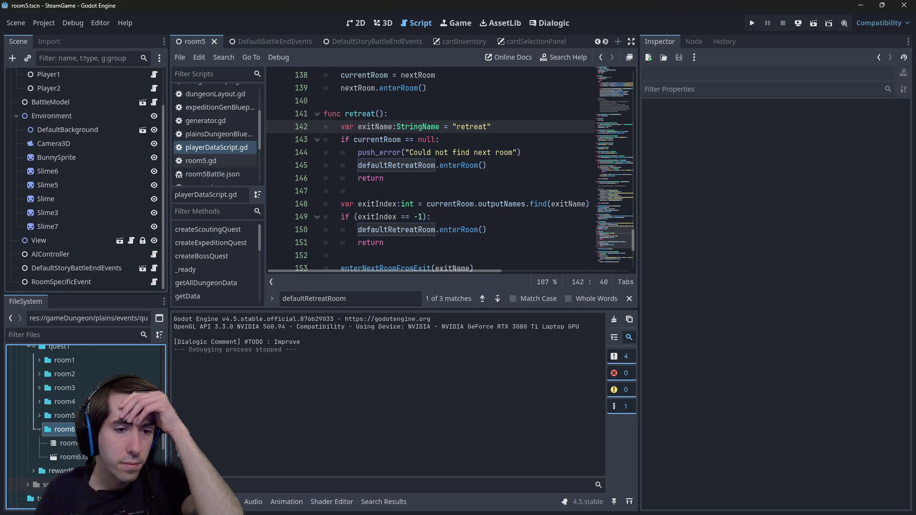
left_click(39, 429)
left_click(65, 415)
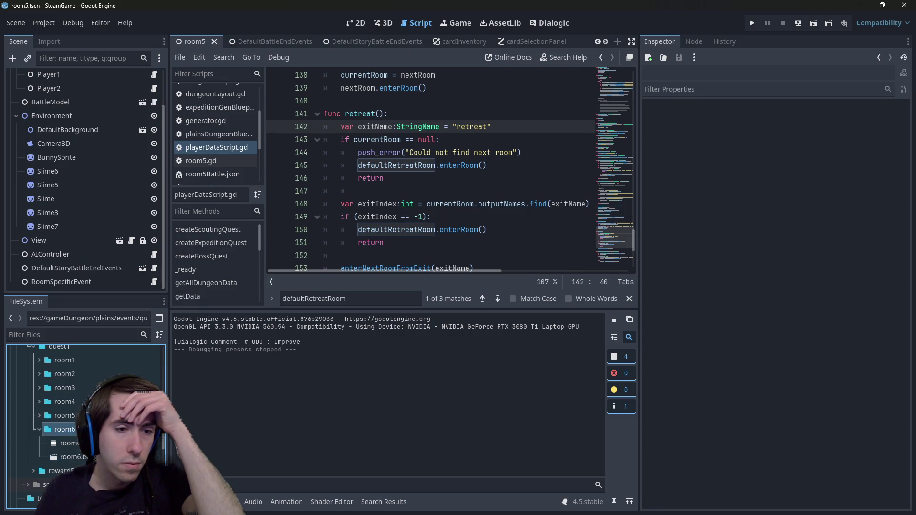
key("Right")
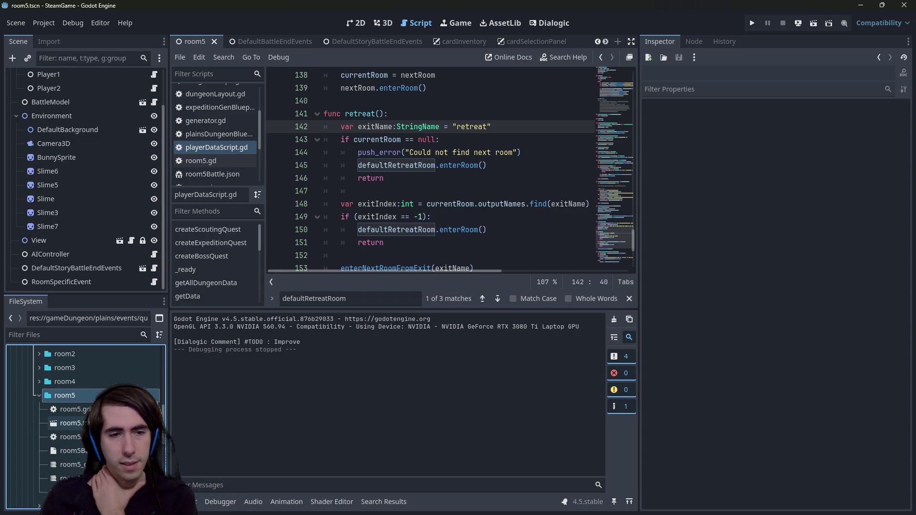
left_click(105, 423)
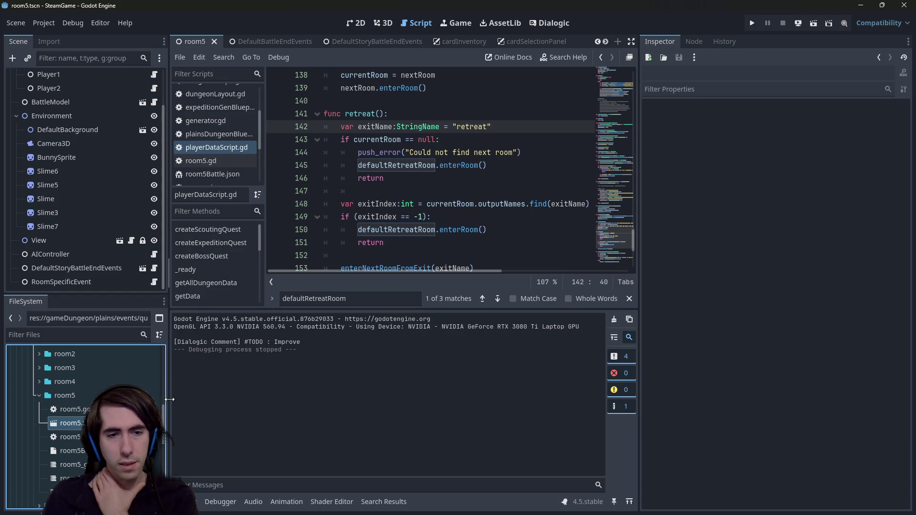
left_click_drag(168, 399, 216, 400)
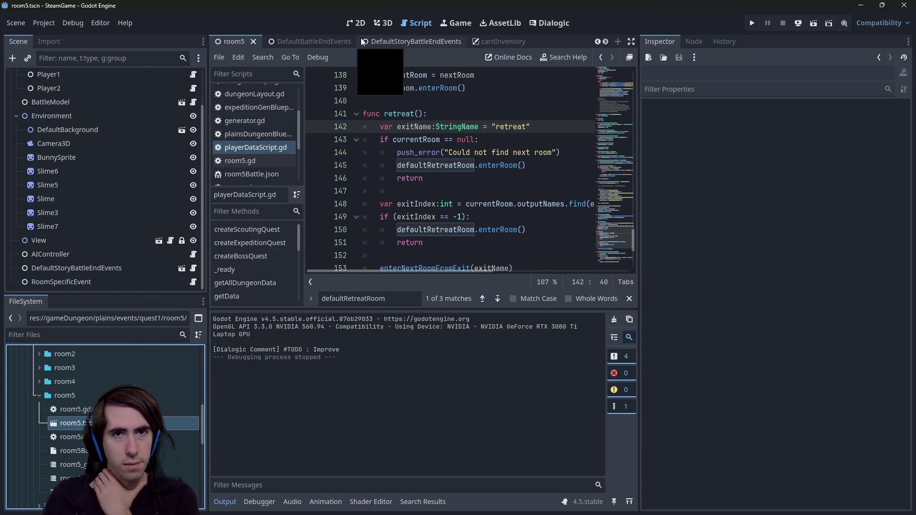
- Switch to the 2D view and browse quest1's room3 to room6 folders
left_click(357, 23)
scroll(146, 187, "up", 3)
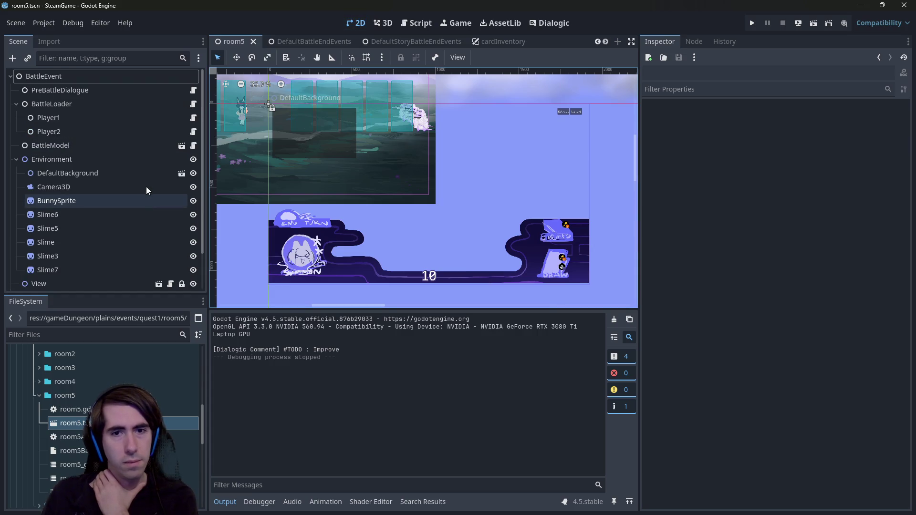
left_click(69, 396)
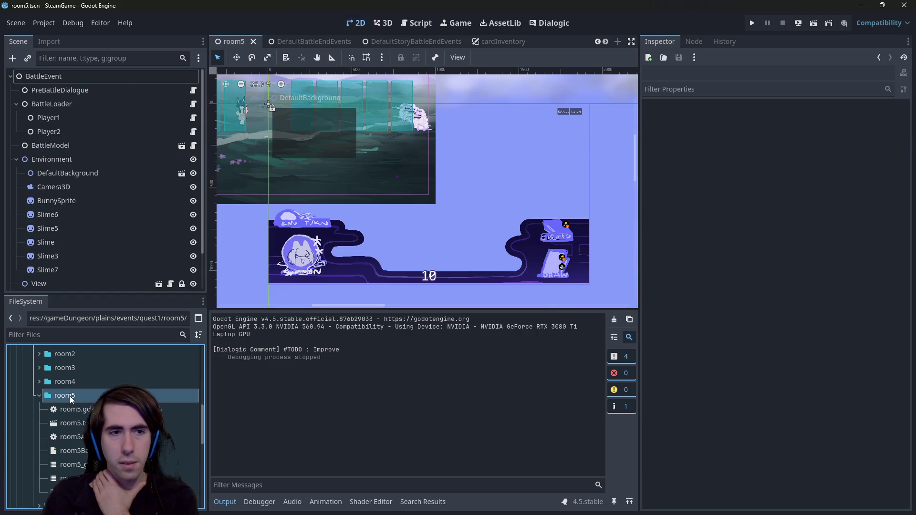
left_click(82, 367)
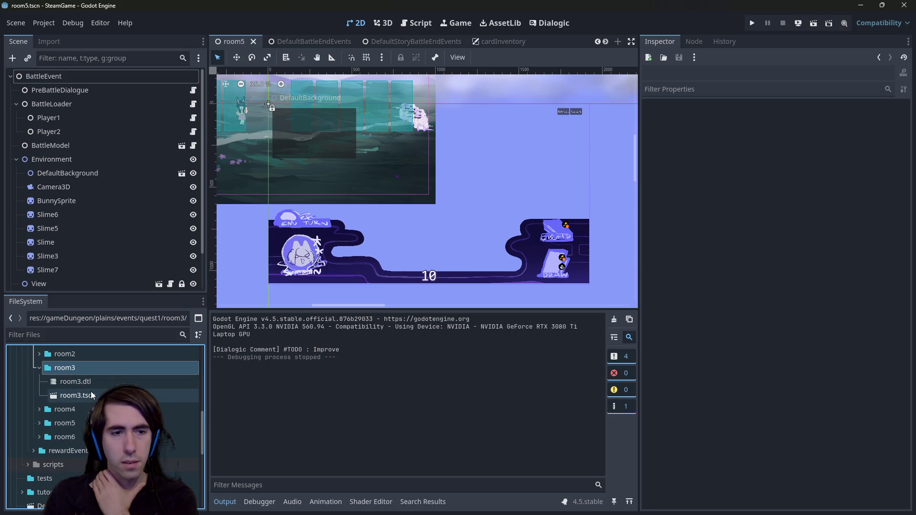
left_click(77, 369)
left_click(79, 380)
left_click(79, 380)
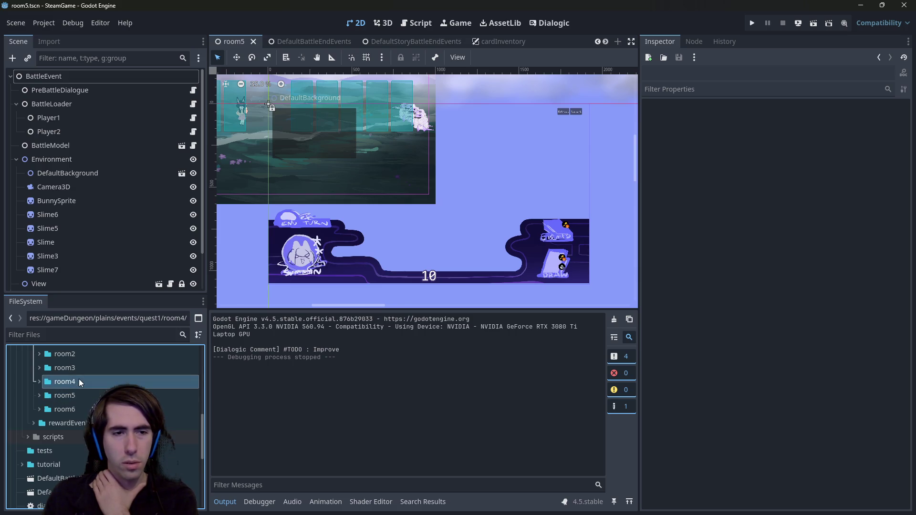
left_click(81, 409)
scroll(82, 453, "up", 2)
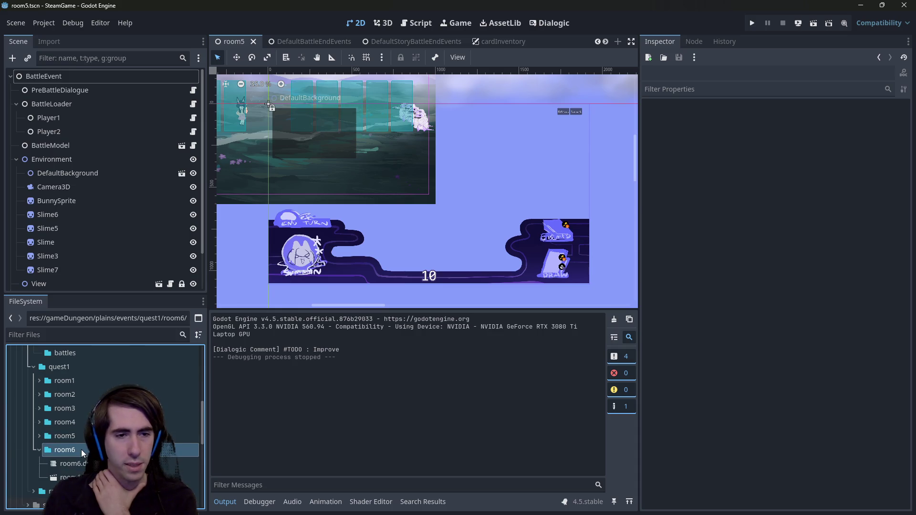
scroll(81, 450, "down", 1)
- Collapse room5, expand room4, and open its room4.tscn scene
left_click(76, 416)
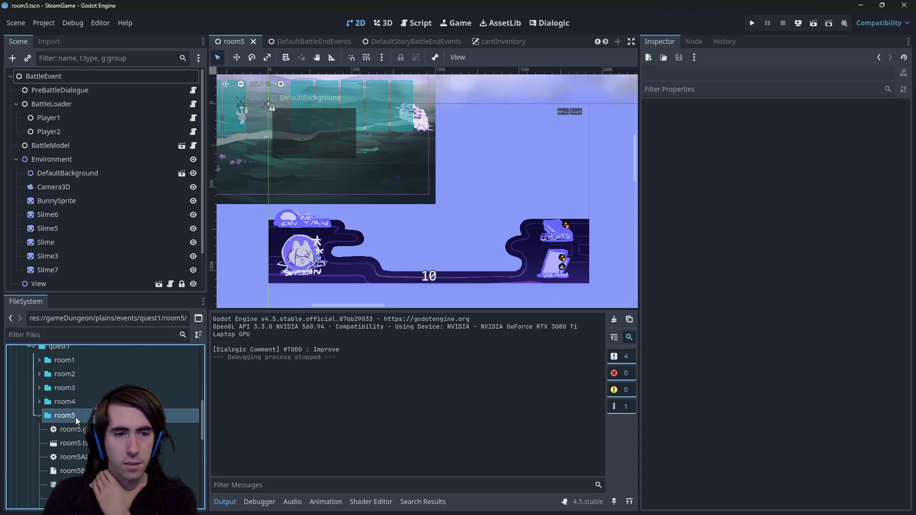
left_click(76, 415)
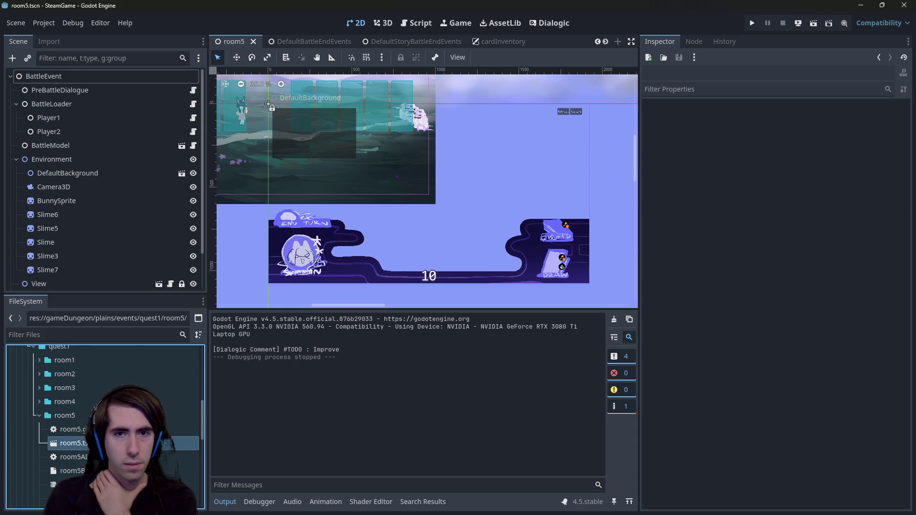
left_click(78, 388)
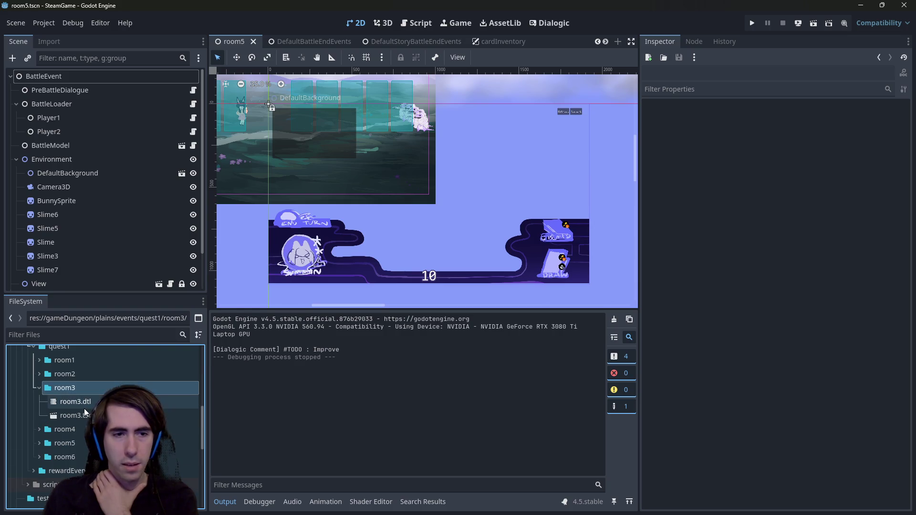
left_click(79, 429)
left_click(86, 387)
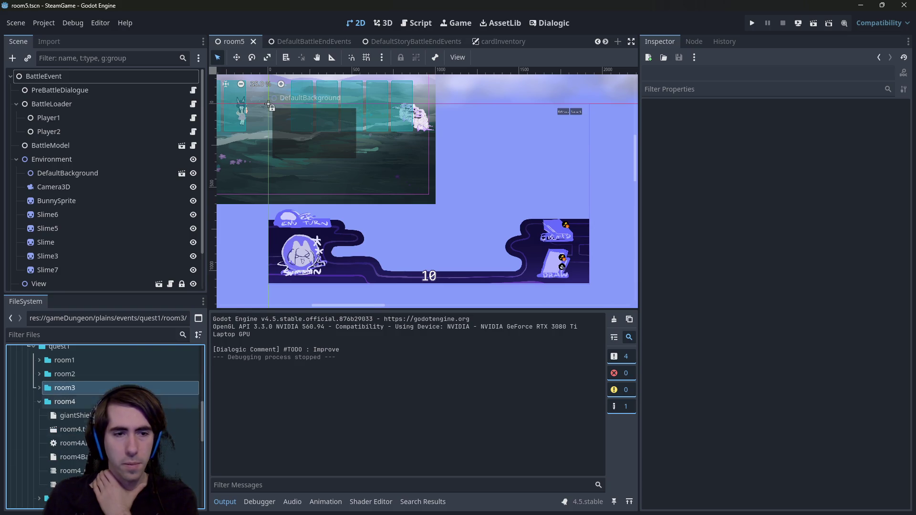
left_click(72, 429)
double_click(71, 429)
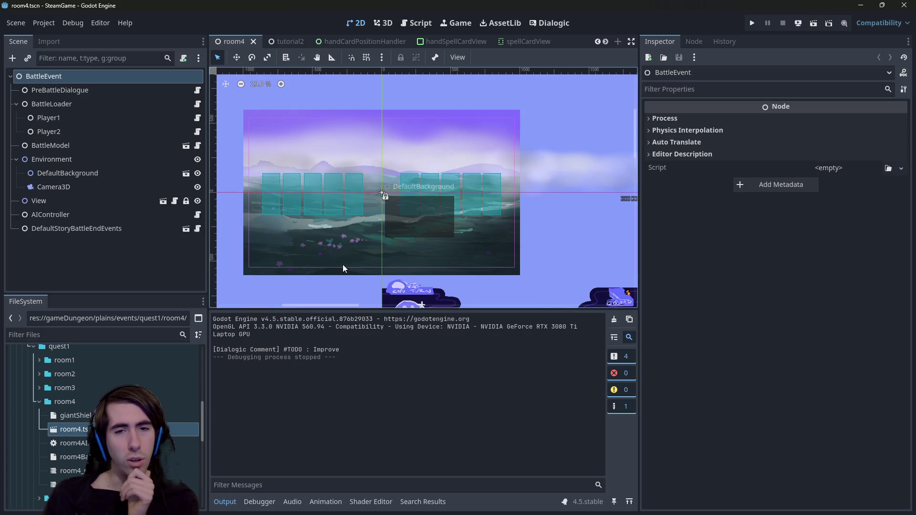
- Pan across the room4 battle scene, then duplicate room4.tscn with Ctrl+D
mouse_move(343, 267)
left_mouse_down()
mouse_move(313, 236)
mouse_move(398, 269)
left_mouse_up()
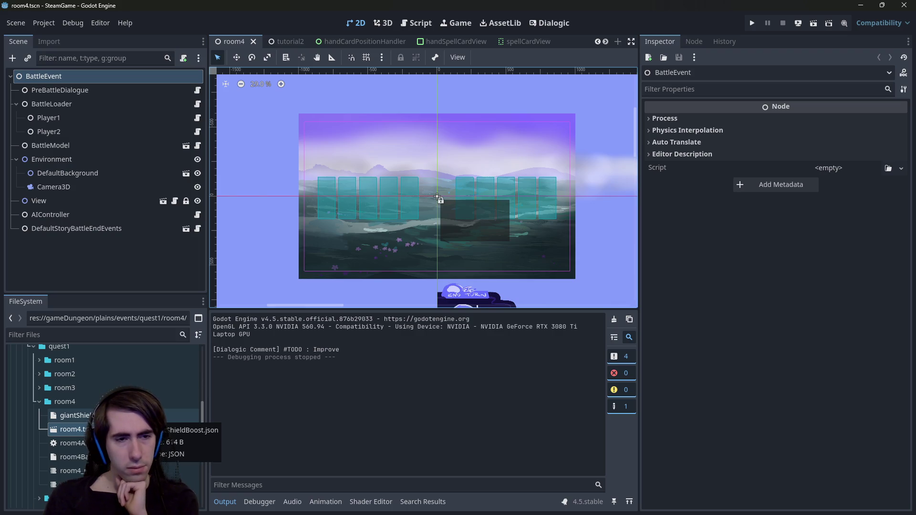
left_click(143, 429)
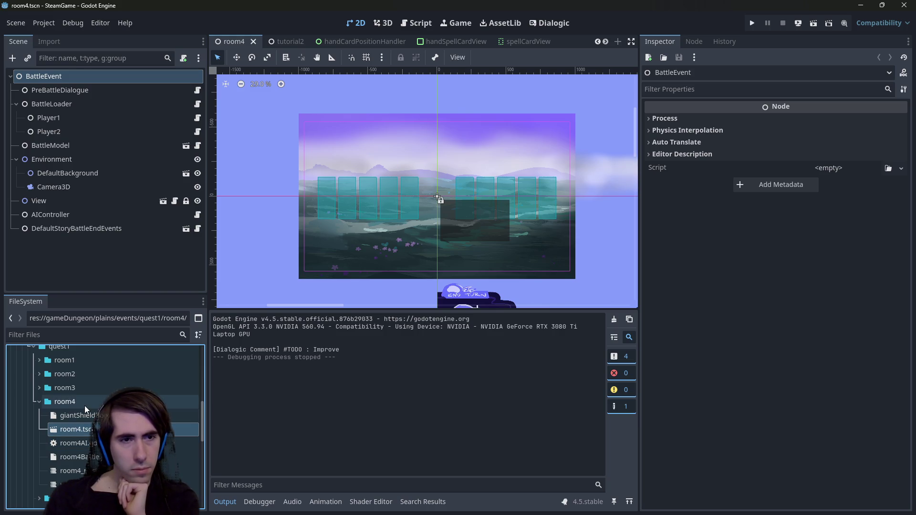
key("ctrl+d")
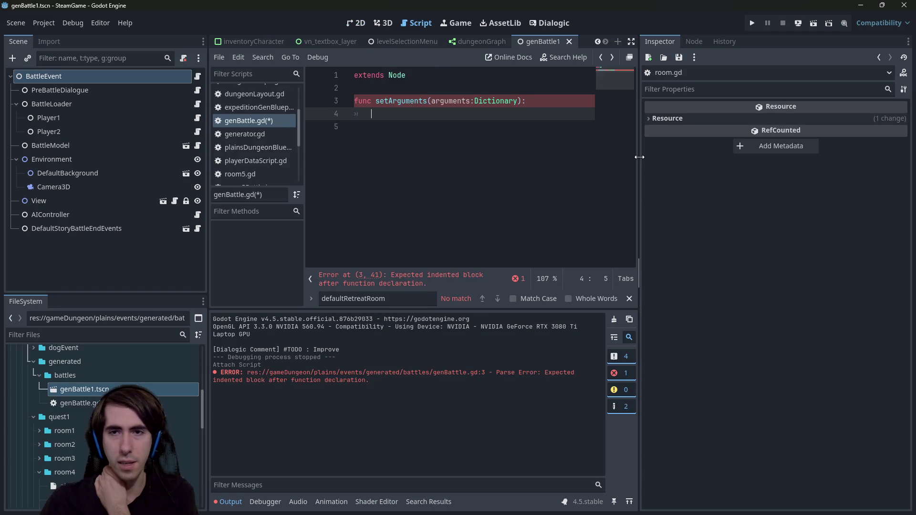
- Open PreBattleDialogue's script in a wider editor and select onInitialized on line 12
left_click_drag(720, 158, 739, 157)
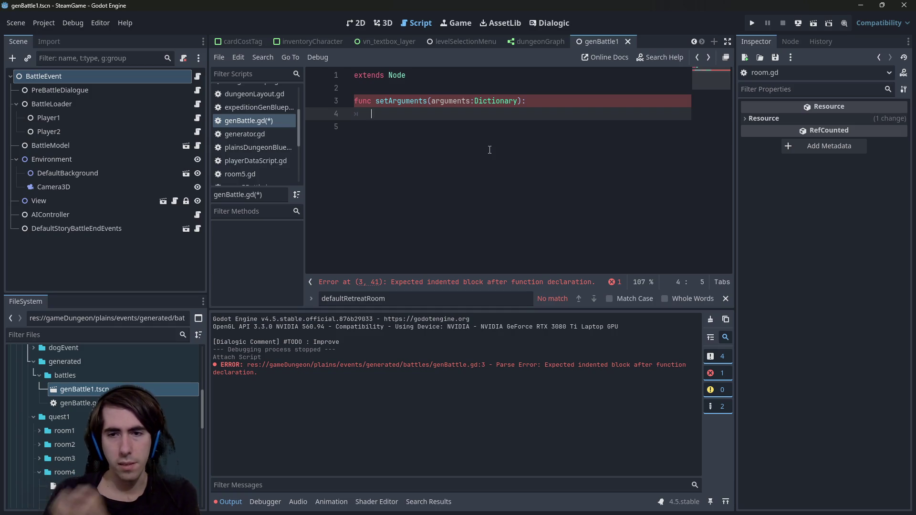
left_click(146, 86)
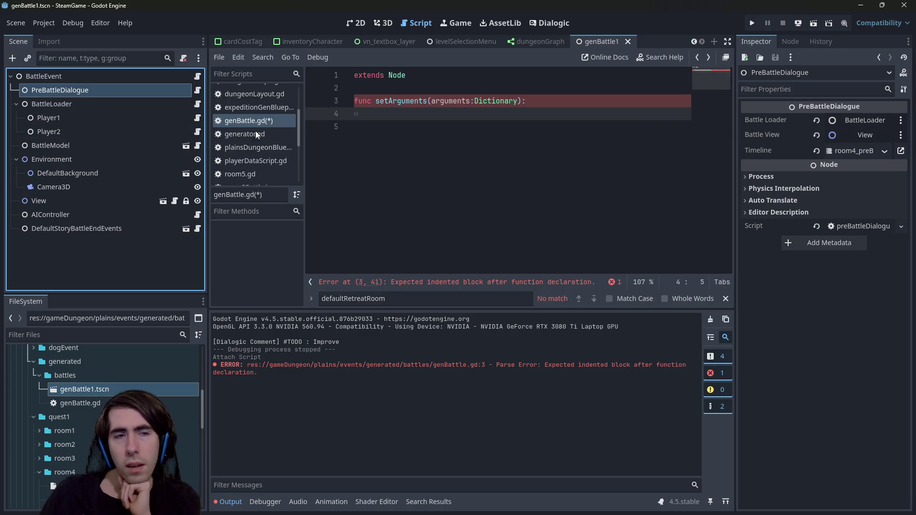
left_click(198, 90)
scroll(403, 179, "down", 3)
scroll(403, 179, "up", 2)
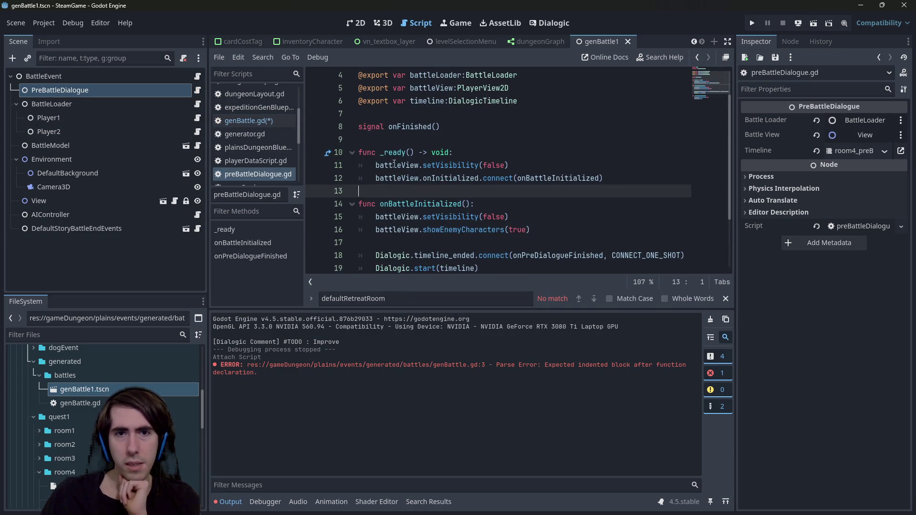
left_click(436, 179)
double_click(436, 179)
scroll(435, 180, "down", 2)
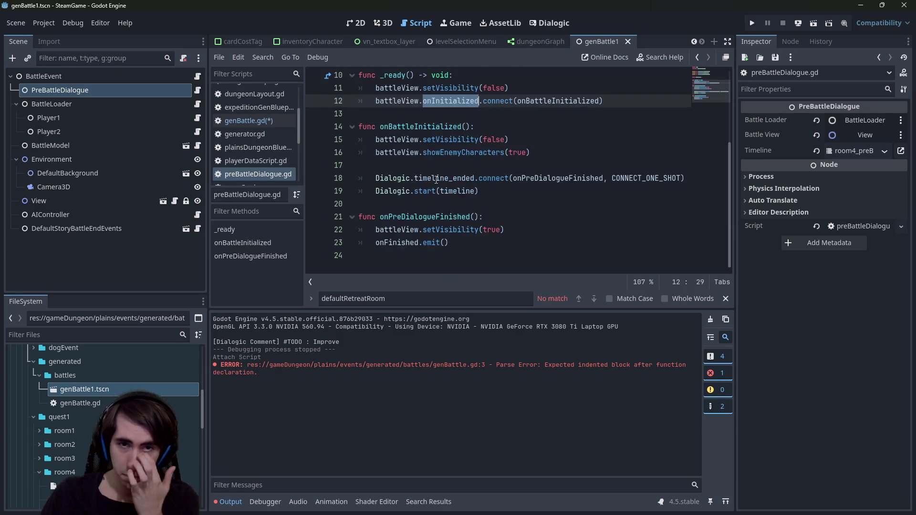
- Select the BattleLoader node and open its battleLoader.gd script
left_click(82, 106)
left_click(105, 93)
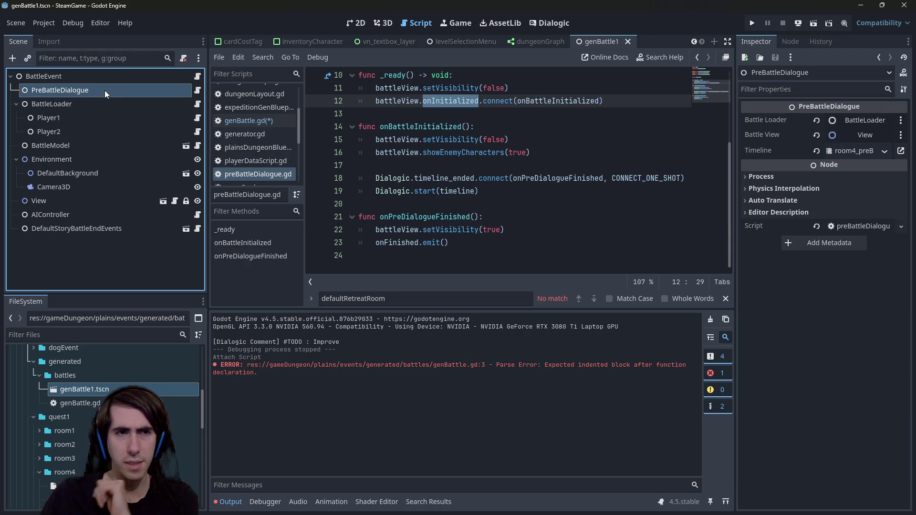
left_click(114, 102)
left_click(104, 91)
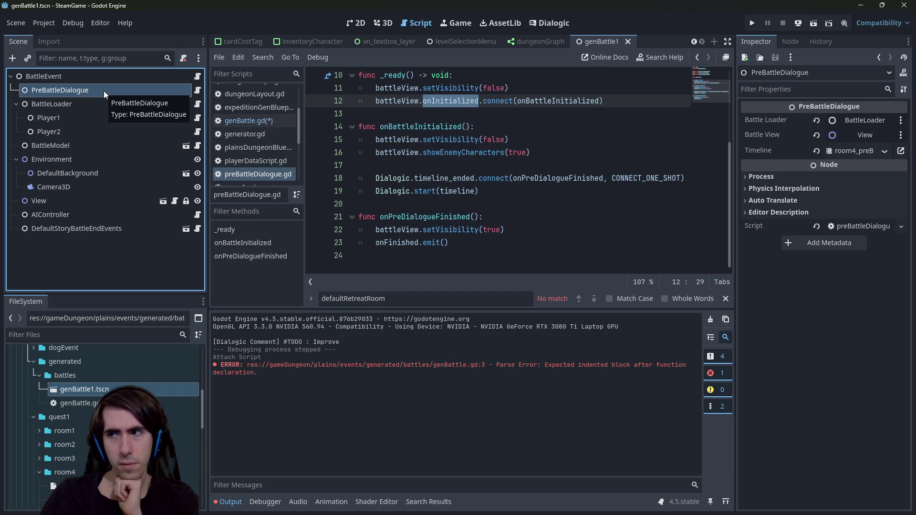
left_click(104, 100)
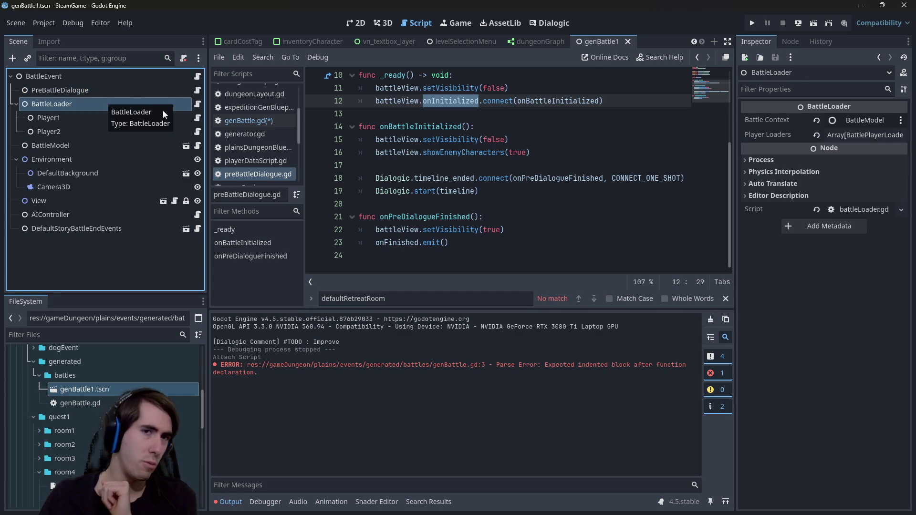
left_click(197, 104)
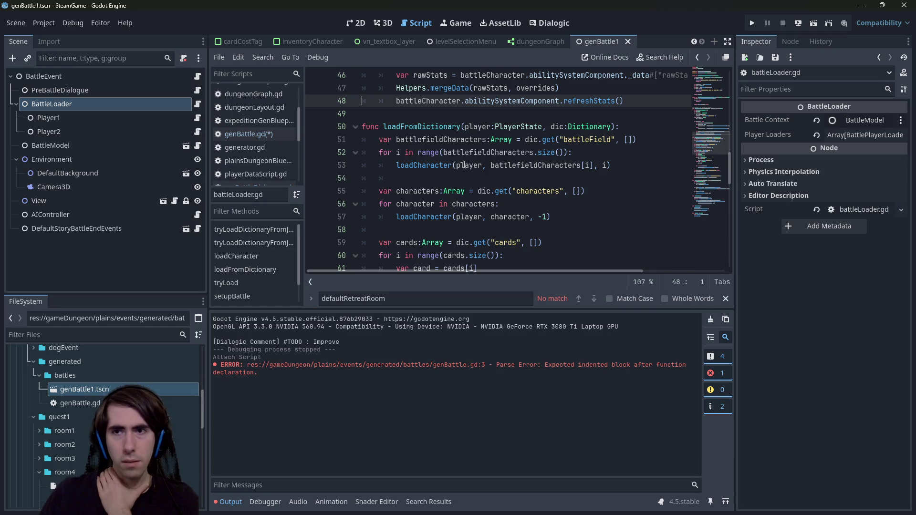
- Inspect _ready, startBattle and setupBattle in battleLoader.gd
scroll(464, 164, "down", 15)
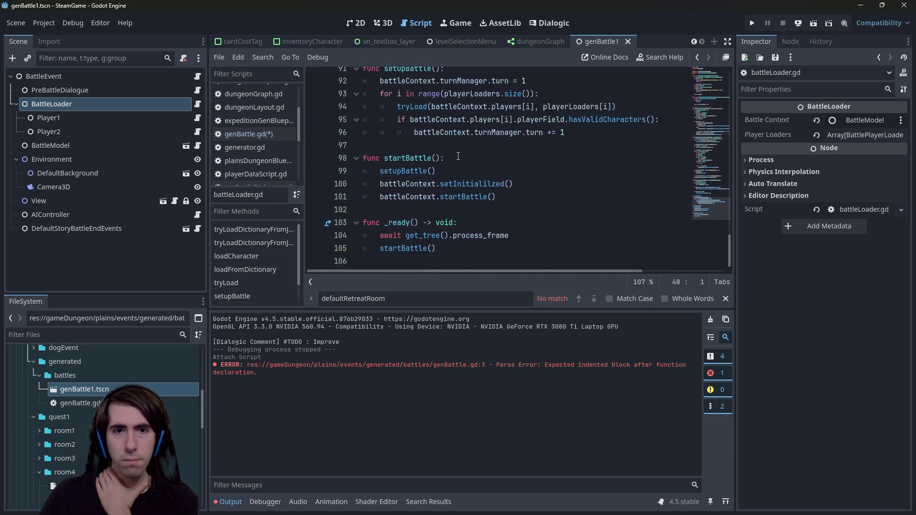
mouse_move(436, 243)
left_mouse_down()
mouse_move(355, 243)
mouse_move(316, 231)
left_mouse_up()
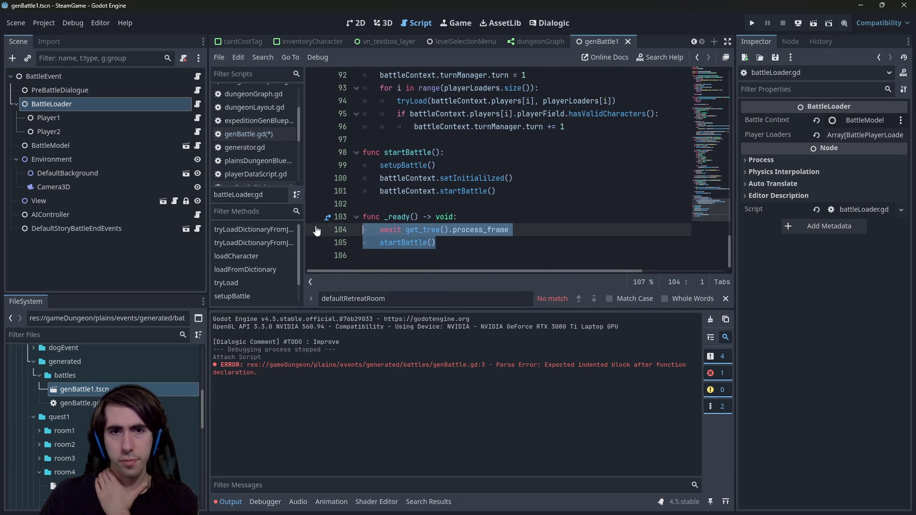
left_click(438, 247)
double_click(422, 243)
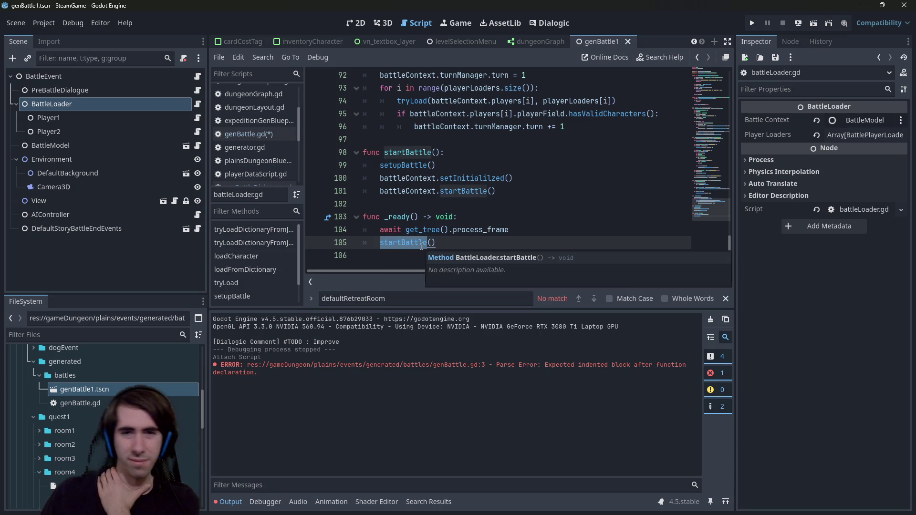
double_click(396, 217)
mouse_move(396, 218)
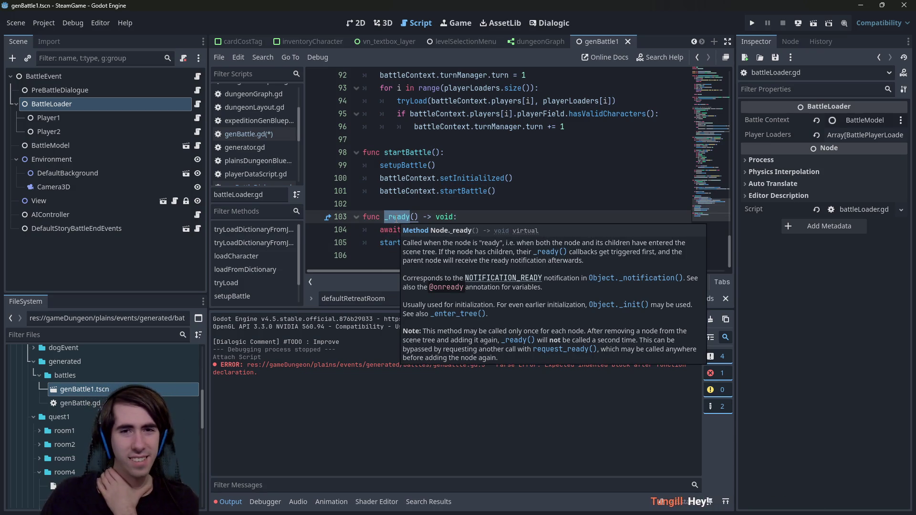
double_click(421, 164)
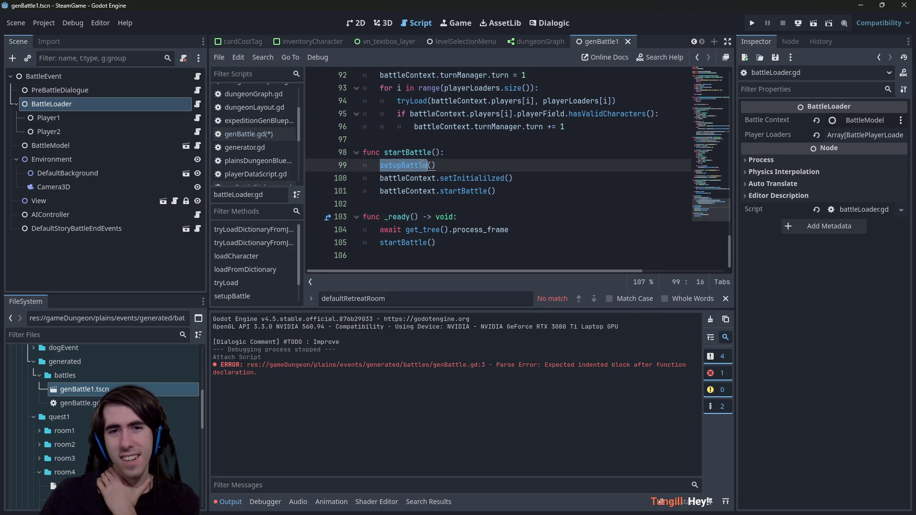
scroll(422, 165, "up", 1)
scroll(415, 165, "down", 1)
mouse_move(410, 165)
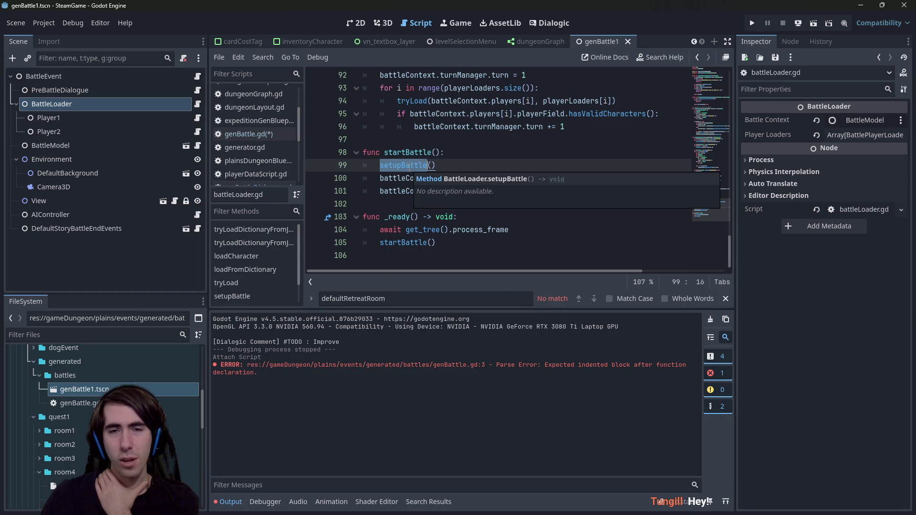
left_click(162, 119)
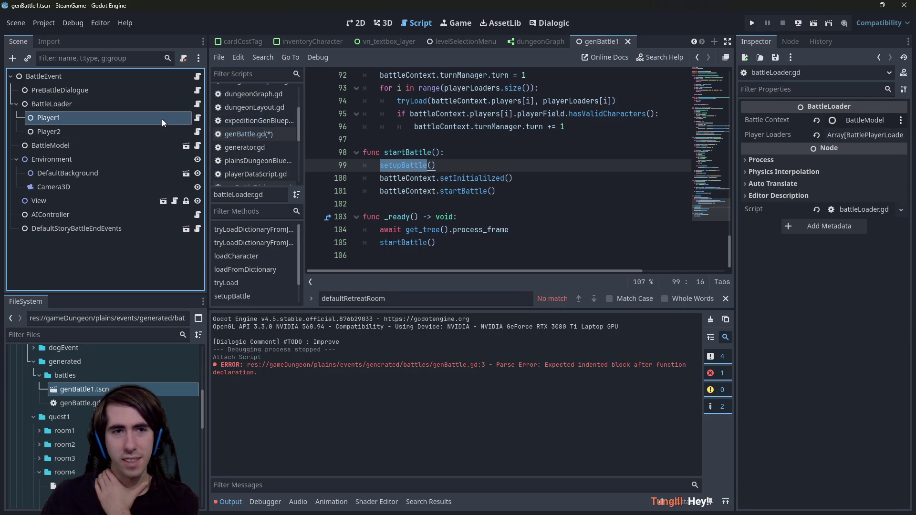
- Review the settingsFile and loadAsPlayer variables in Player1 and Player2's battlePlayerLoader.gd
left_click(198, 118)
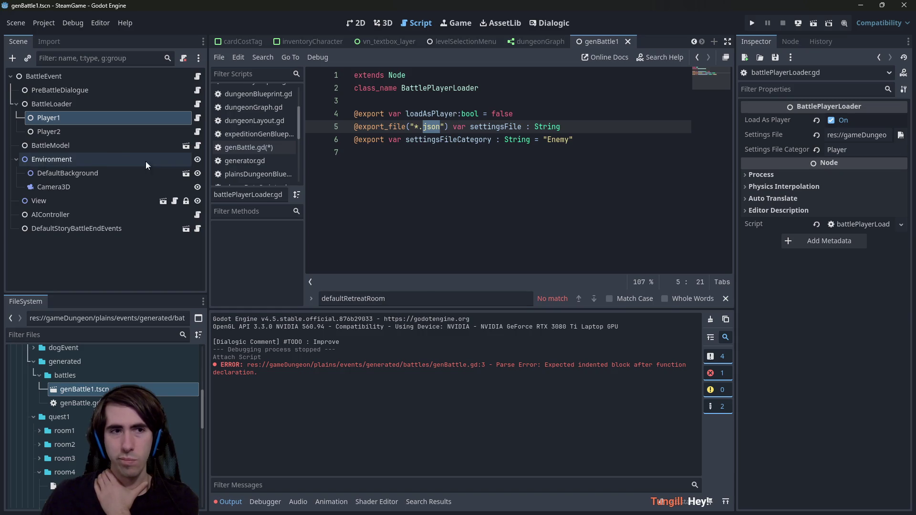
left_click(82, 134)
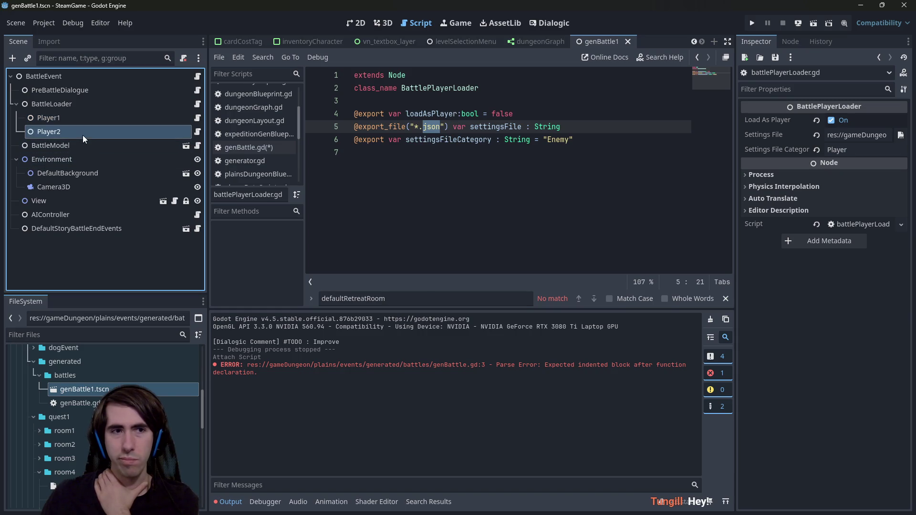
left_click(195, 133)
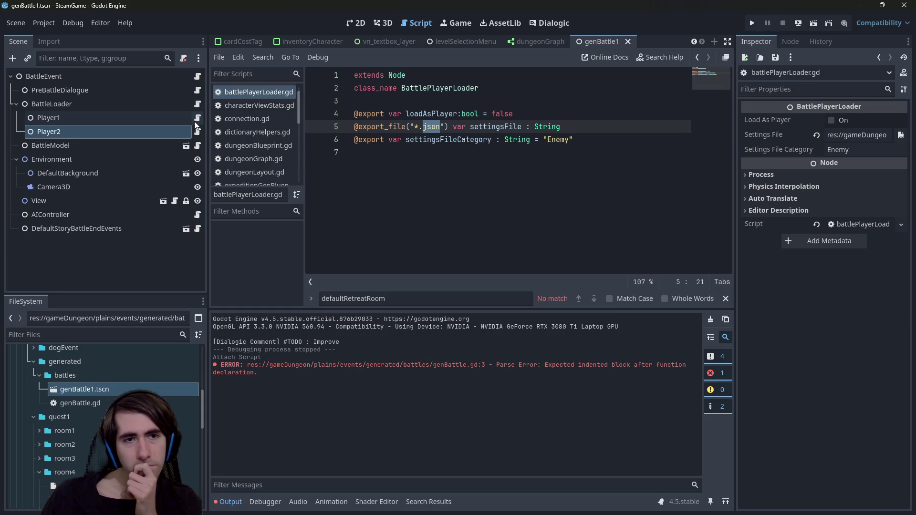
left_click(181, 109)
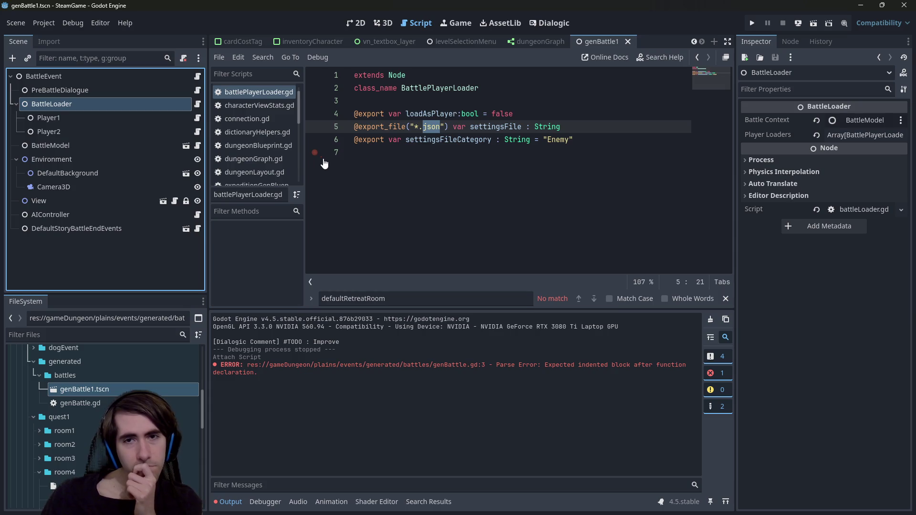
left_click(494, 205)
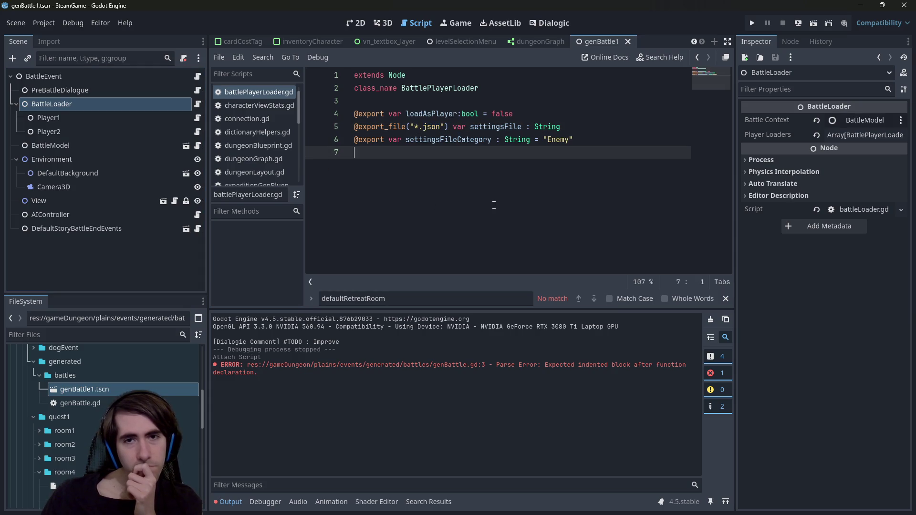
double_click(492, 127)
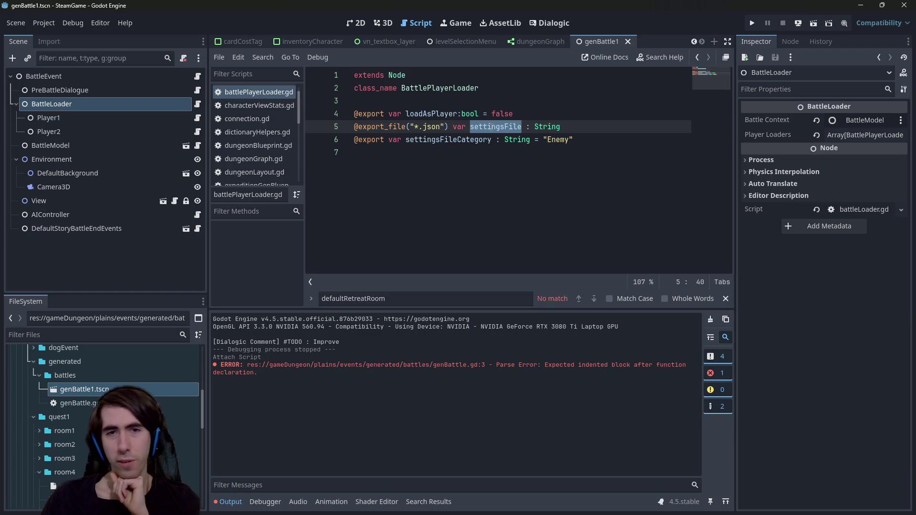
double_click(431, 113)
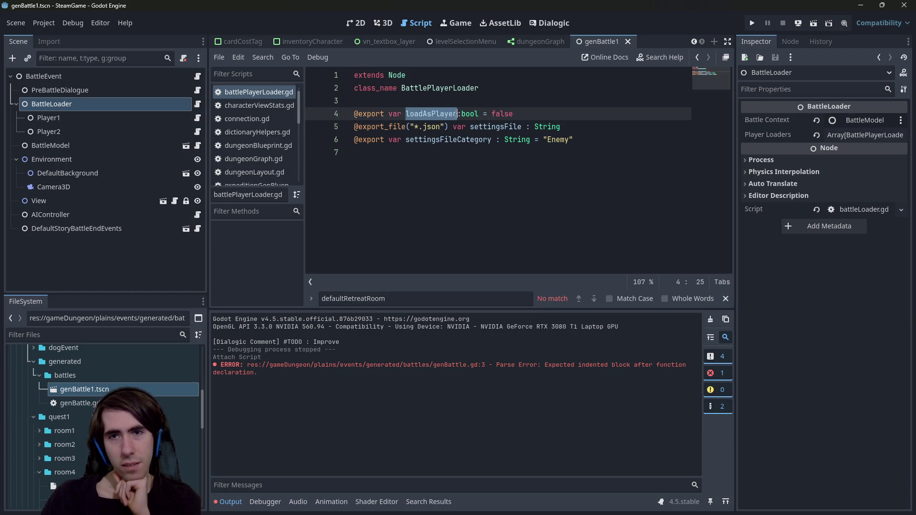
- Revert Player1's Settings File, clear its Settings File Category, and save genBattle1
left_click(143, 122)
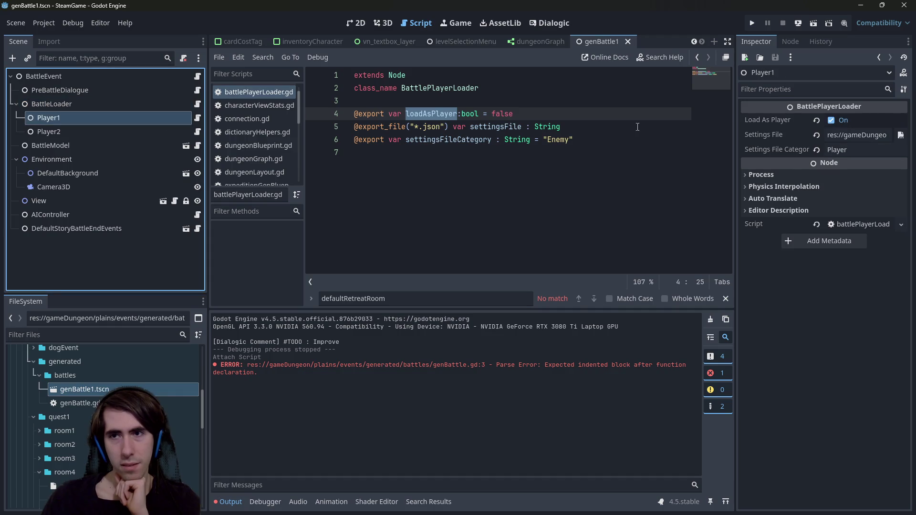
left_click(815, 138)
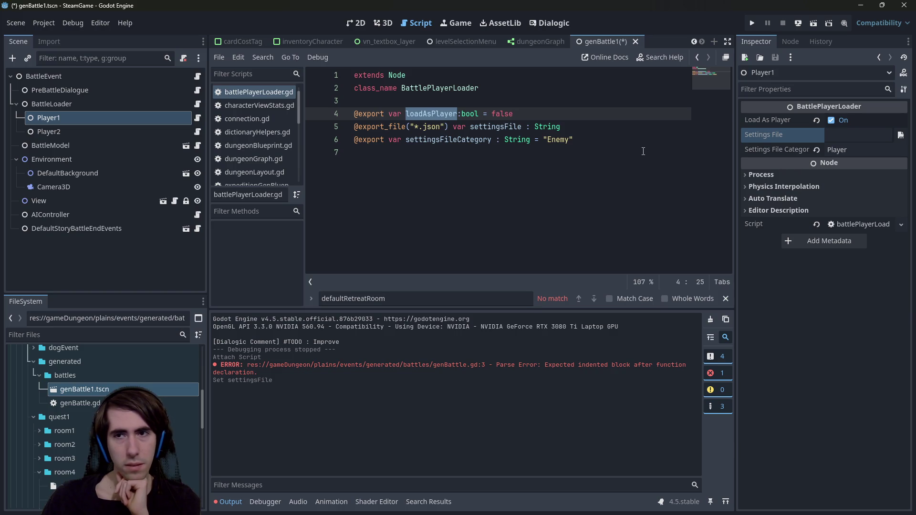
left_click(756, 151)
left_click(815, 150)
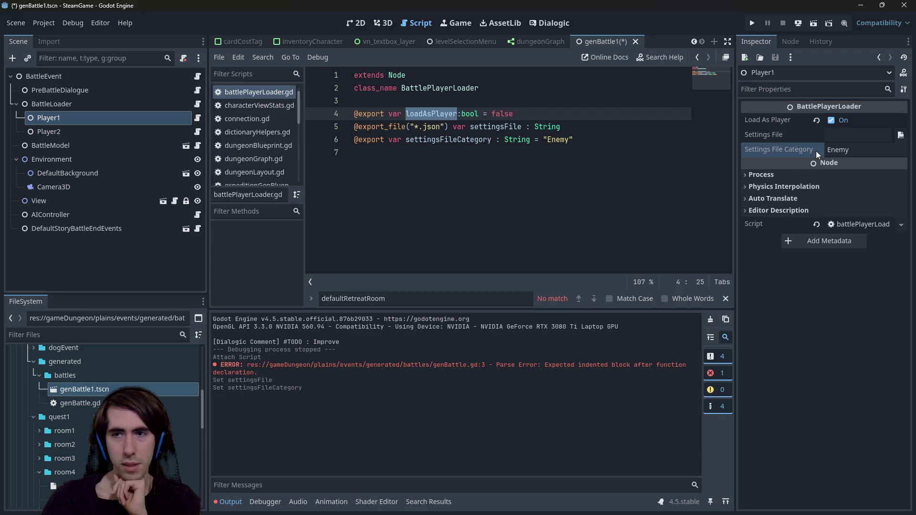
left_click(706, 158)
left_click(774, 154)
key("BackSpace")
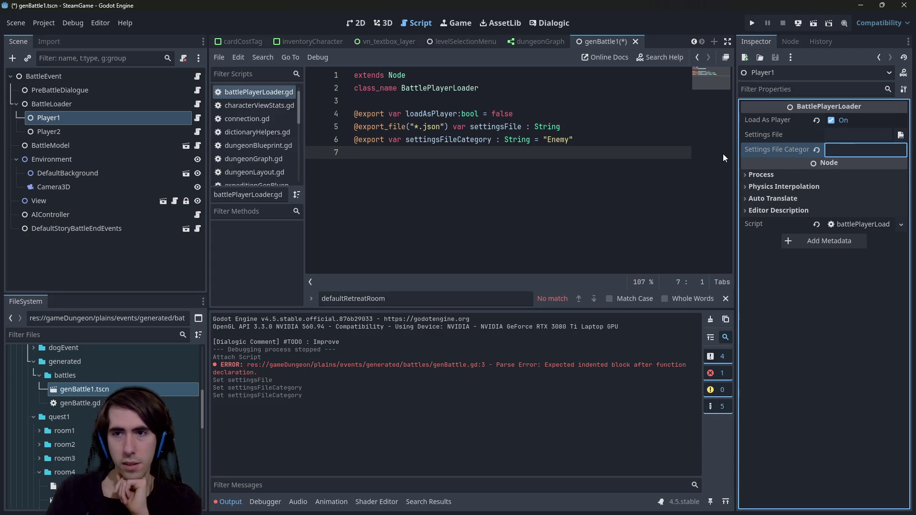
key("ctrl+s")
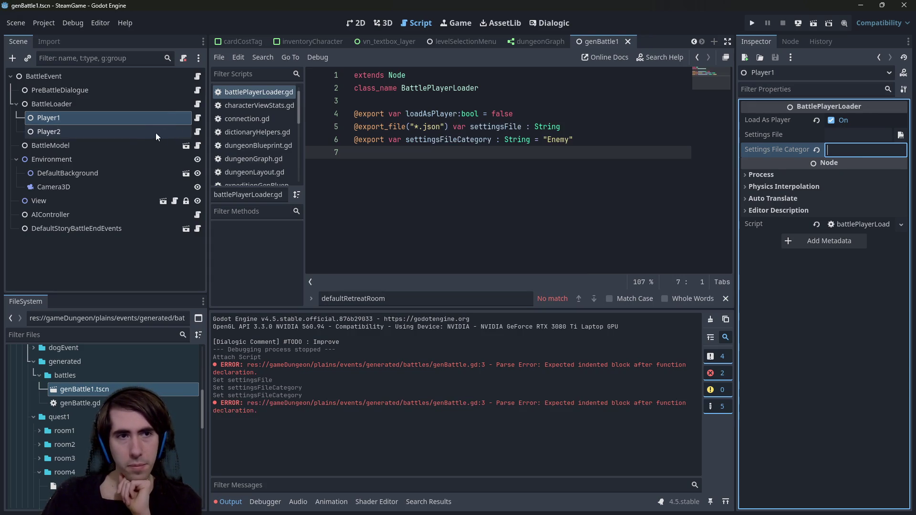
- Revert Player2's Settings File to empty, leave its category as Enemy, and save
left_click(142, 134)
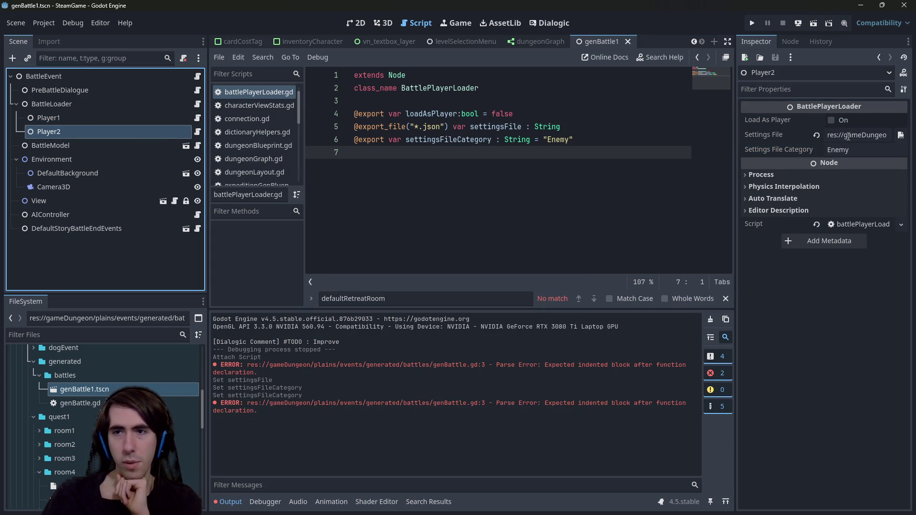
left_click(818, 136)
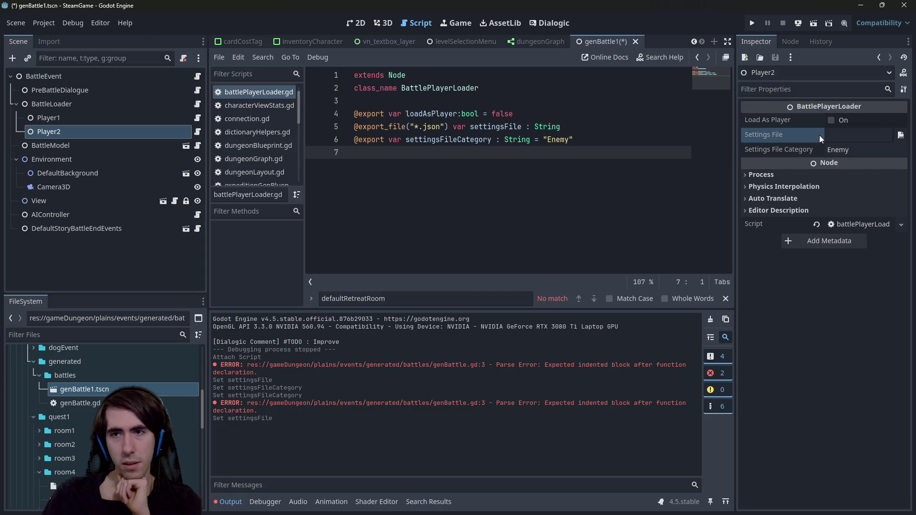
left_click(846, 152)
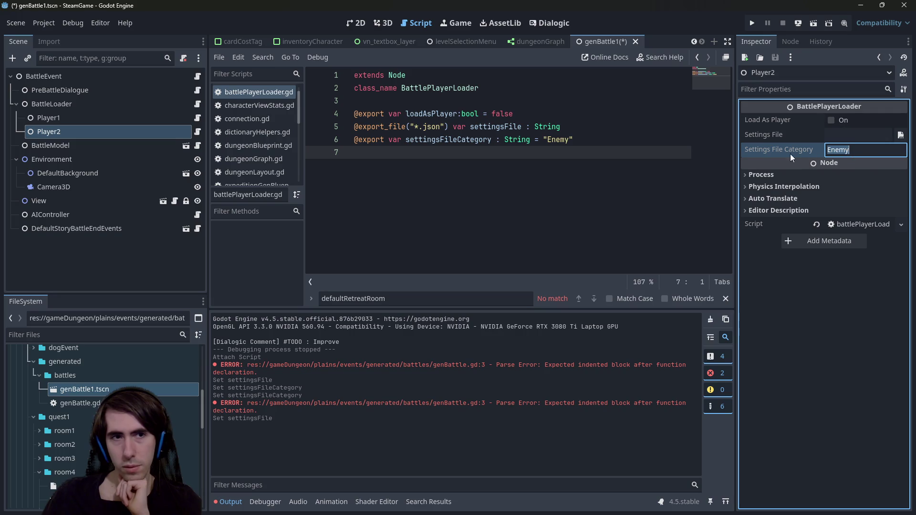
left_click(476, 204)
key("ctrl+s")
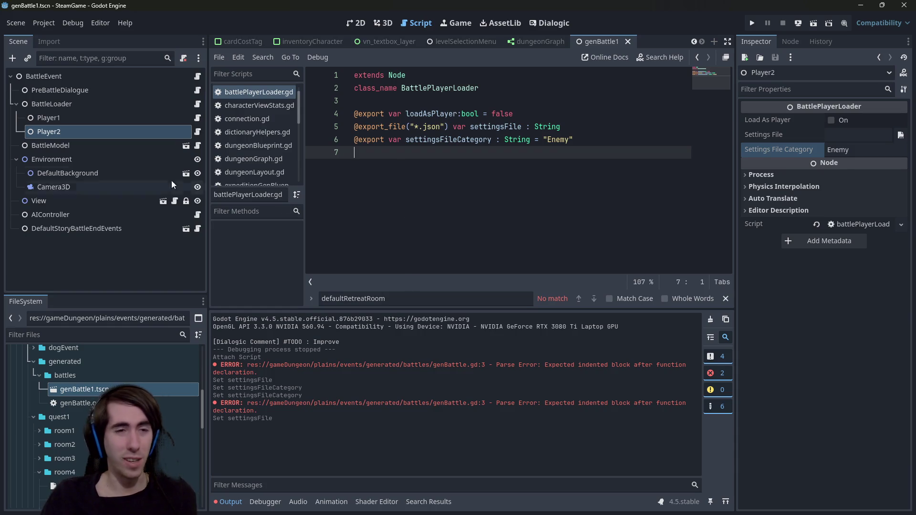
left_click(198, 77)
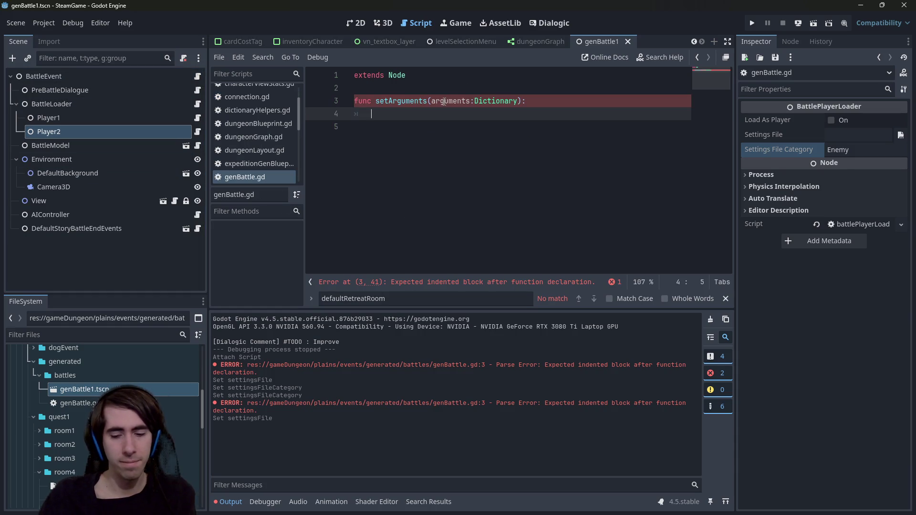
- Type pass under setArguments, then run the dungeonGraph scene and click Generate
type("pass")
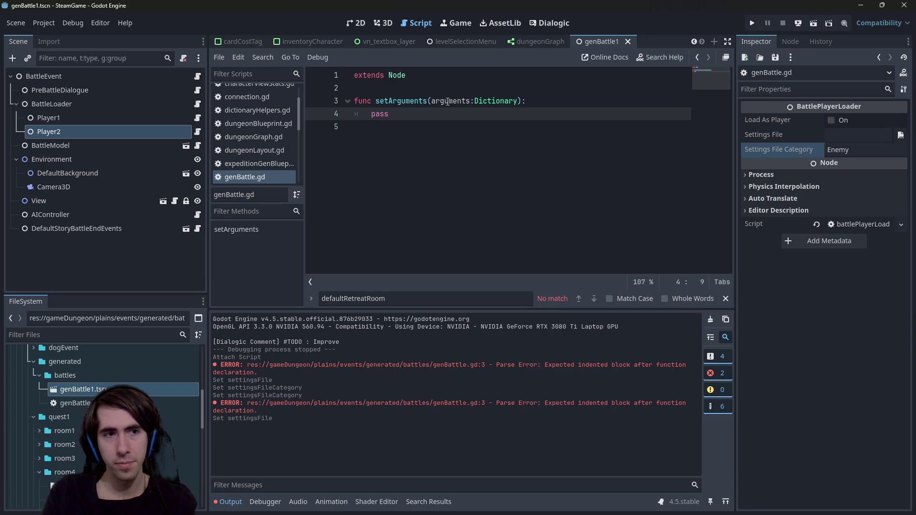
left_click(530, 41)
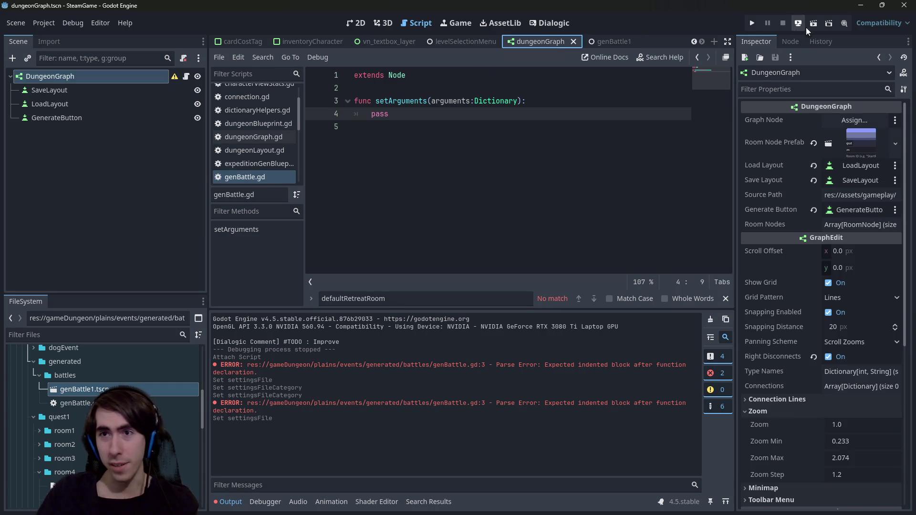
left_click(810, 24)
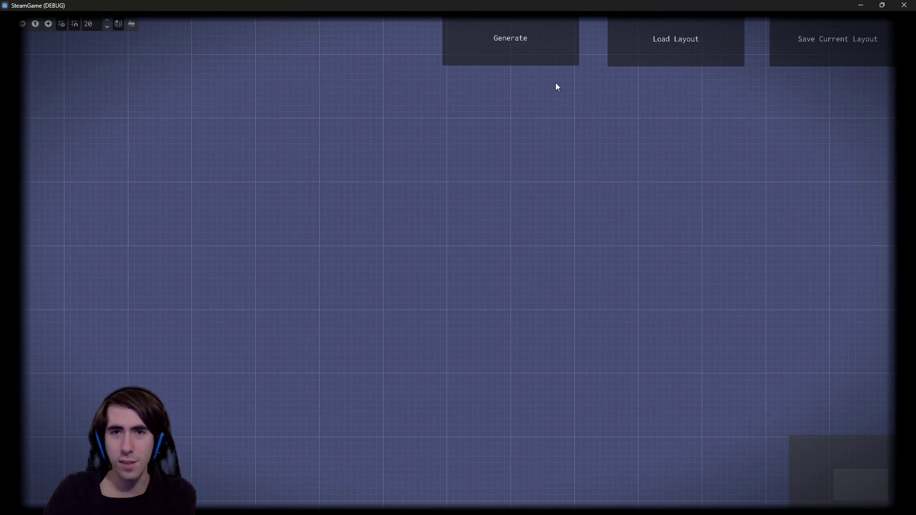
left_click(548, 56)
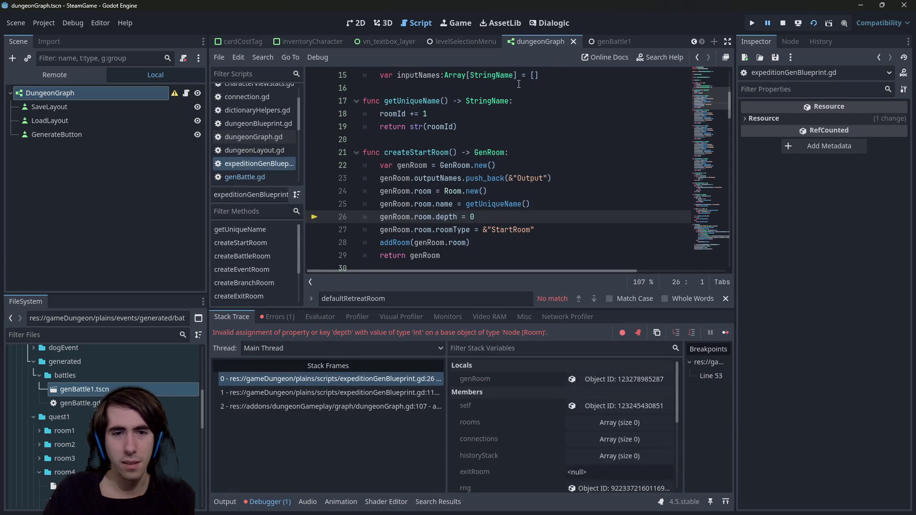
- Uncomment the depth property in room.gd, rerun the scene with F6, and generate
left_click(445, 217)
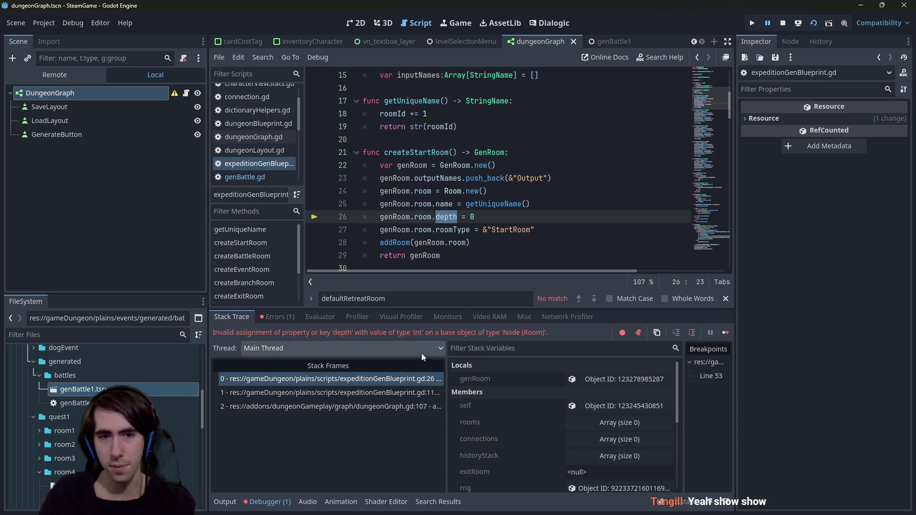
left_click(391, 382)
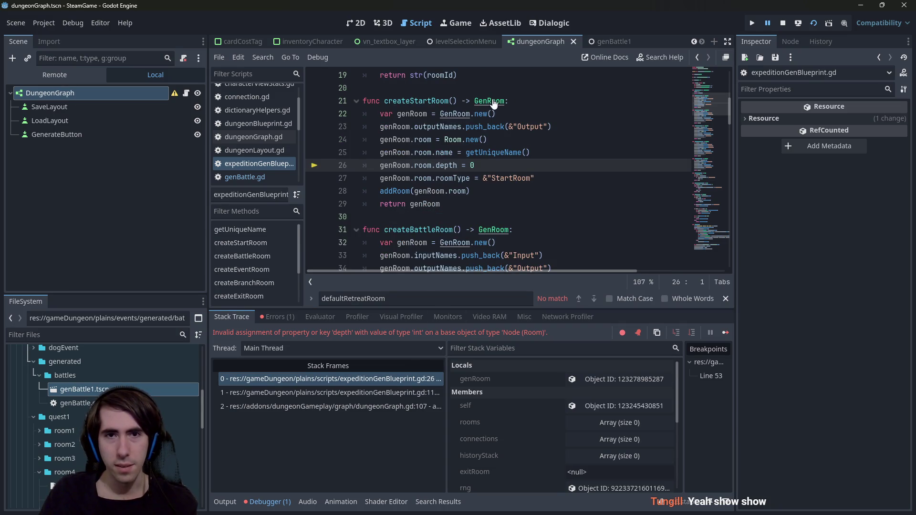
left_click(448, 140, "ctrl")
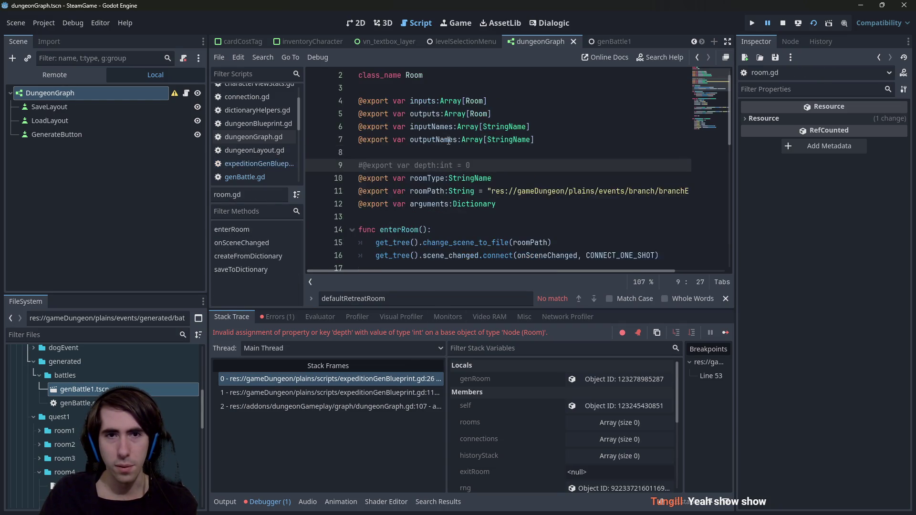
key("ctrl+k")
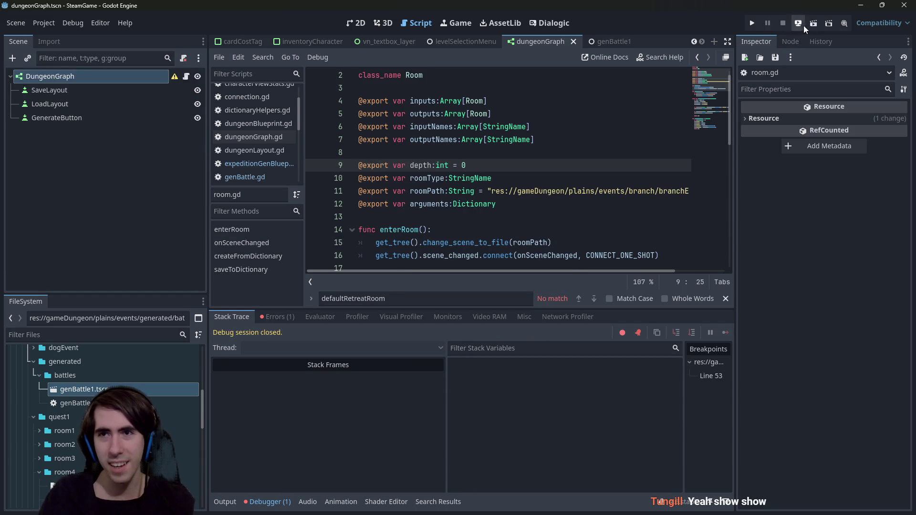
left_click(812, 27)
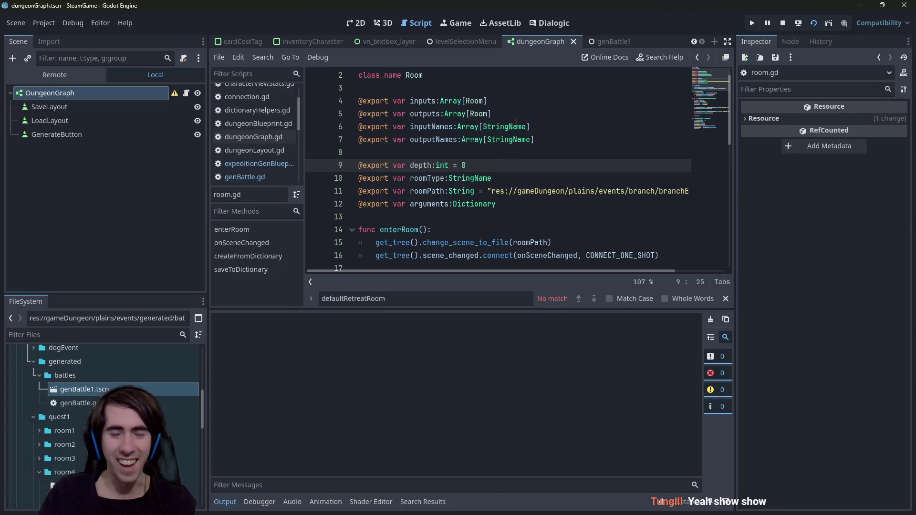
key("F6")
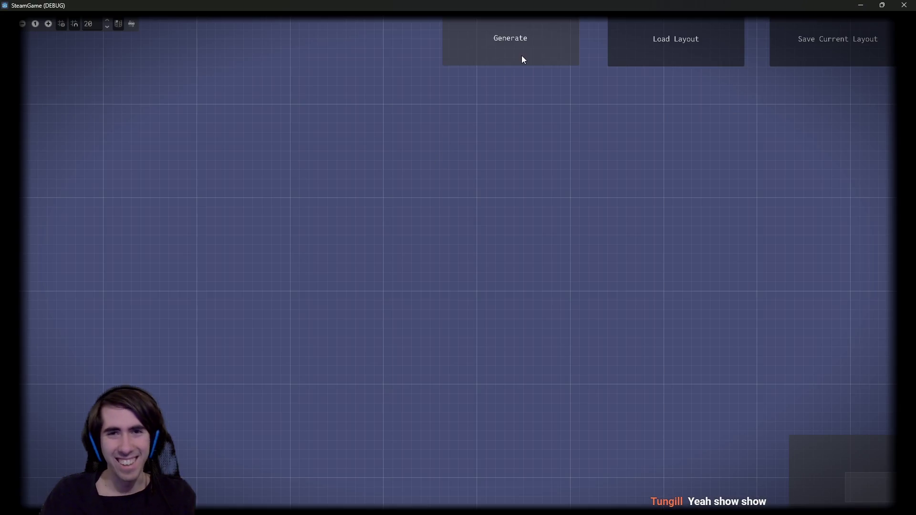
left_click(521, 55)
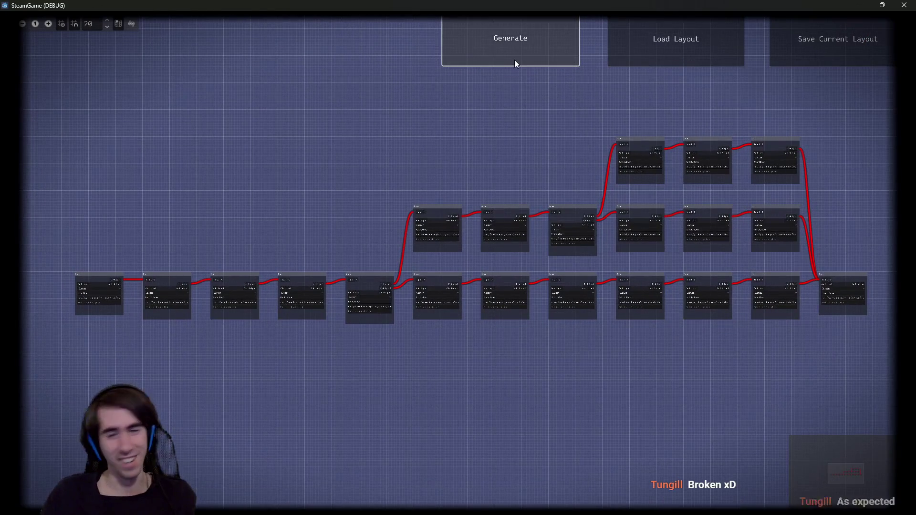
- Regenerate the dungeon room graph about a dozen times to compare layouts
left_click(512, 35)
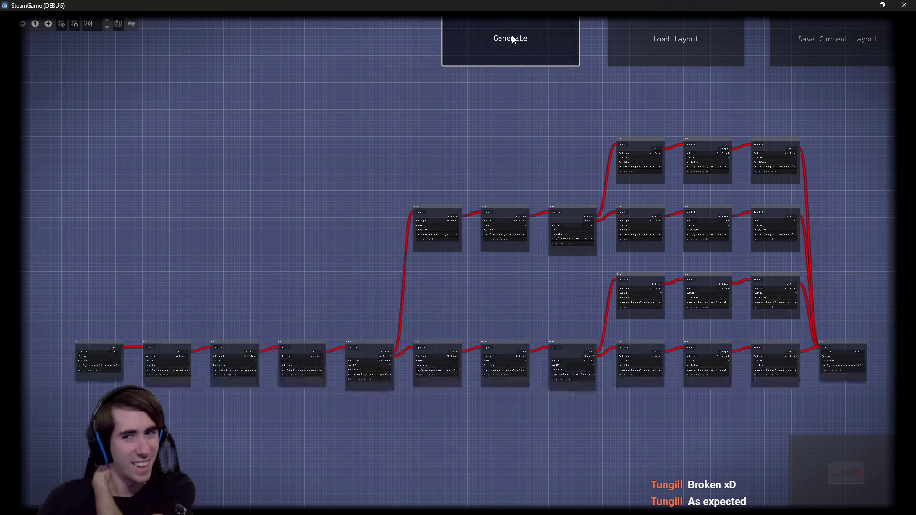
left_click(510, 28)
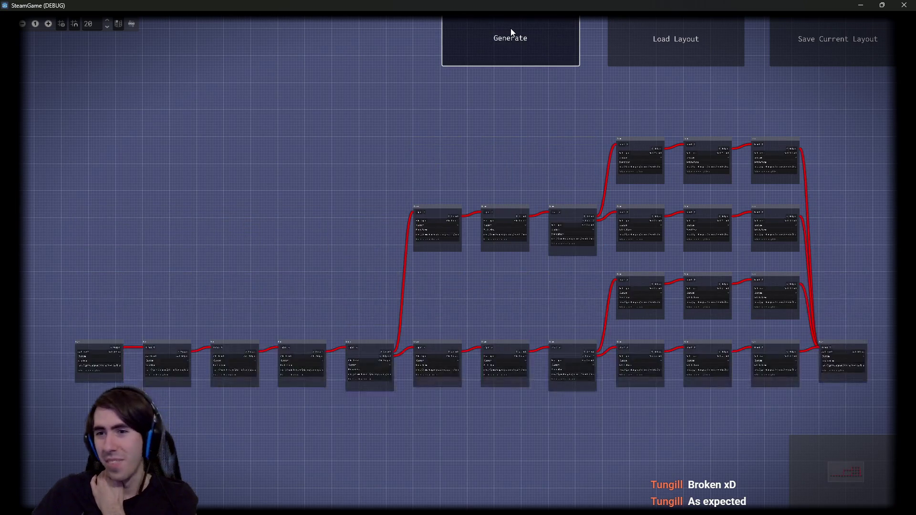
left_click(511, 28)
left_click(510, 28)
left_click(510, 27)
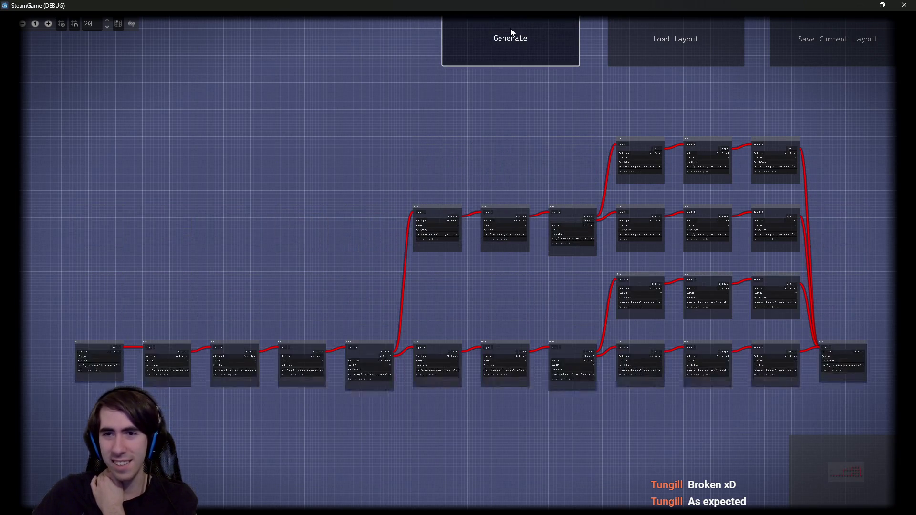
left_click(511, 27)
left_click(510, 28)
left_click(511, 27)
left_click(510, 27)
left_click(510, 28)
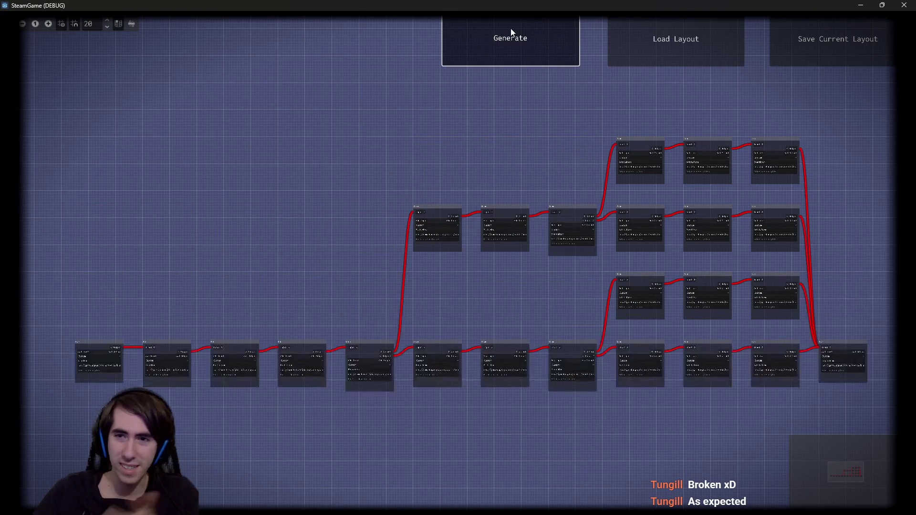
left_click(510, 27)
left_click(510, 28)
left_click(510, 27)
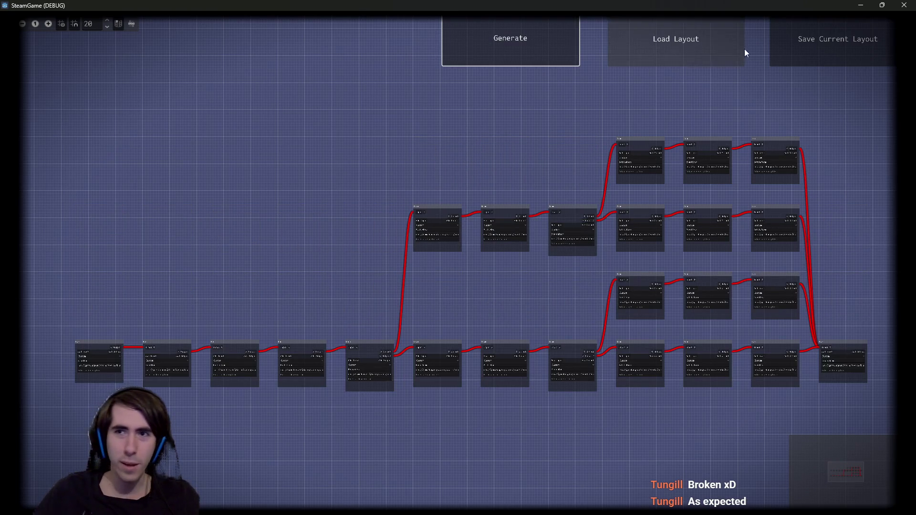
- Load the saved room layout and shift the graph to the right
left_click(817, 55)
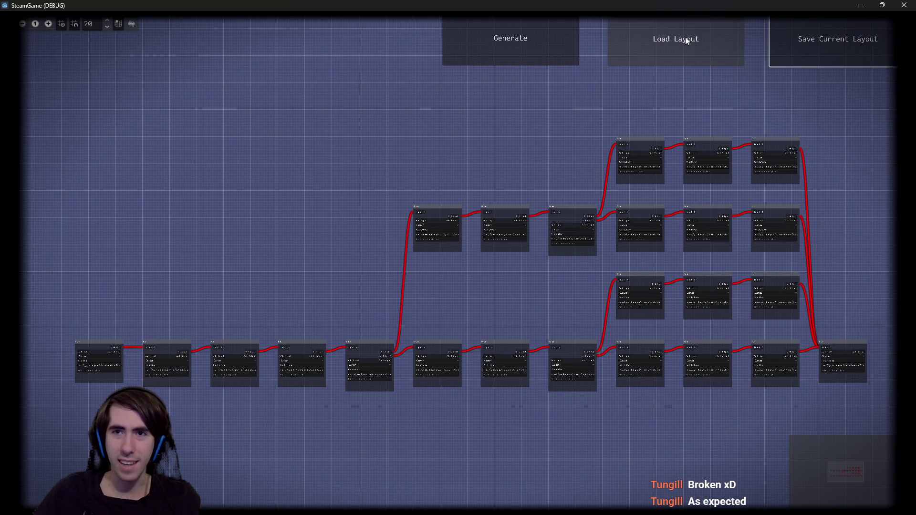
left_click(680, 52)
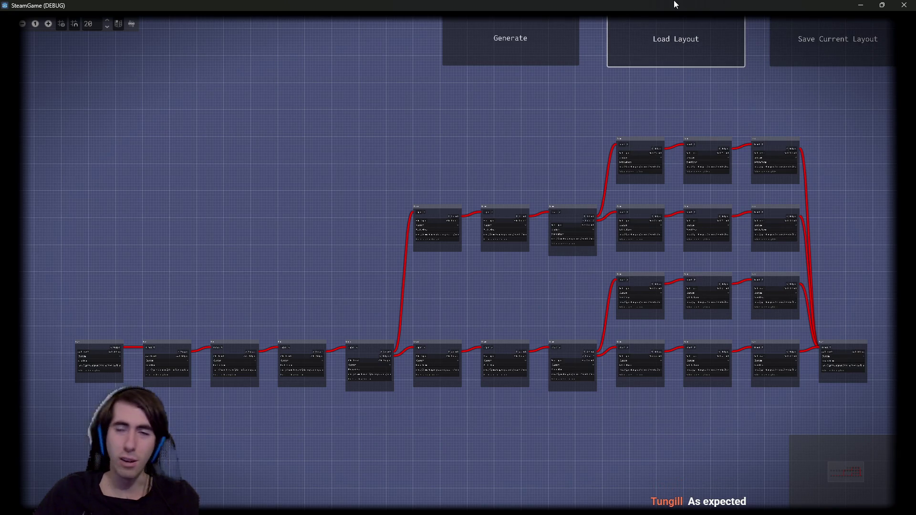
scroll(489, 282, "down", 1)
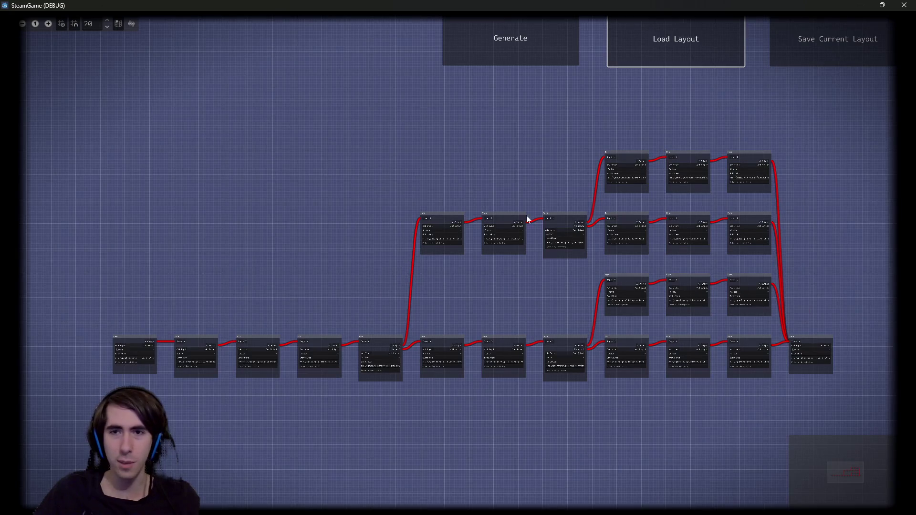
left_click_drag(510, 170, 530, 162)
scroll(525, 166, "up", 1)
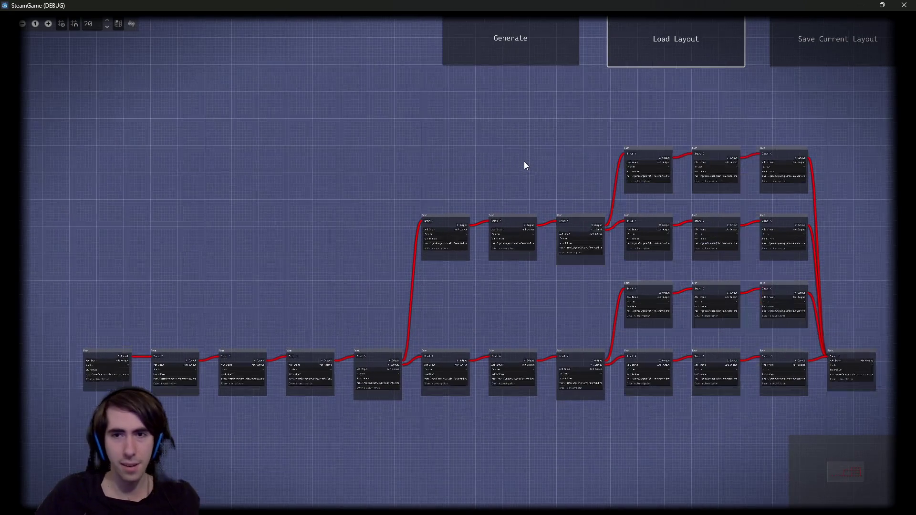
- Keep regenerating until the graph branches into four parallel rows of rooms
left_click(537, 24)
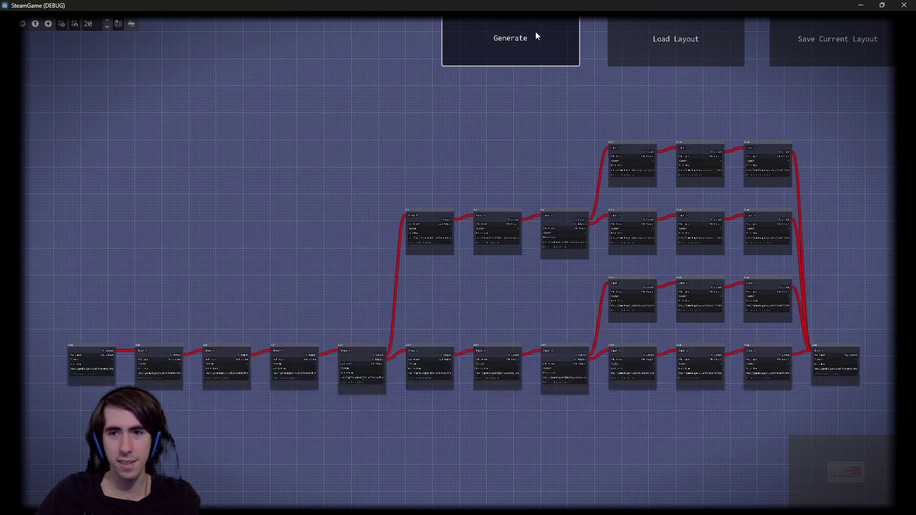
left_click(535, 33)
left_click(535, 32)
left_click(535, 31)
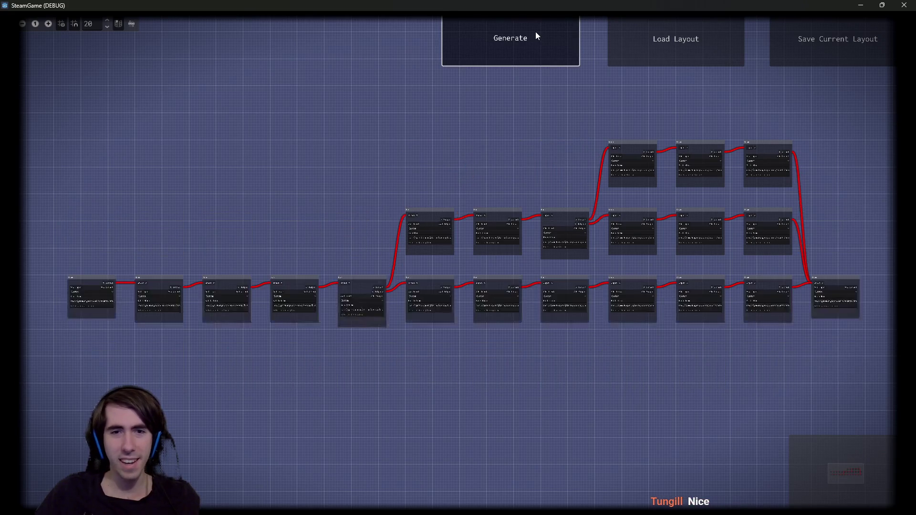
left_click(536, 32)
left_click(538, 35)
left_click(537, 35)
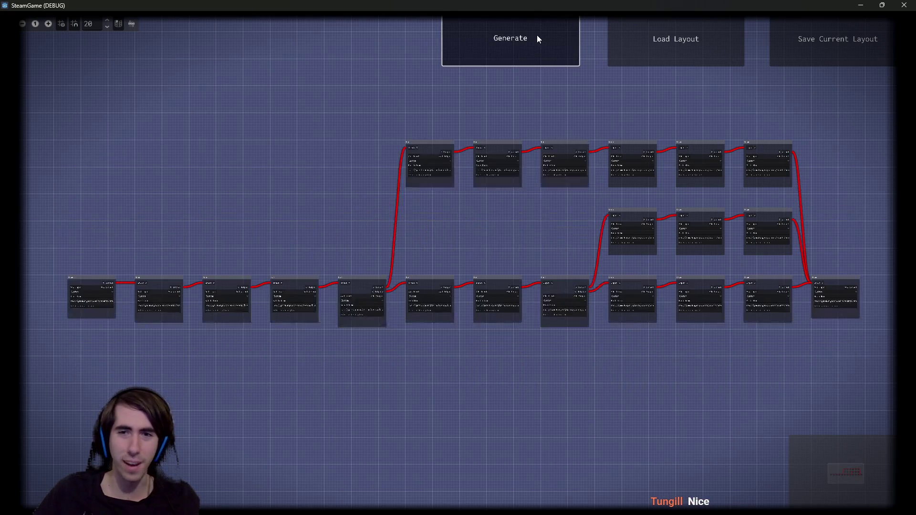
left_click(536, 35)
left_click(537, 35)
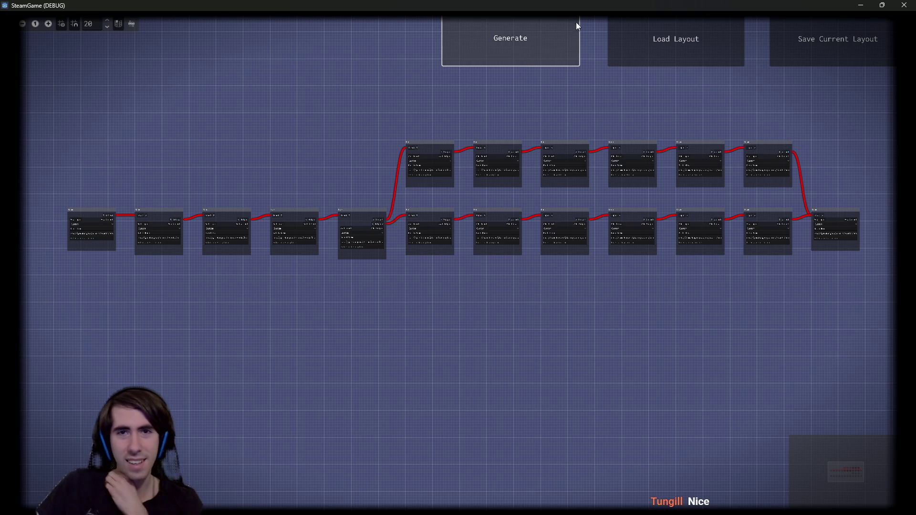
left_click(548, 43)
left_click(548, 44)
left_click(548, 43)
left_click(548, 44)
left_click(548, 44)
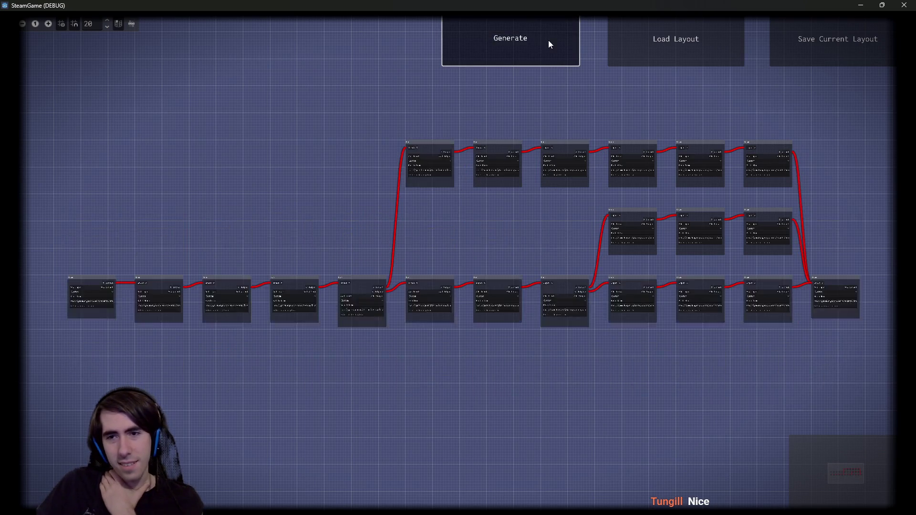
left_click(548, 42)
left_click(549, 42)
left_click(548, 42)
left_click(549, 42)
left_click(548, 42)
left_click(548, 42)
left_click(548, 42)
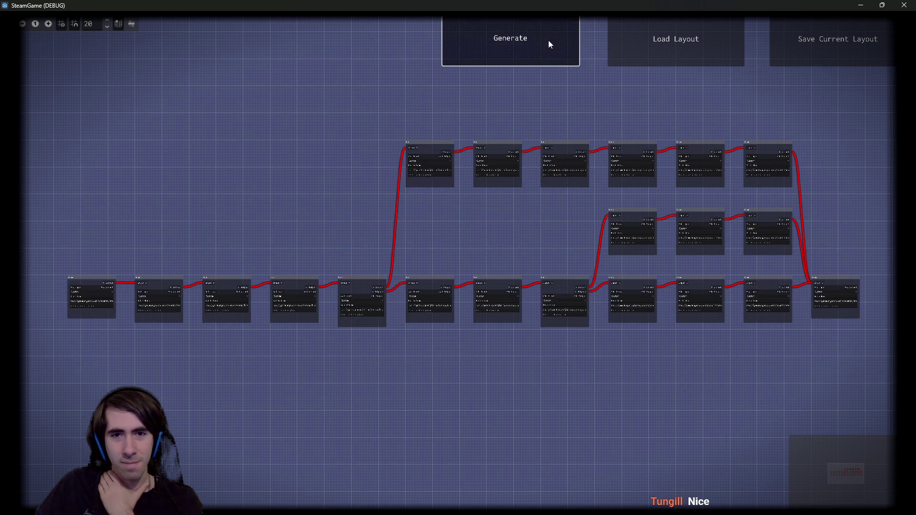
left_click(549, 42)
left_click(549, 42)
left_click(549, 42)
left_click(548, 42)
left_click(548, 42)
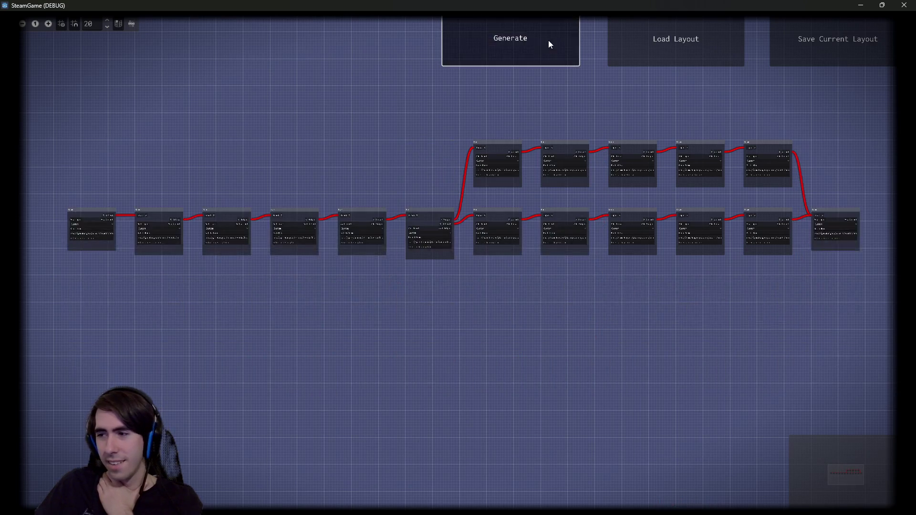
left_click(548, 42)
left_click(548, 42)
left_click(549, 42)
left_click(548, 42)
left_click(548, 42)
left_click(549, 42)
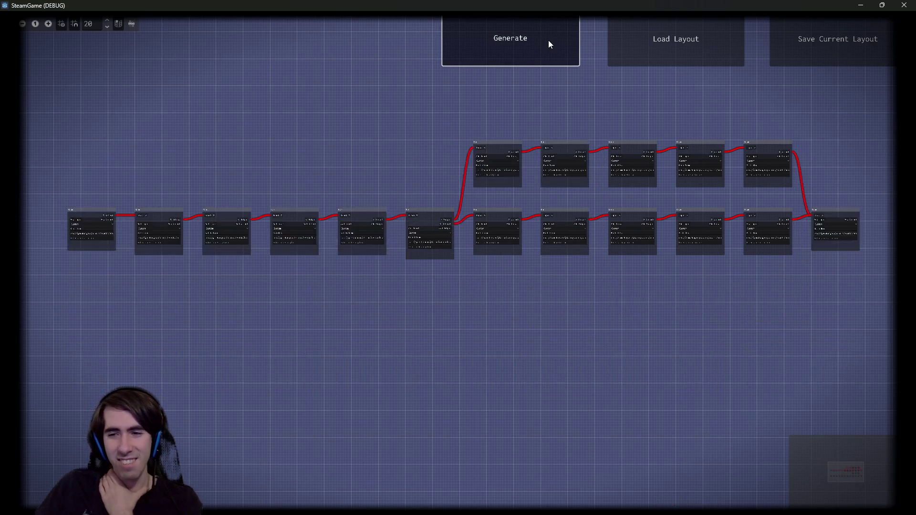
left_click(549, 42)
left_click(548, 42)
left_click(548, 42)
left_click(548, 42)
left_click(548, 41)
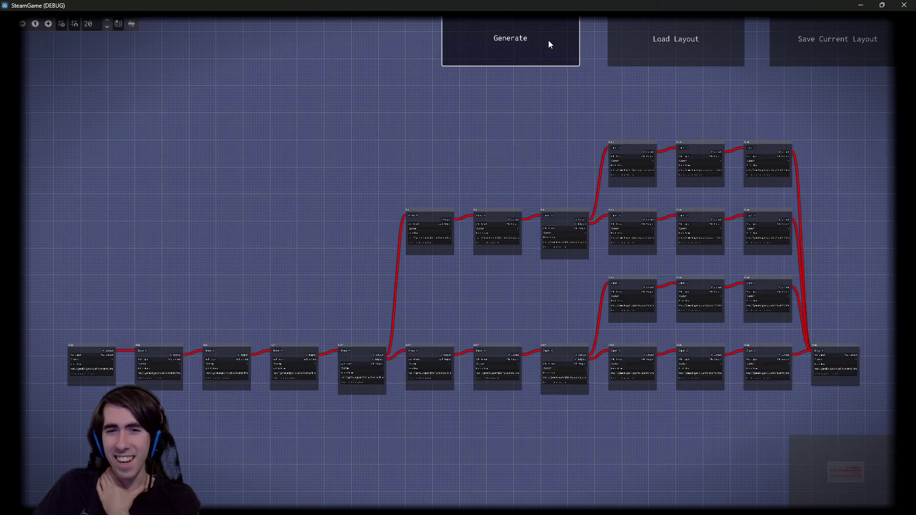
left_click(548, 40)
left_click(548, 40)
left_click(548, 40)
left_click(548, 40)
left_click(548, 40)
scroll(399, 223, "up", 5)
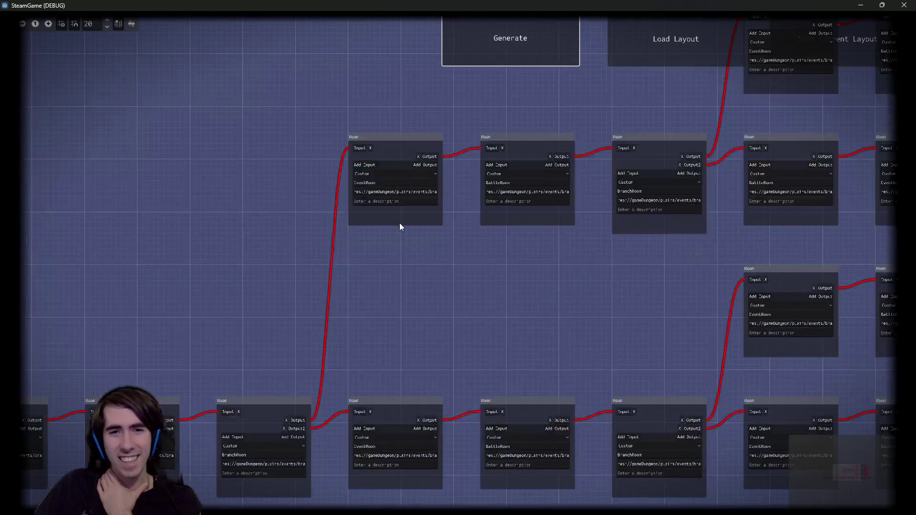
scroll(384, 191, "up", 3)
scroll(367, 172, "down", 1)
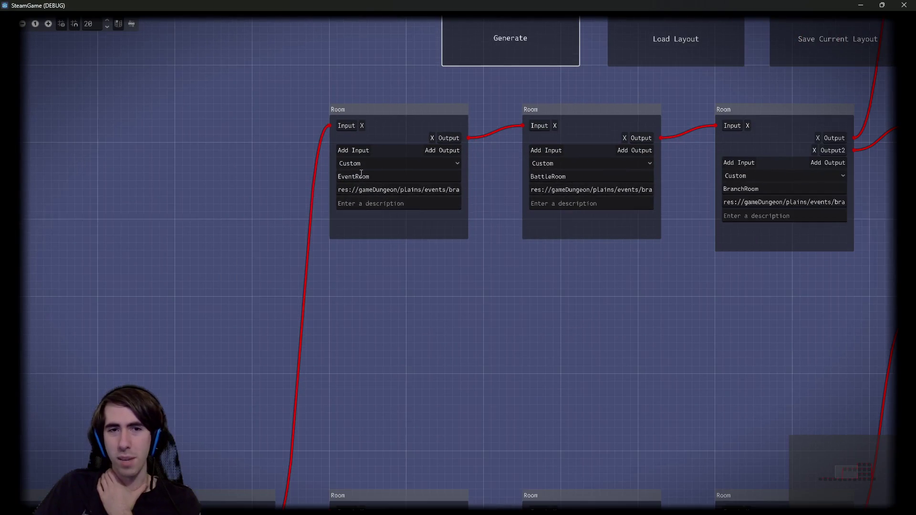
left_click(588, 177)
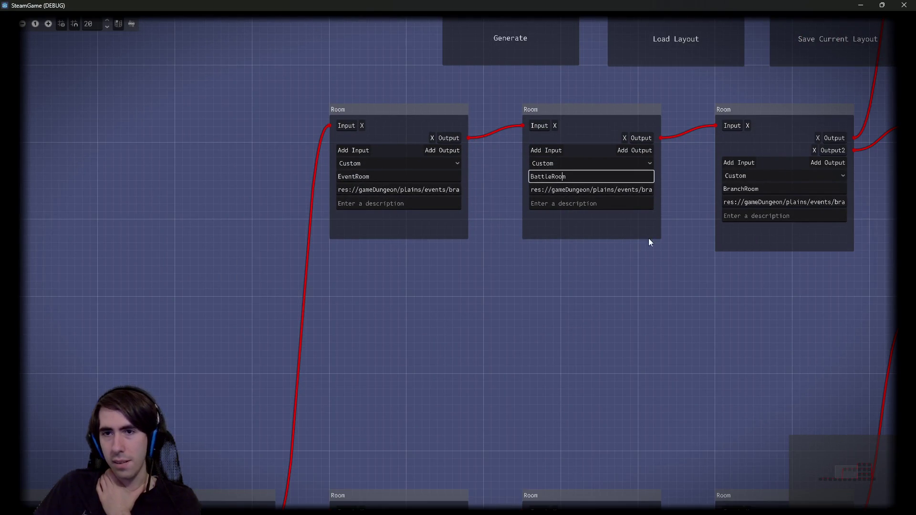
scroll(548, 267, "right", 5)
left_click(517, 192)
double_click(517, 192)
scroll(557, 305, "down", 3)
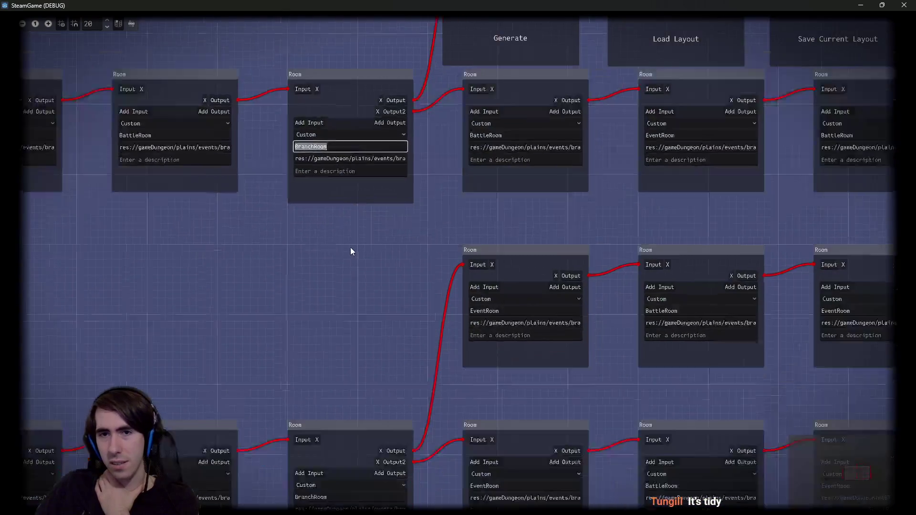
left_click_drag(346, 277, 548, 253)
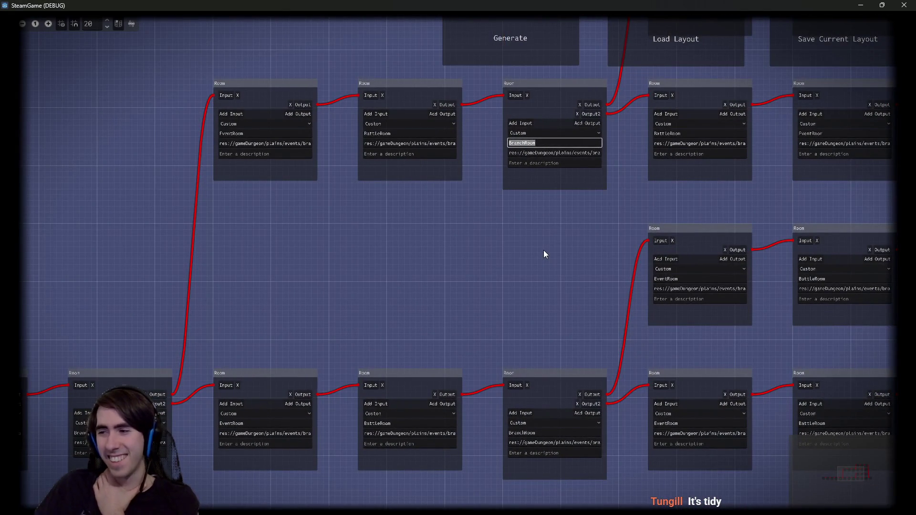
scroll(524, 147, "down", 5)
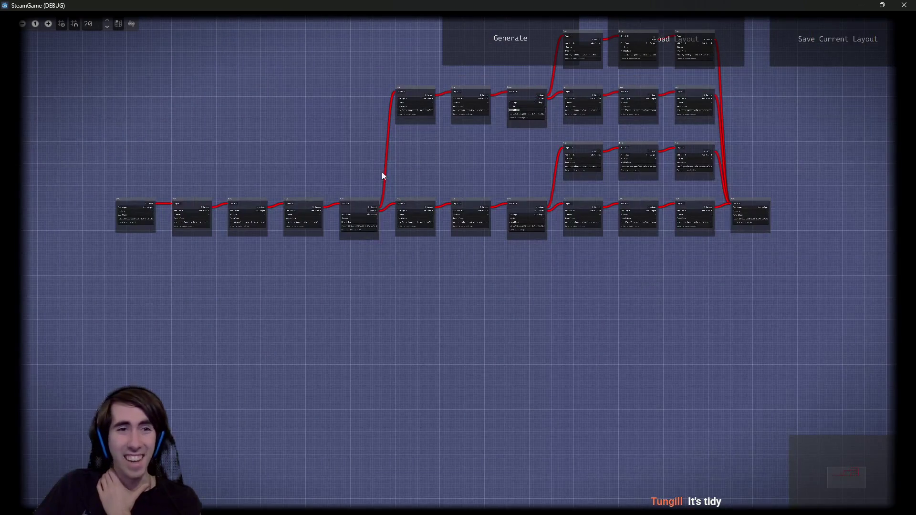
left_click_drag(382, 172, 432, 281)
scroll(449, 274, "up", 5)
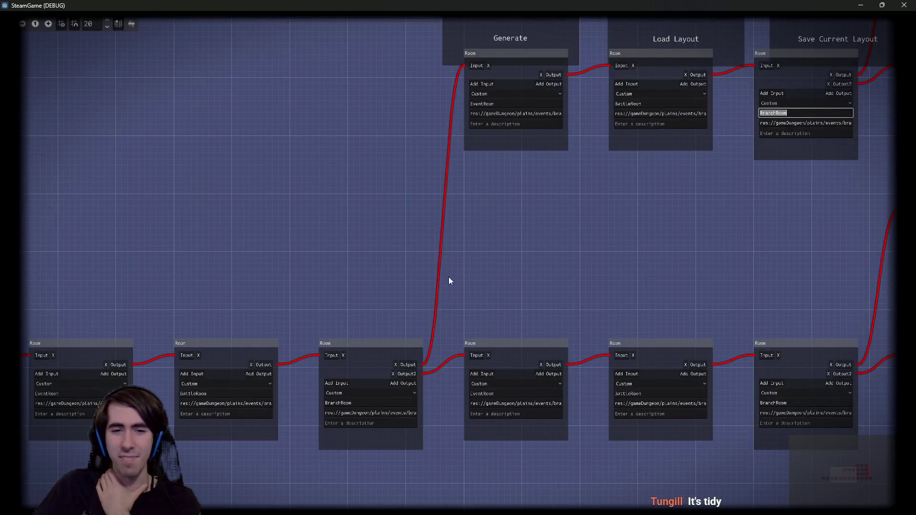
scroll(448, 280, "down", 3)
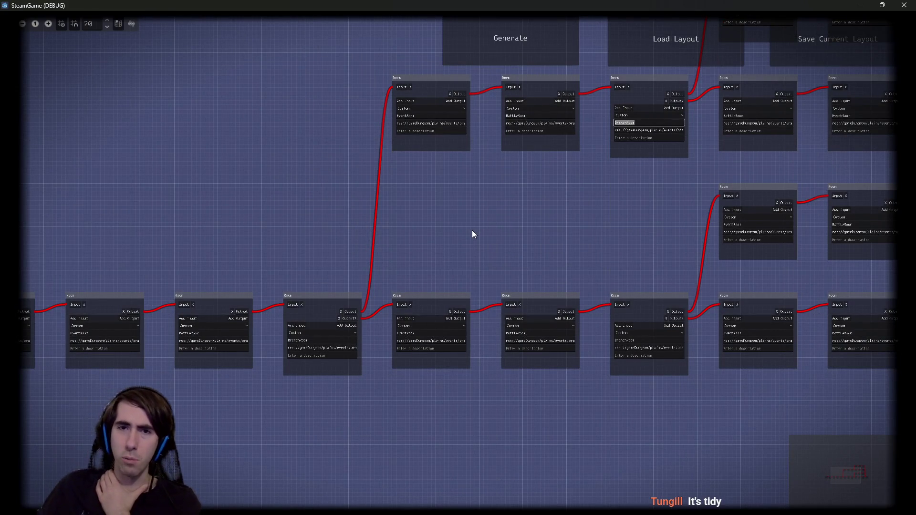
mouse_move(424, 166)
left_mouse_down()
mouse_move(342, 312)
mouse_move(304, 345)
left_mouse_up()
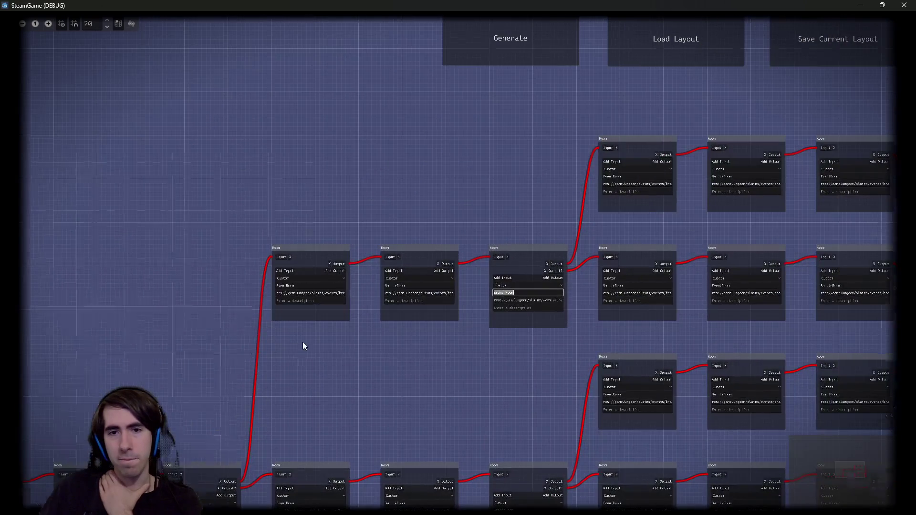
scroll(302, 342, "up", 5)
scroll(303, 321, "down", 5)
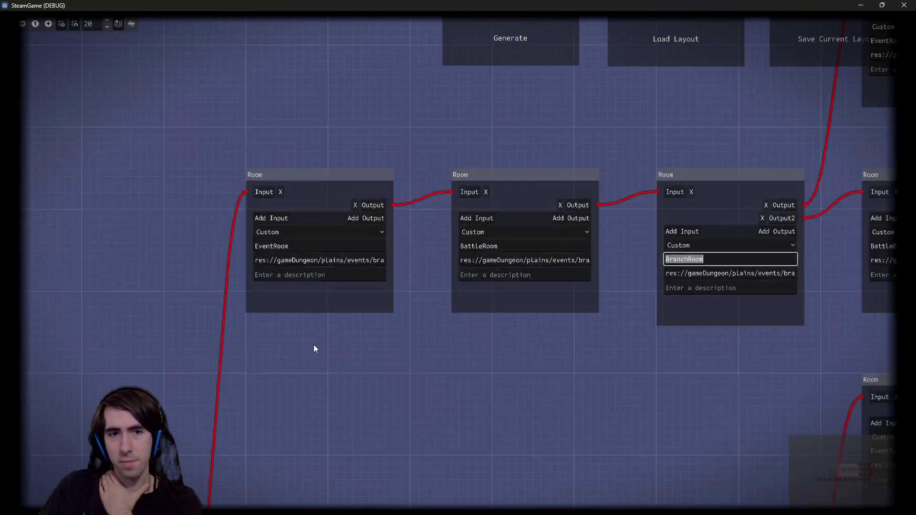
left_click(302, 260)
left_click(393, 339)
scroll(393, 339, "down", 5)
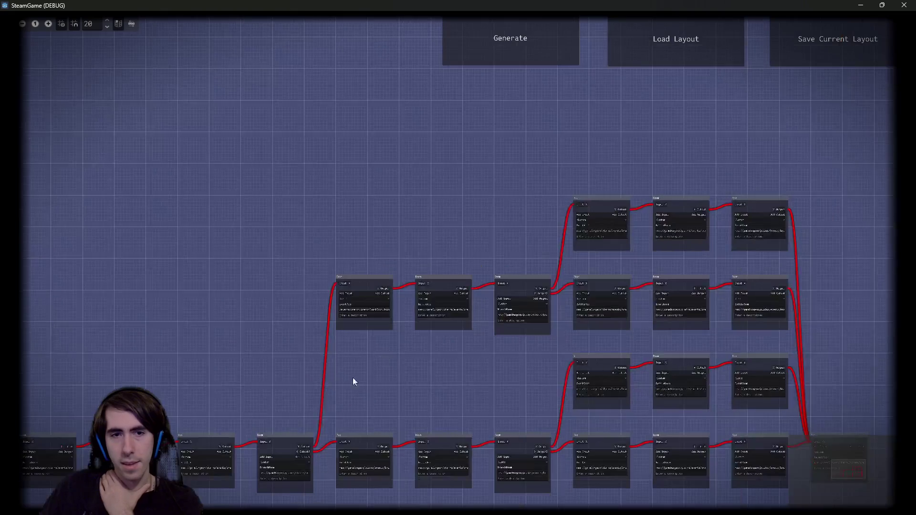
mouse_move(353, 376)
left_mouse_down()
mouse_move(619, 216)
mouse_move(565, 282)
left_mouse_up()
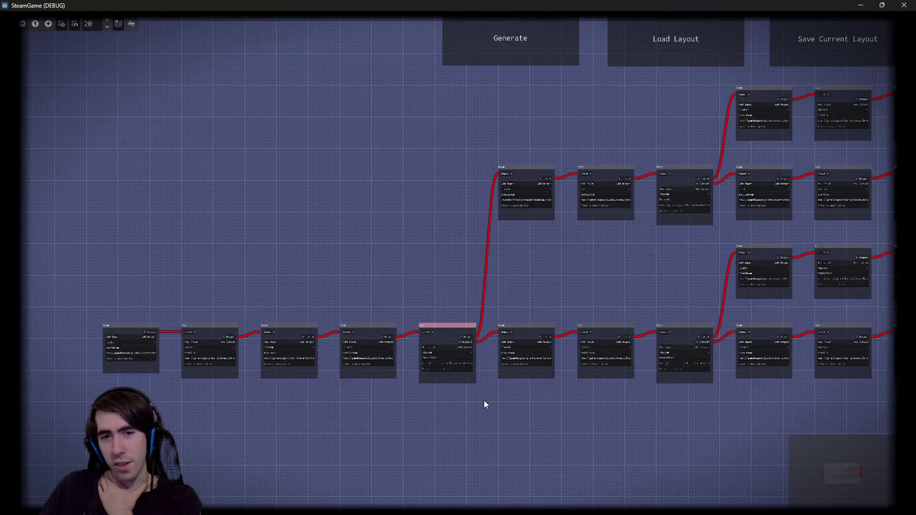
scroll(484, 400, "up", 3)
scroll(434, 379, "up", 3)
left_click_drag(436, 292, 502, 295)
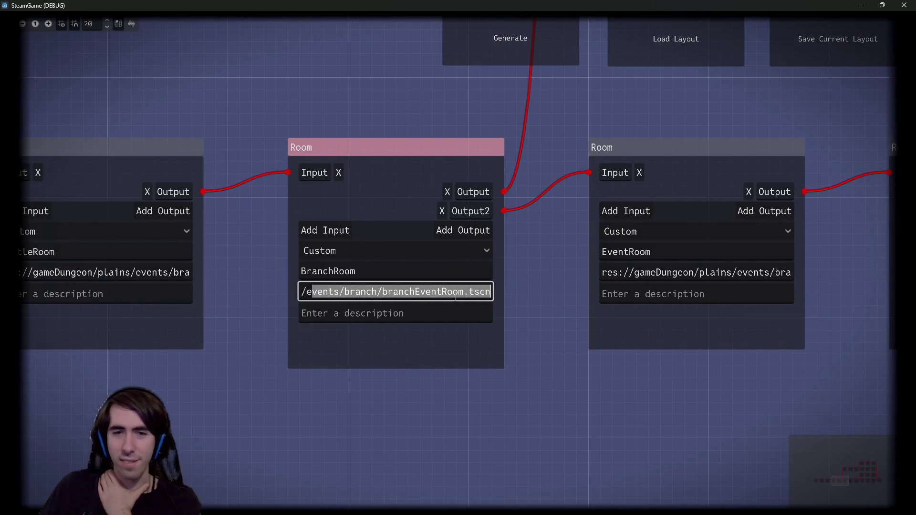
scroll(322, 245, "left", 5)
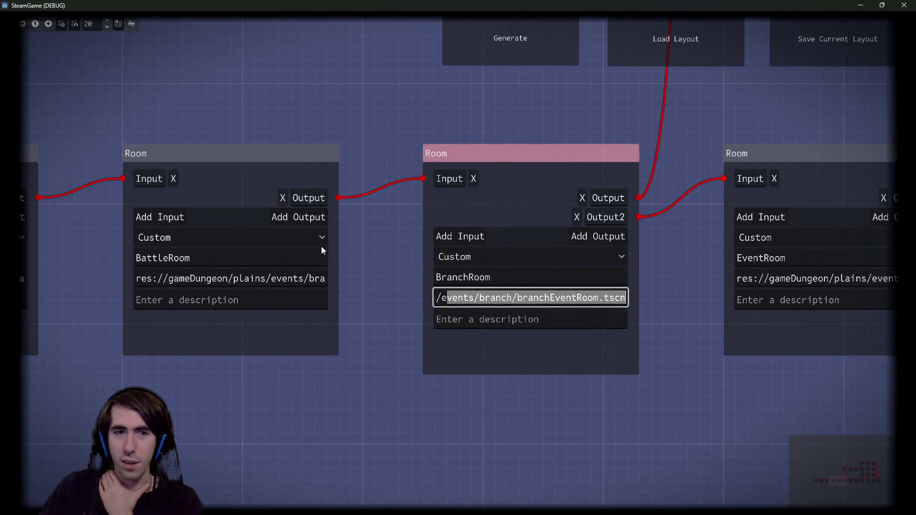
double_click(181, 258)
scroll(371, 376, "down", 5)
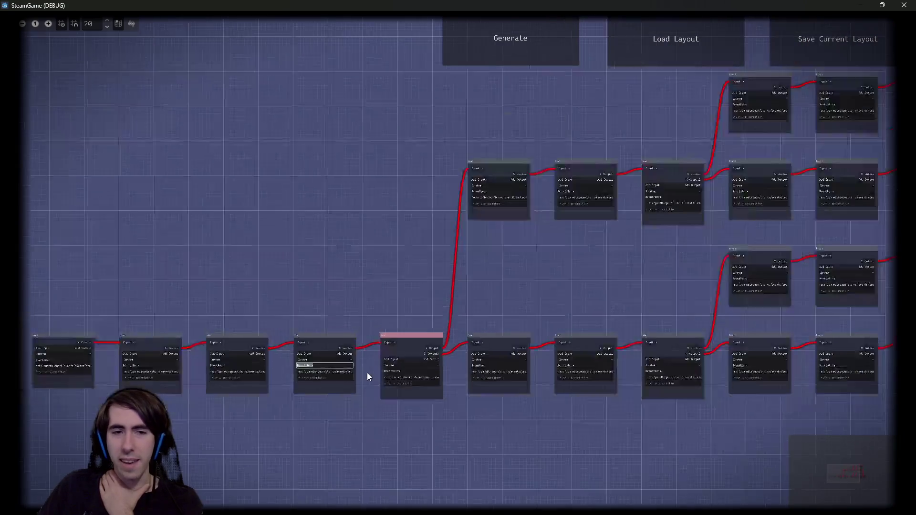
mouse_move(386, 371)
left_mouse_down()
mouse_move(439, 332)
mouse_move(431, 326)
left_mouse_up()
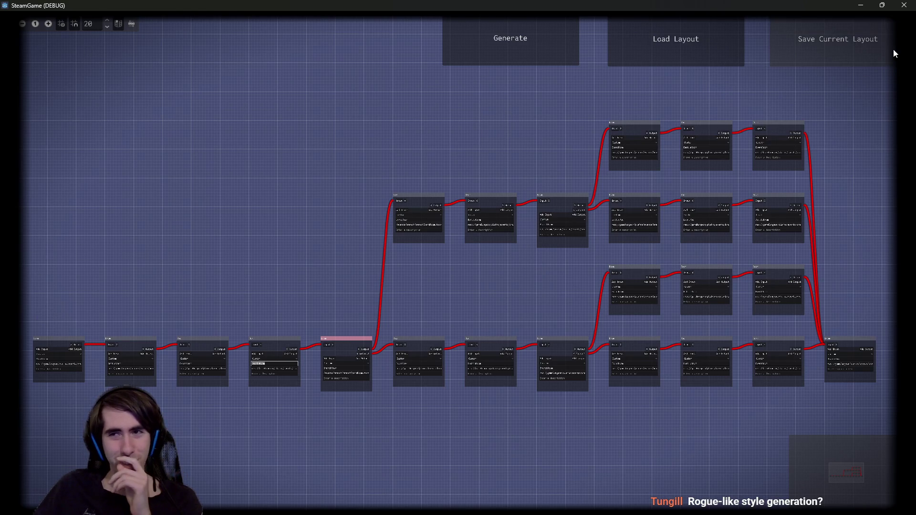
left_click(23, 24)
left_click(48, 24)
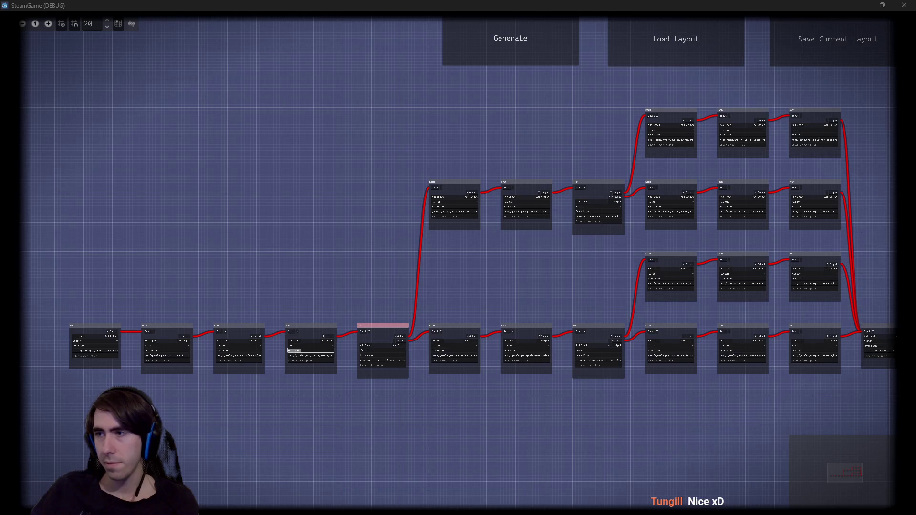
key("alt+Tab")
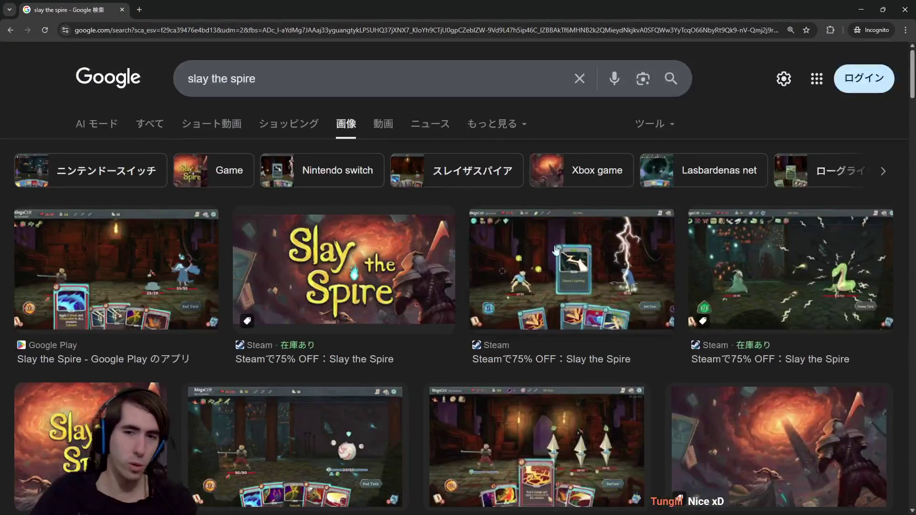
- Search Google Images for 'slay the spire map'
left_click(409, 87)
type("m")
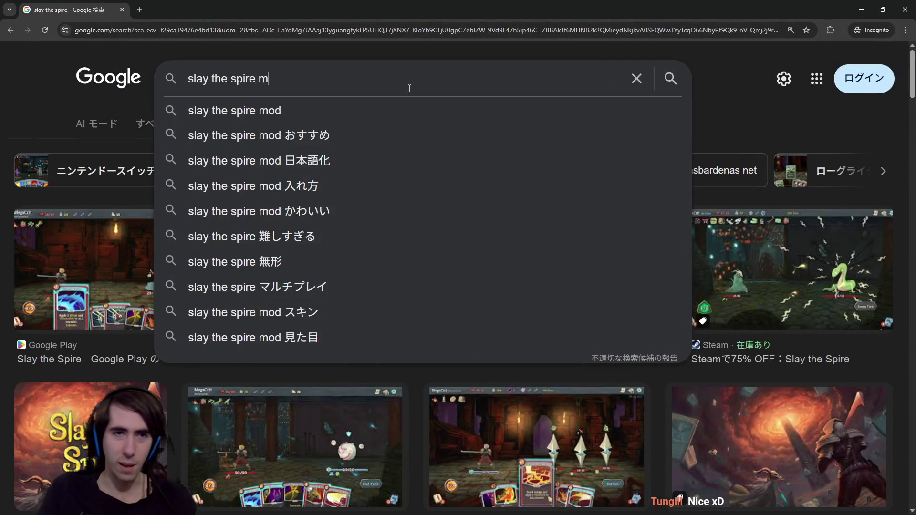
type("ap")
key("Return")
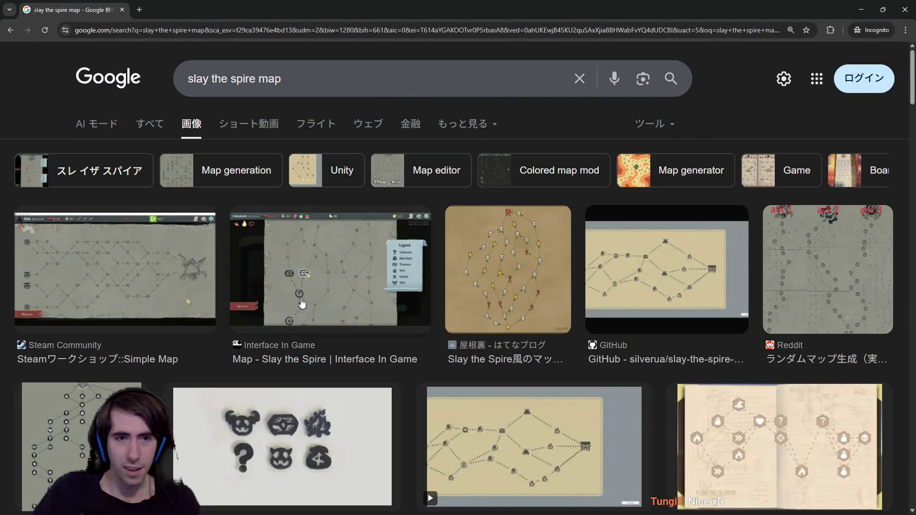
- Open the Steam Community Slay the Spire map image in a new tab at 200% zoom
left_click(302, 286)
left_click(151, 265)
right_click(689, 295)
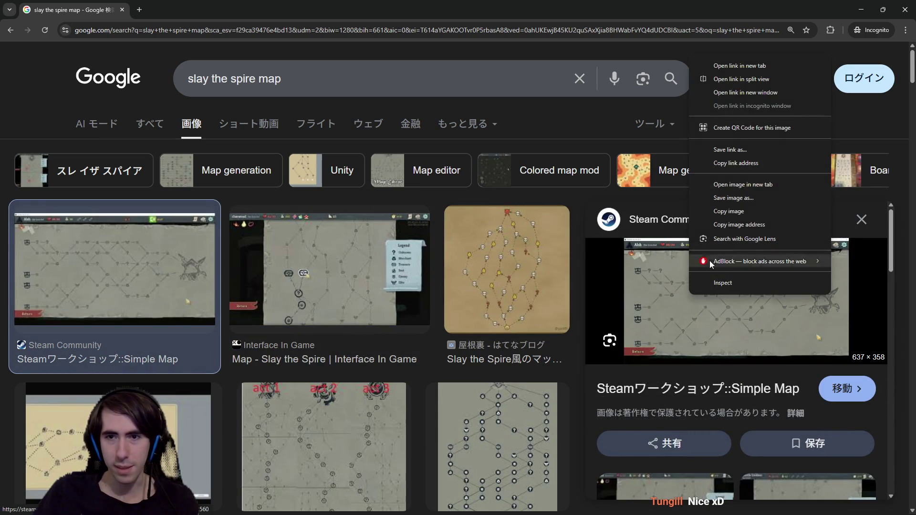
left_click(730, 185)
left_click(226, 4)
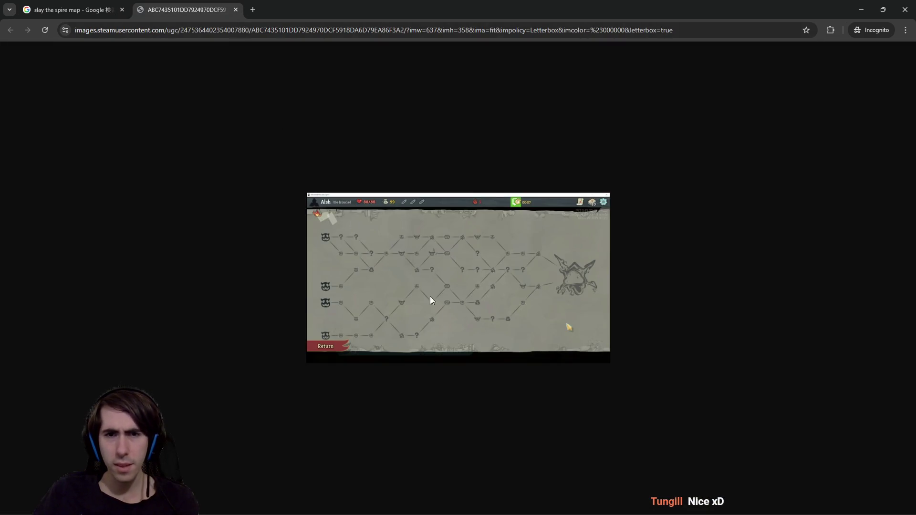
key("ctrl+plus")
key("ctrl+plus")
key("ctrl+plus")
key("ctrl+minus")
key("ctrl+minus")
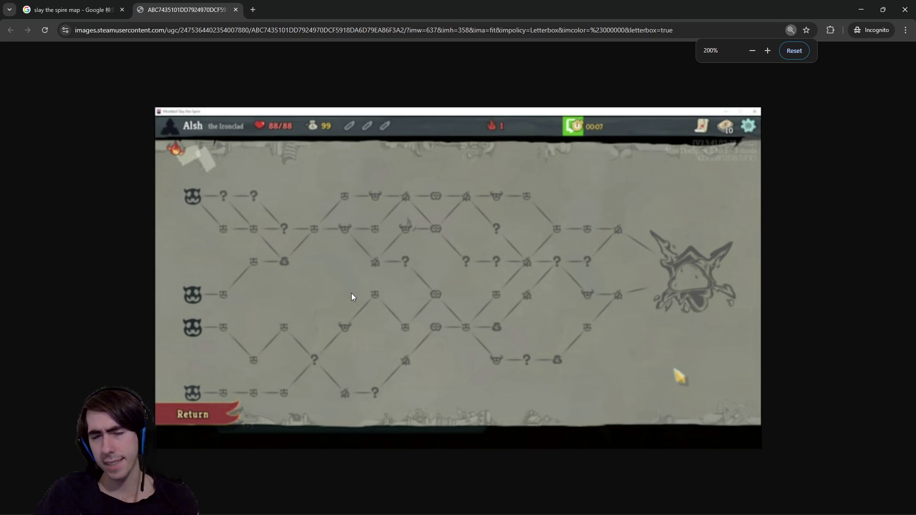
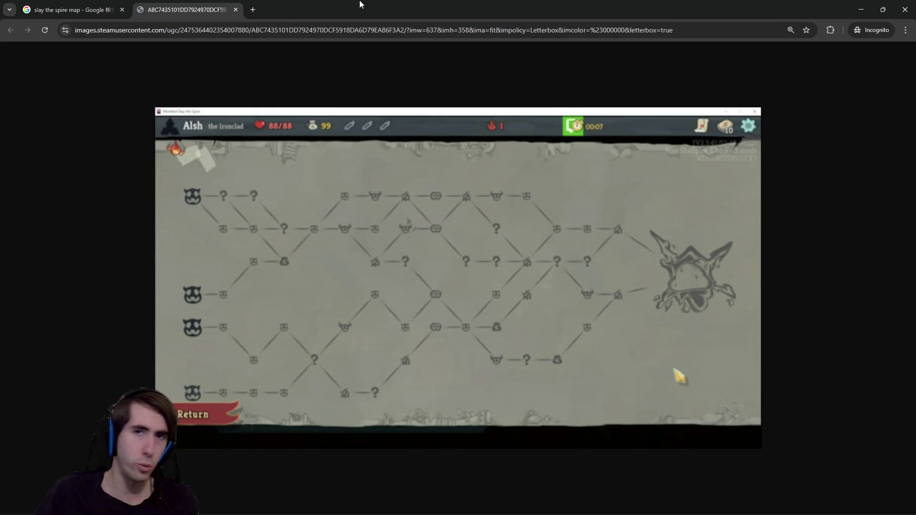
- Minimize the Chrome map reference and the running dungeon graph game window
key("super+Down")
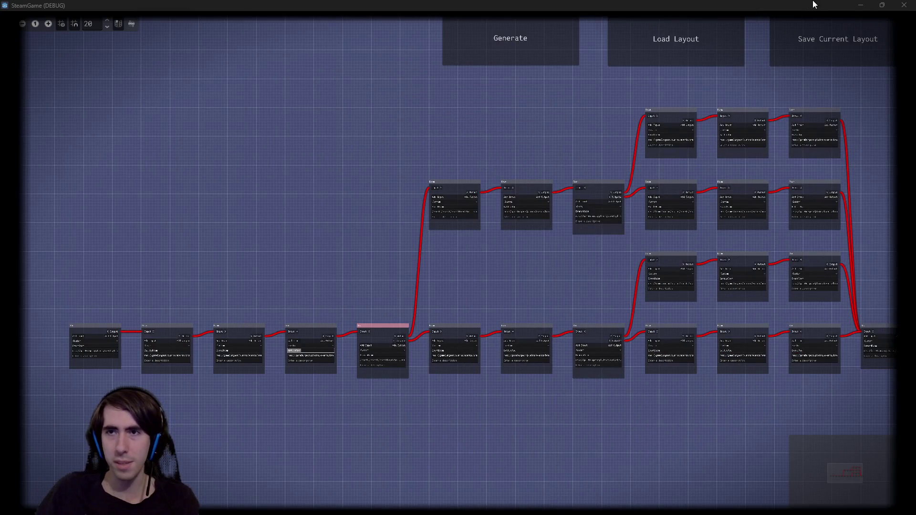
left_click(860, 5)
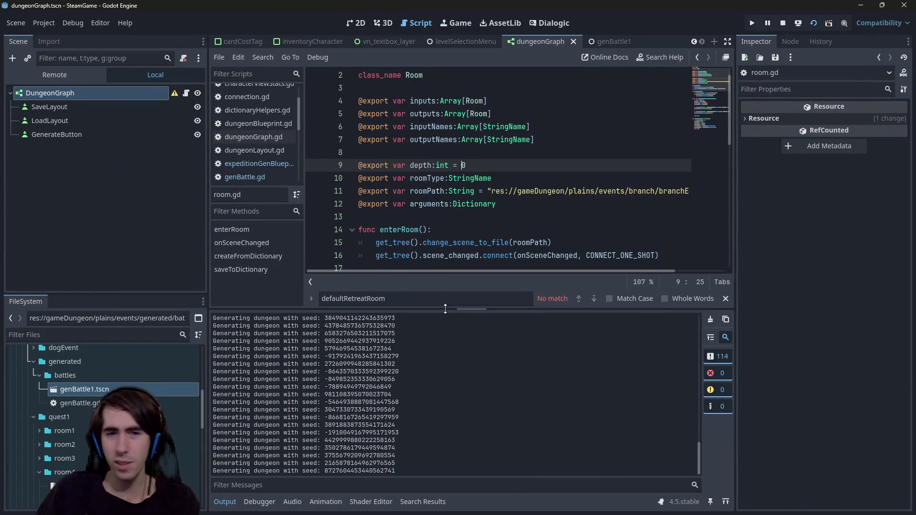
left_click_drag(459, 310, 425, 387)
key("Down")
key("Down")
key("Down")
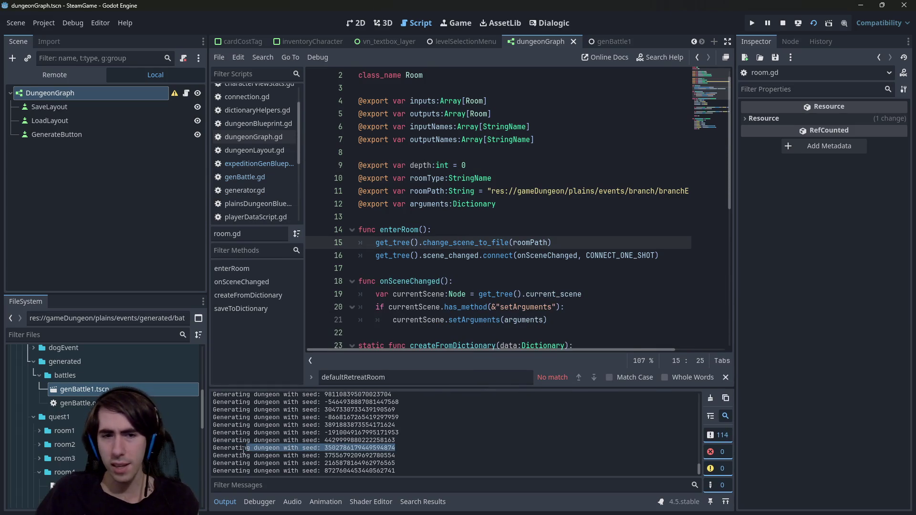
double_click(343, 447)
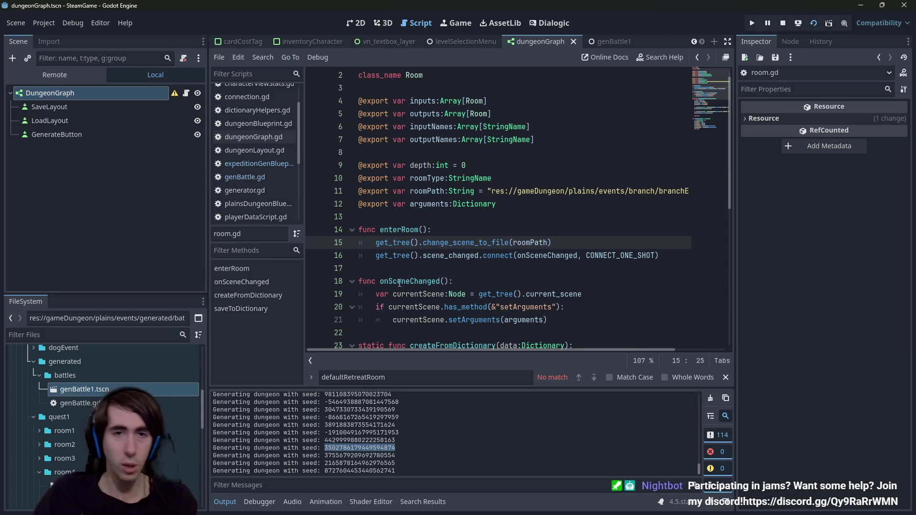
left_click(183, 97)
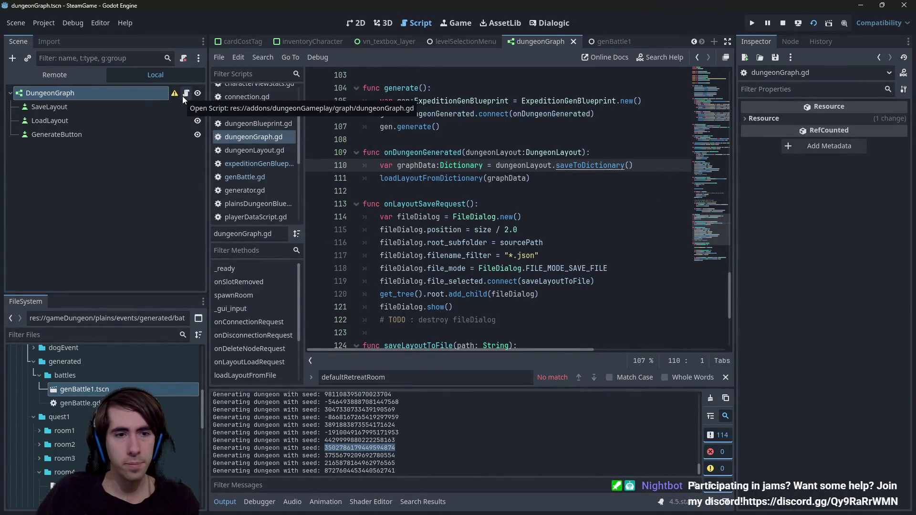
scroll(186, 458, "down", 5)
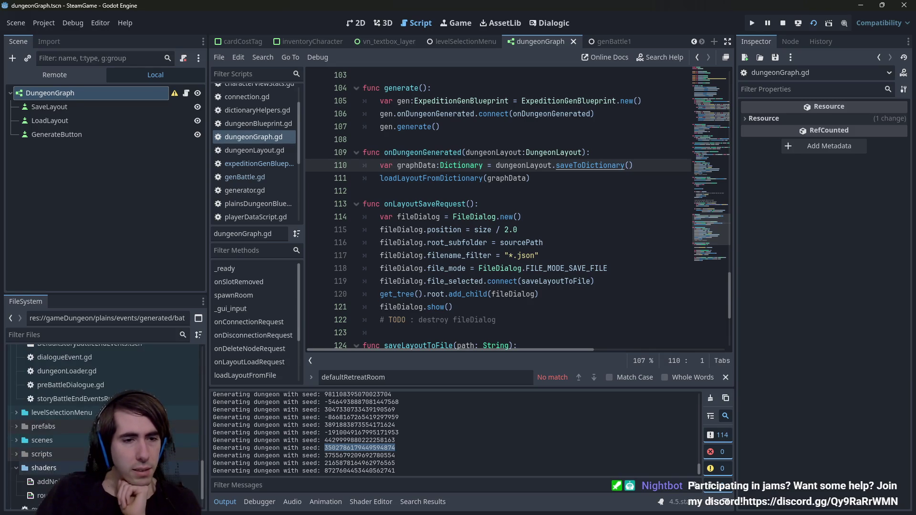
scroll(186, 429, "down", 1)
scroll(186, 424, "up", 2)
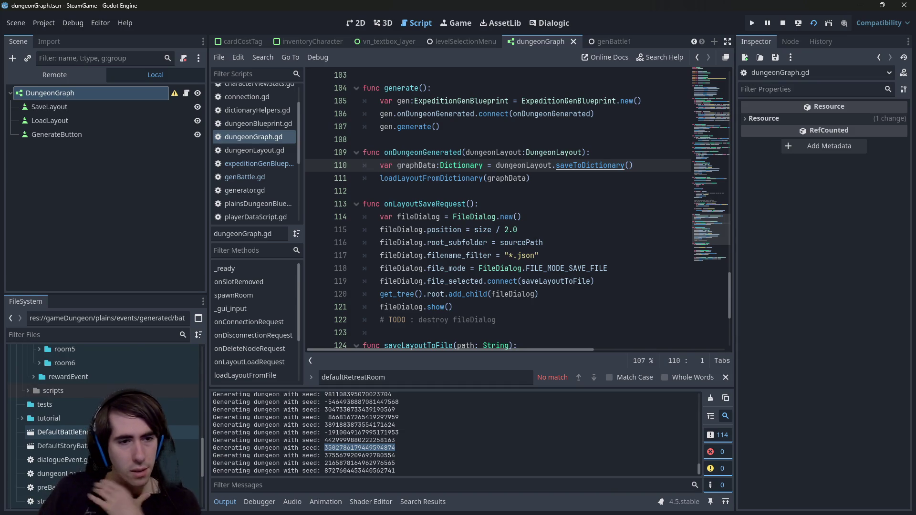
scroll(95, 405, "up", 6)
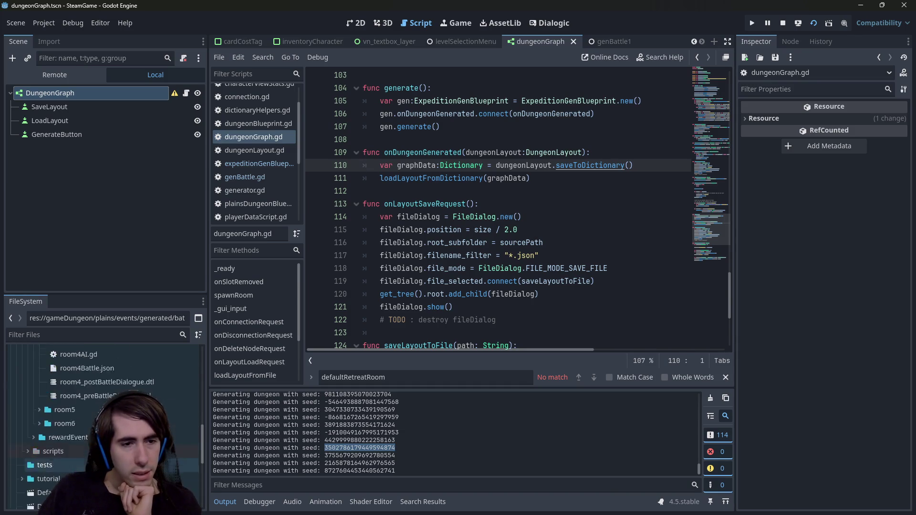
scroll(102, 405, "down", 8)
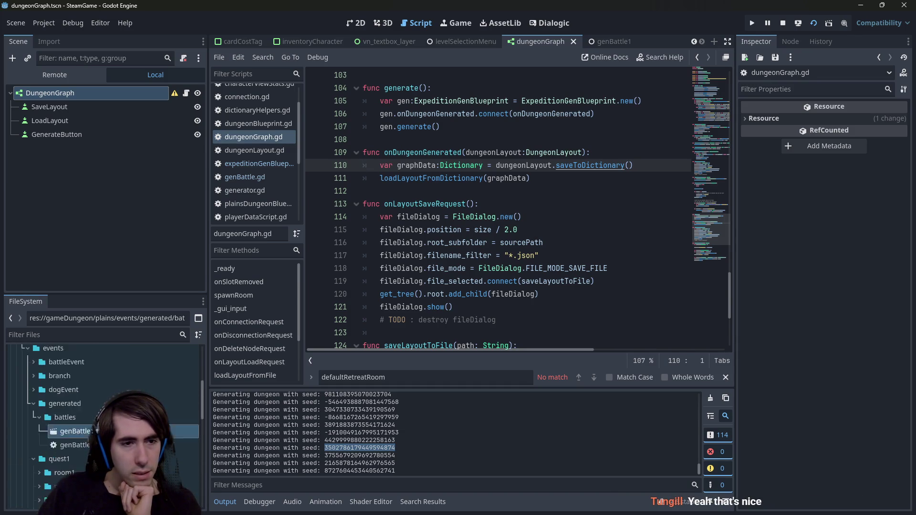
scroll(102, 406, "down", 10)
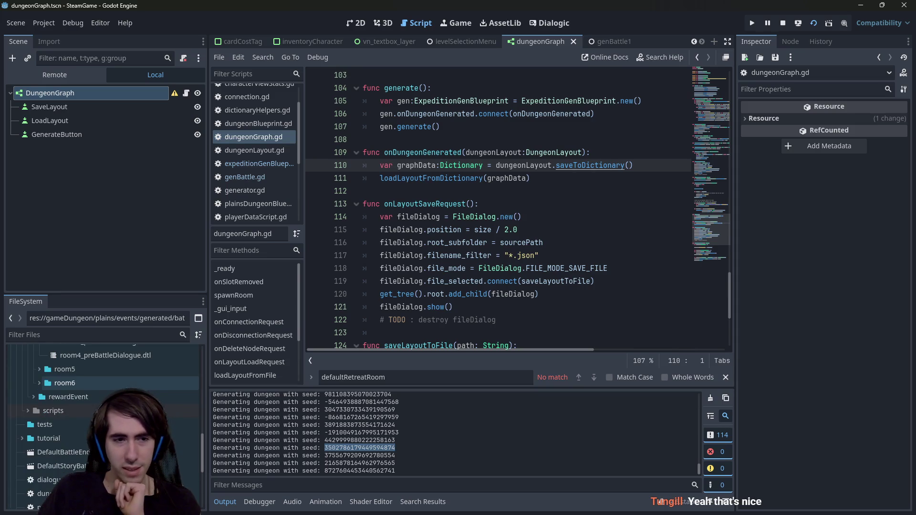
scroll(103, 408, "down", 2)
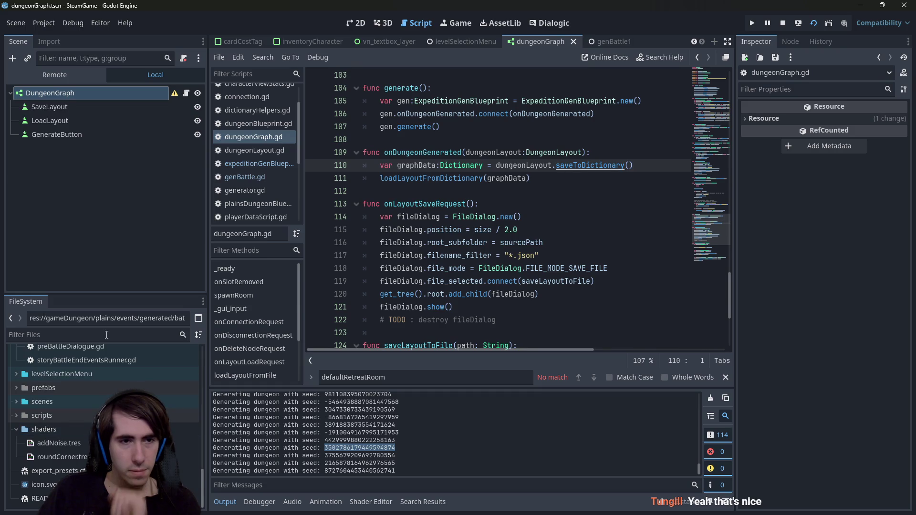
- Browse the FileSystem dock and place the caret on line 117 of the script
left_click(91, 335)
scroll(103, 422, "up", 10)
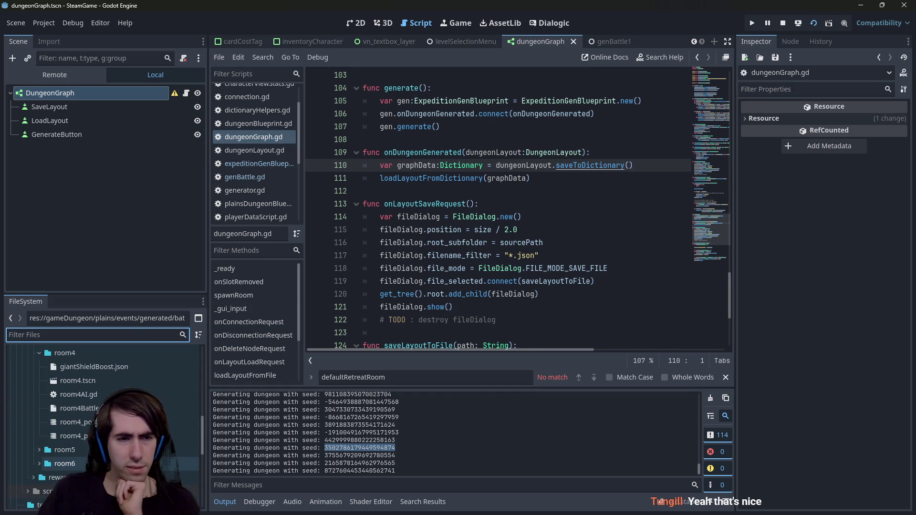
scroll(102, 453, "up", 5)
scroll(73, 399, "up", 4)
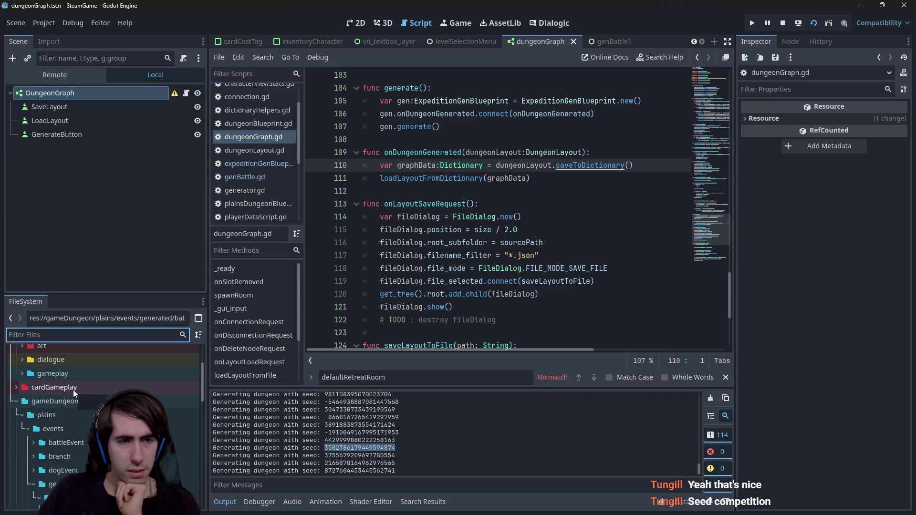
scroll(73, 390, "up", 3)
scroll(73, 390, "down", 9)
scroll(73, 406, "down", 4)
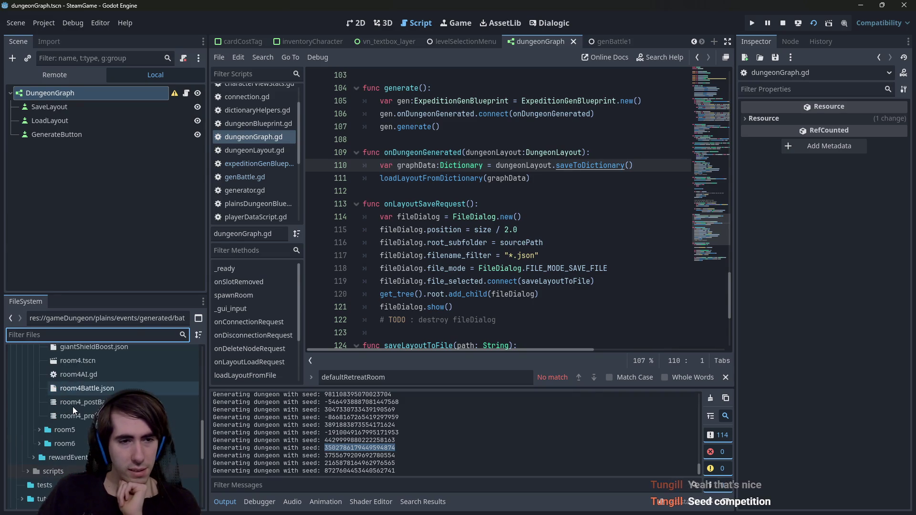
left_click(394, 255)
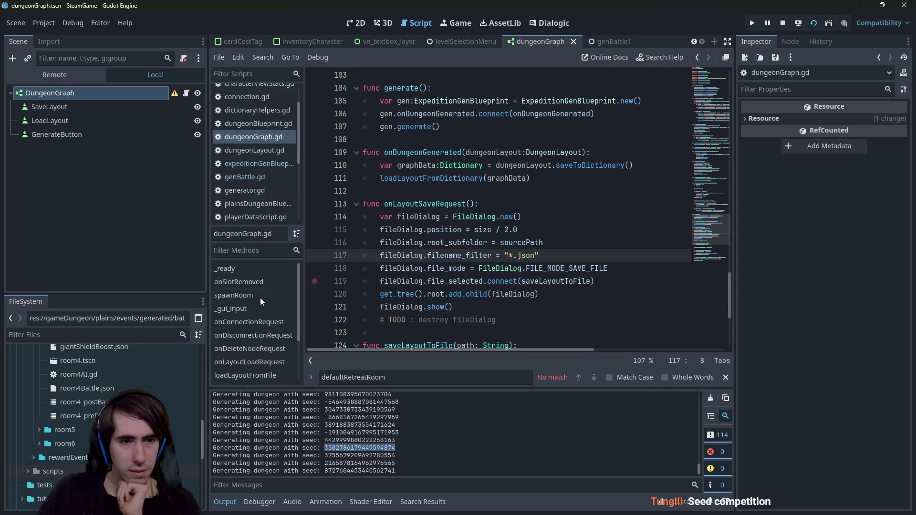
scroll(57, 441, "up", 4)
- Collapse the events folder, expand plains/scripts, and open expeditionGenBlueprint.gd
left_click(67, 456)
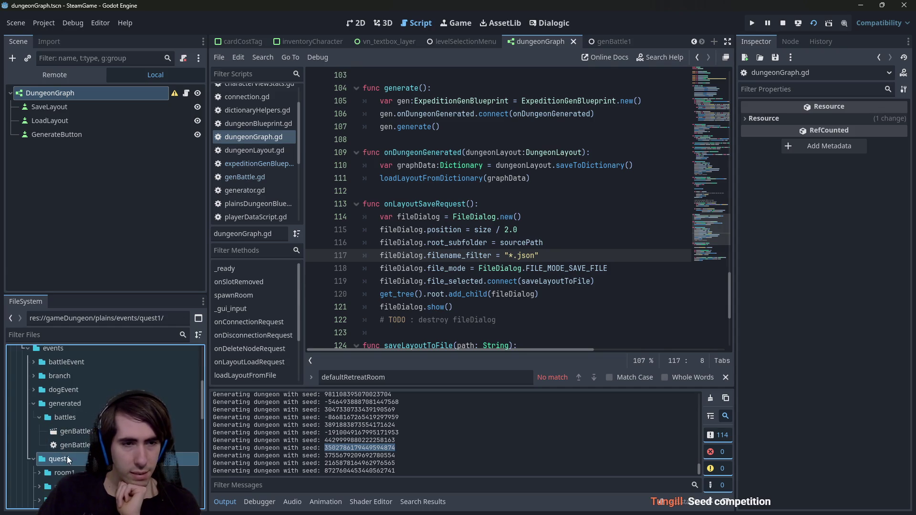
scroll(69, 387, "up", 2)
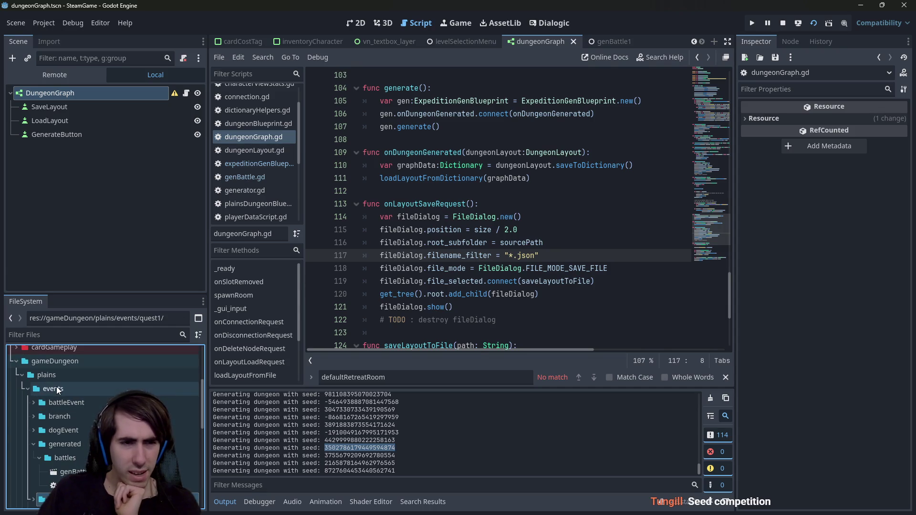
double_click(57, 391)
left_click(60, 403)
double_click(59, 402)
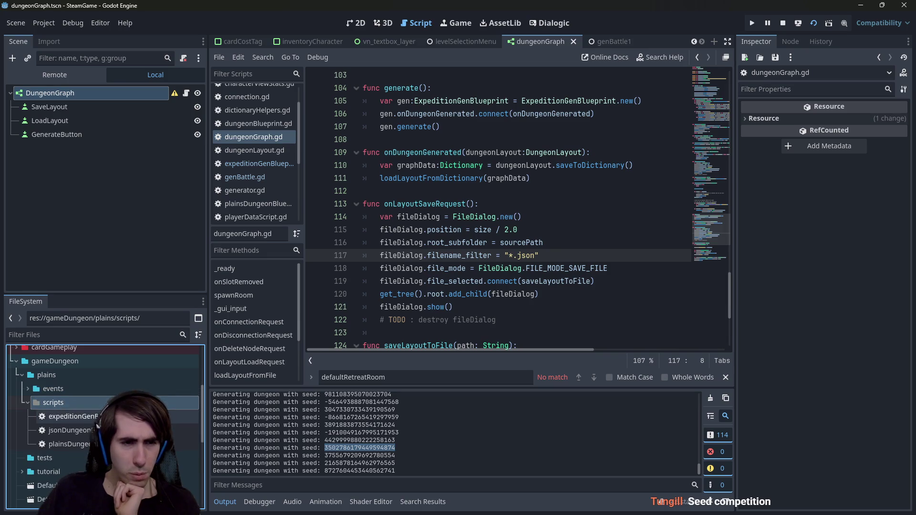
double_click(64, 416)
scroll(523, 250, "up", 2)
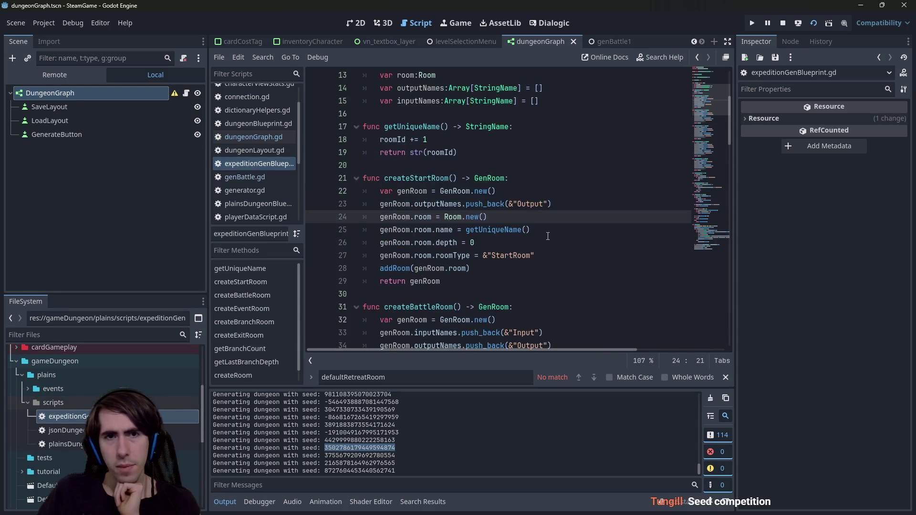
scroll(534, 243, "down", 20)
scroll(548, 238, "up", 20)
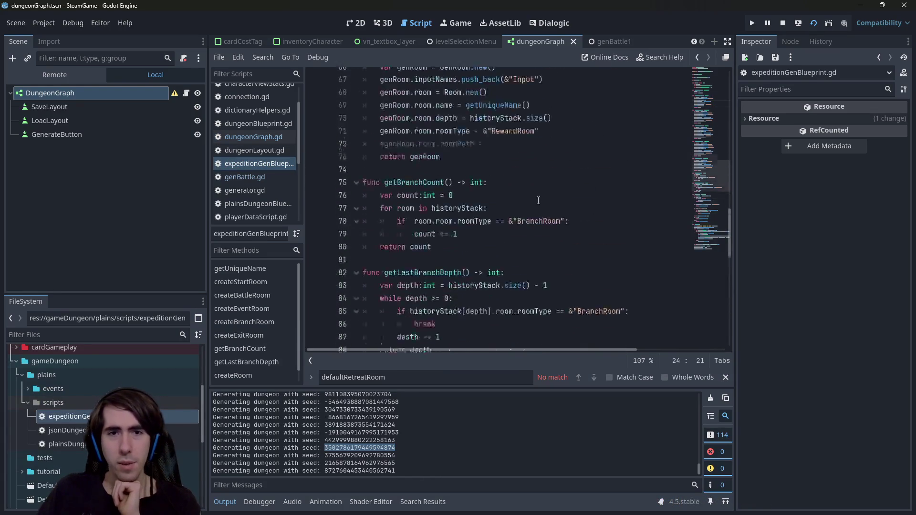
left_click_drag(500, 330, 526, 115)
scroll(604, 245, "down", 20)
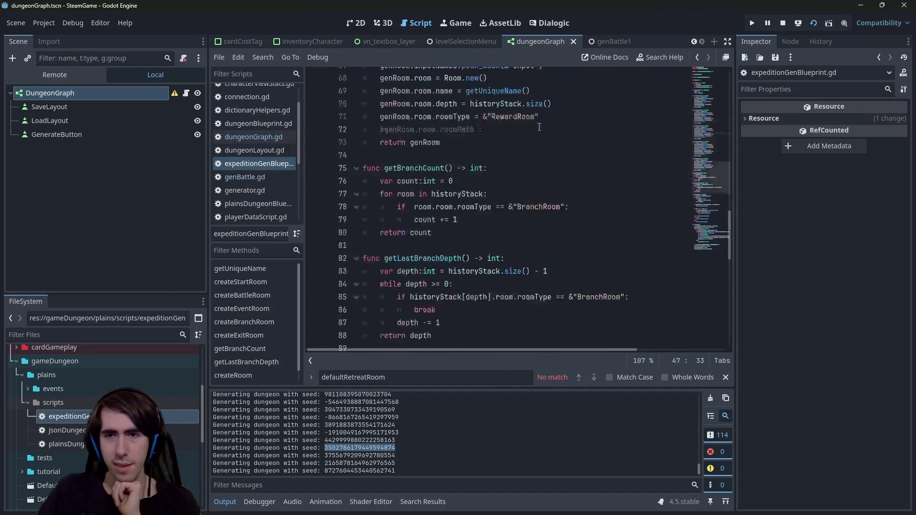
mouse_move(604, 245)
left_mouse_down()
mouse_move(377, 165)
mouse_move(357, 114)
left_mouse_up()
mouse_move(548, 332)
left_mouse_down()
mouse_move(355, 111)
mouse_move(359, 100)
left_mouse_up()
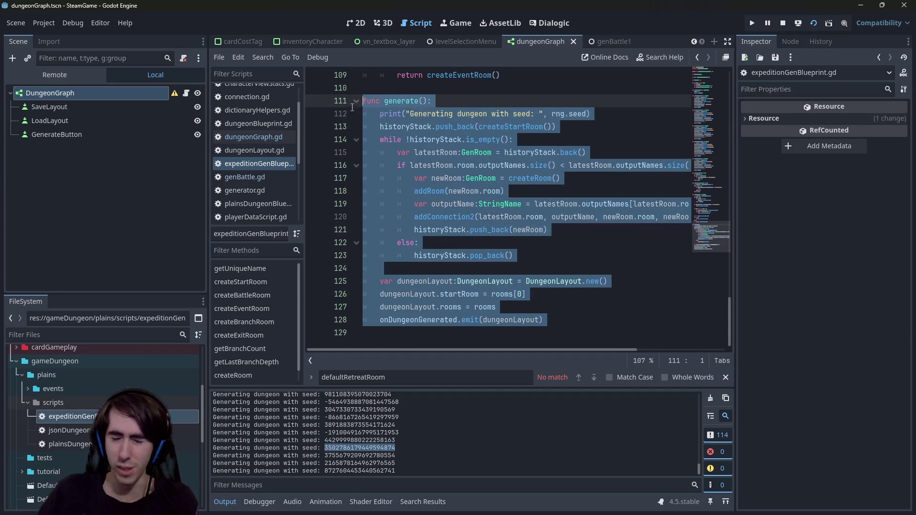
left_click(522, 218)
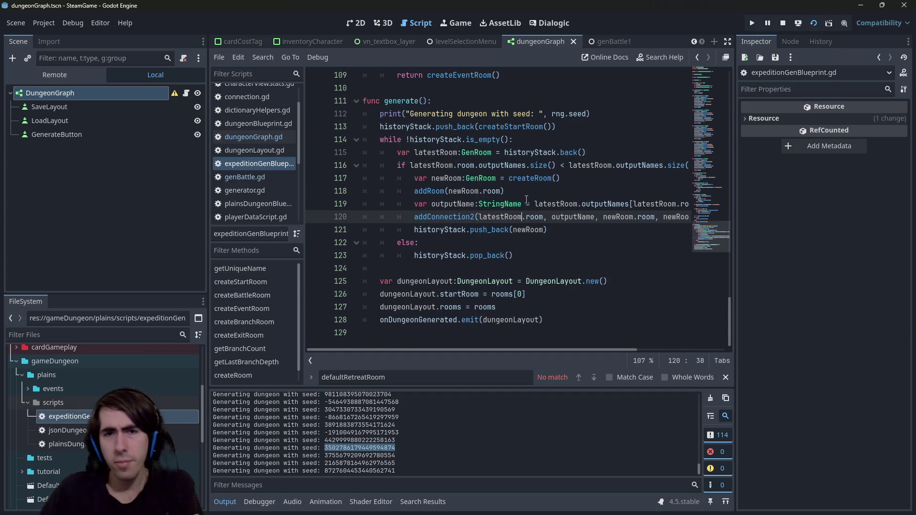
key("Up")
key("Up")
key("Up")
key("ctrl+d")
scroll(517, 223, "up", 7)
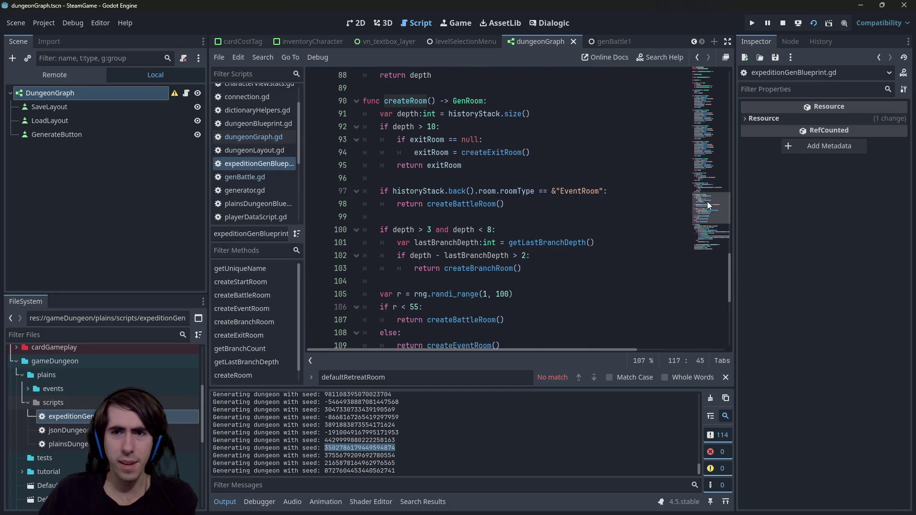
scroll(706, 205, "down", 1)
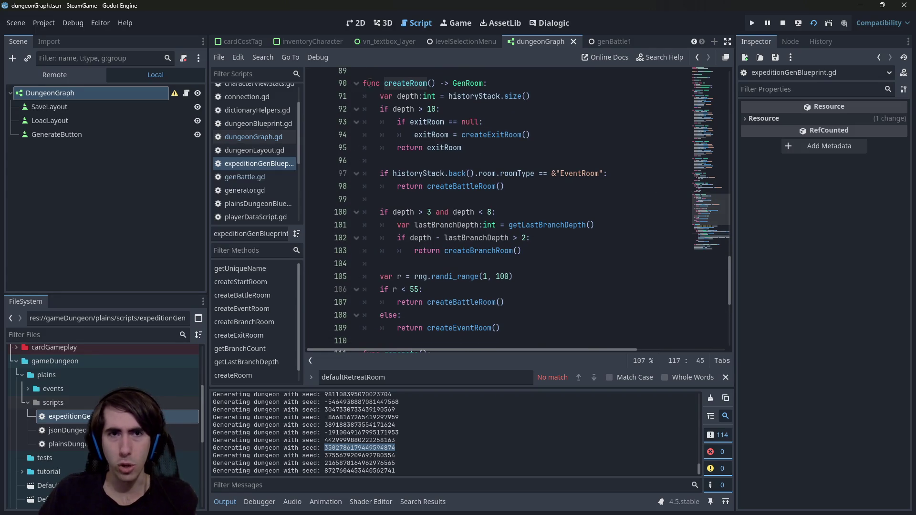
mouse_move(362, 83)
left_mouse_down()
mouse_move(527, 277)
mouse_move(542, 268)
mouse_move(499, 229)
left_mouse_up()
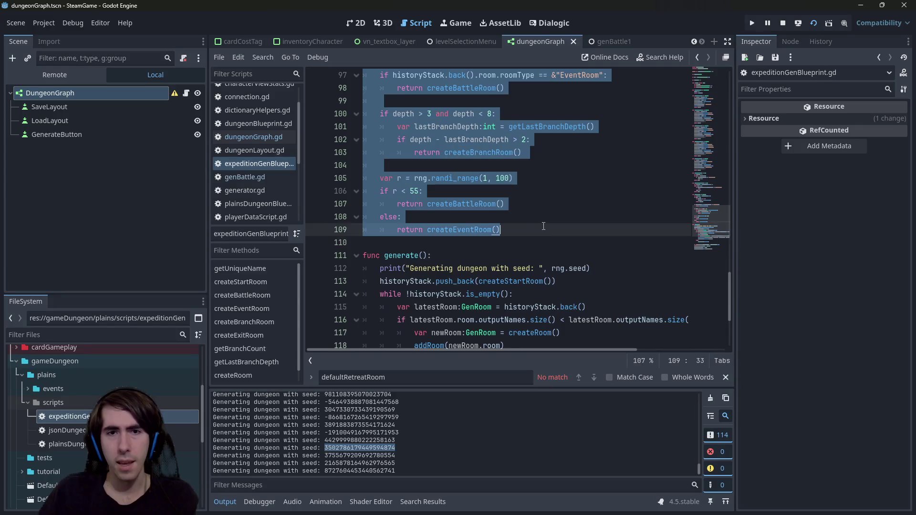
scroll(707, 213, "up", 2)
scroll(707, 213, "up", 1)
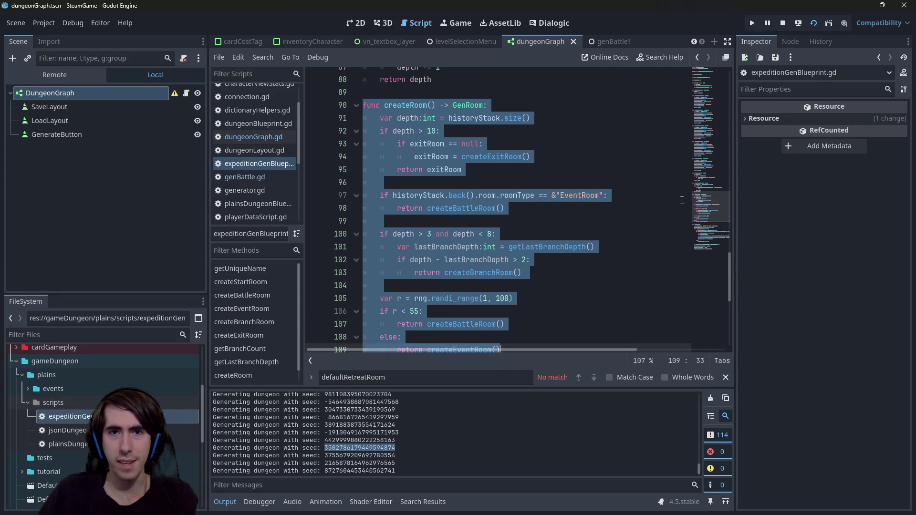
left_click(501, 169)
double_click(485, 118)
mouse_move(488, 117)
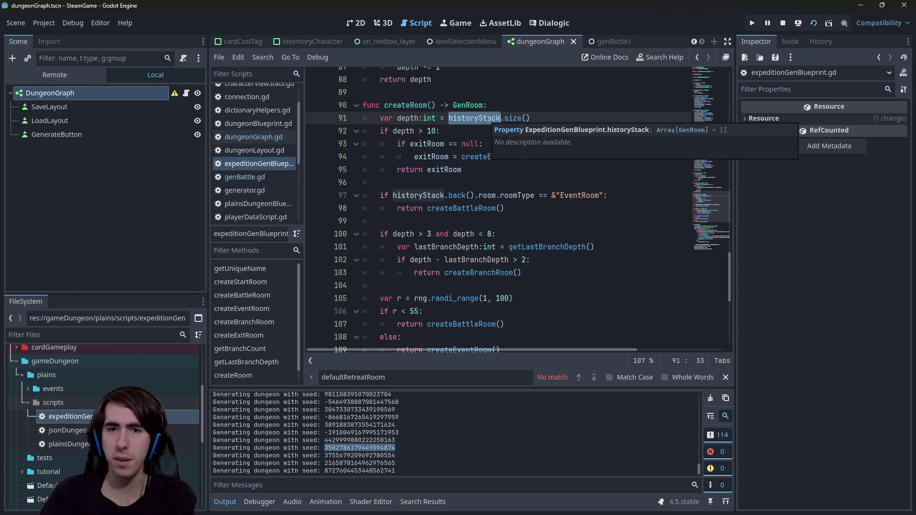
left_click(518, 171)
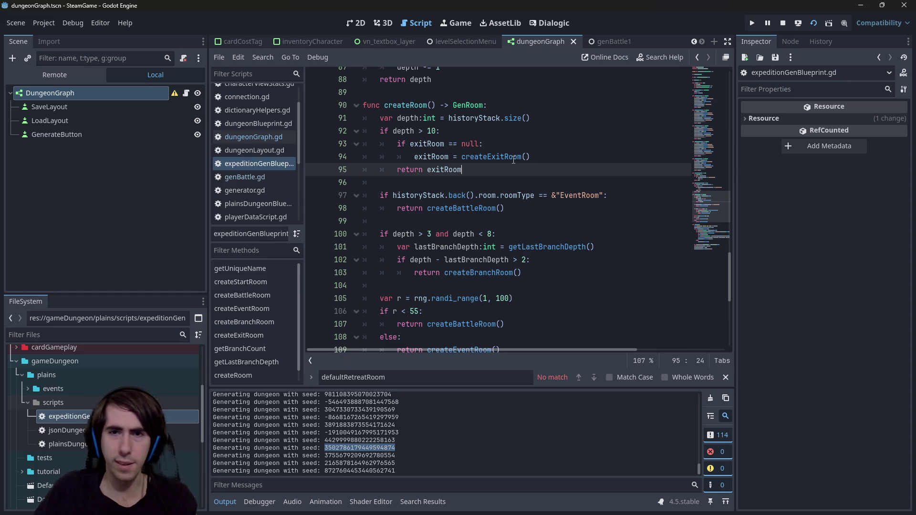
left_click(519, 157)
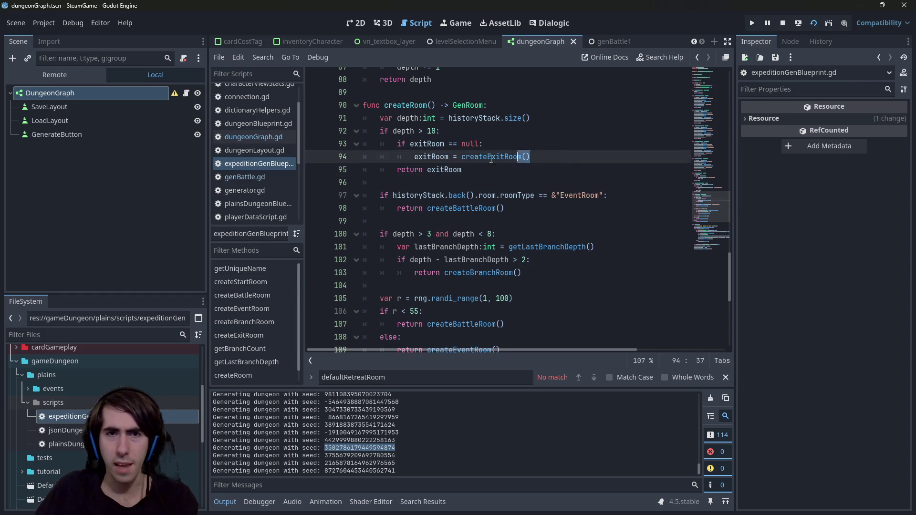
left_click_drag(491, 159, 334, 133)
mouse_move(462, 170)
left_mouse_down()
mouse_move(362, 157)
mouse_move(326, 138)
left_mouse_up()
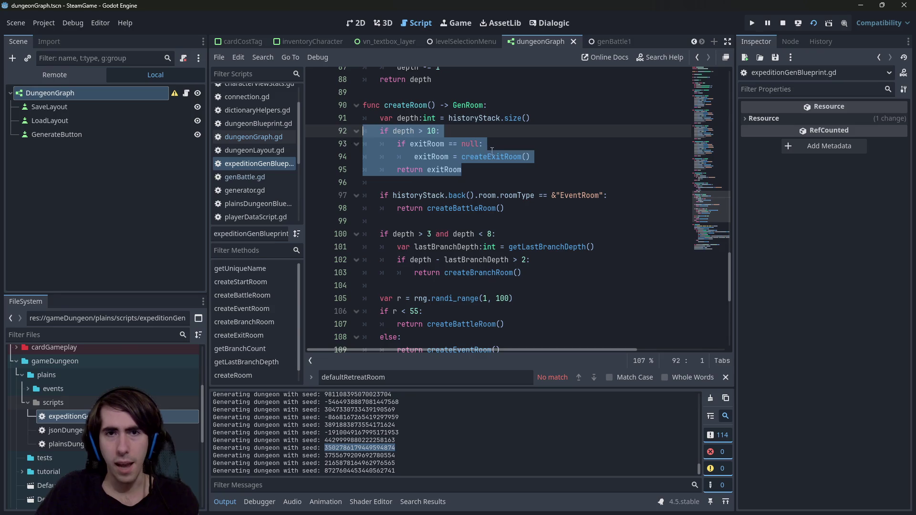
double_click(426, 144)
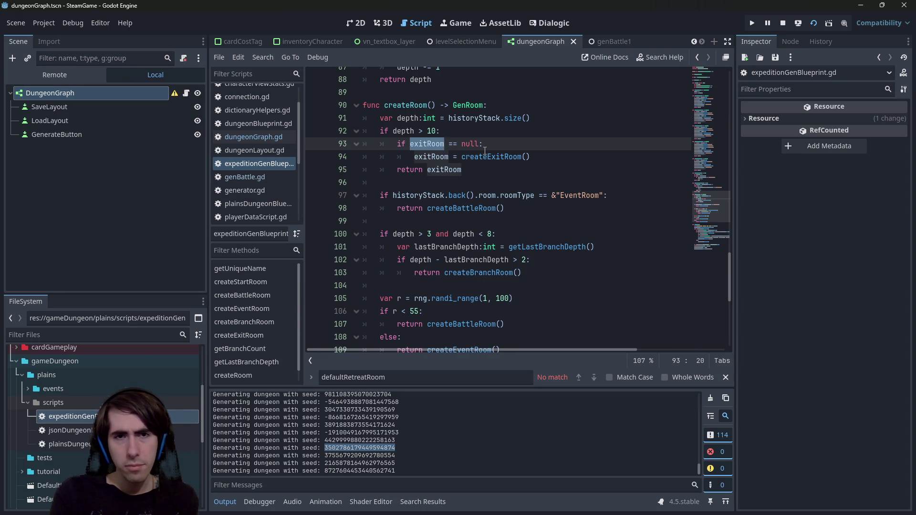
left_click(430, 131)
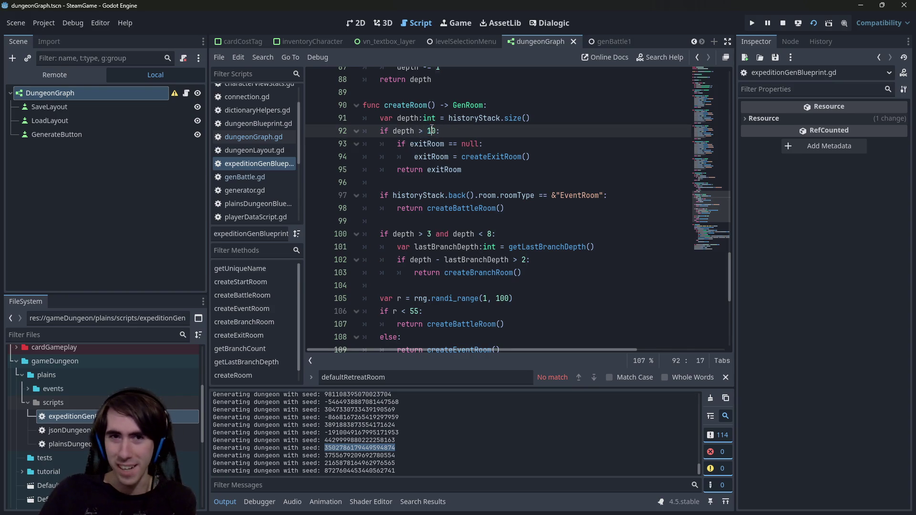
double_click(431, 130)
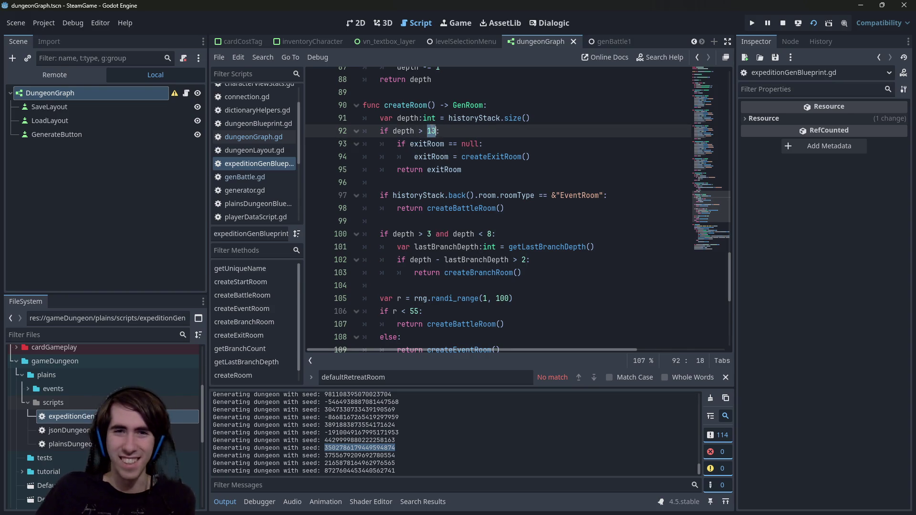
mouse_move(363, 234)
left_mouse_down()
mouse_move(473, 236)
mouse_move(586, 273)
mouse_move(336, 245)
left_mouse_up()
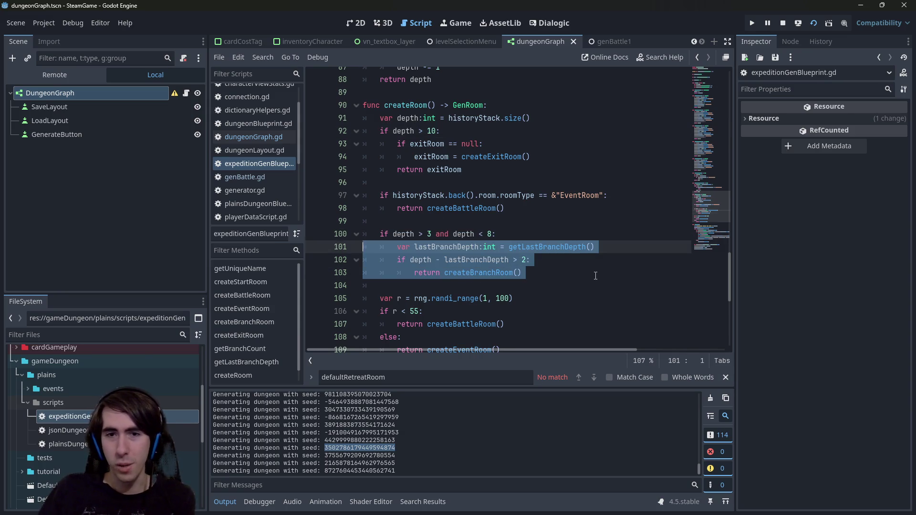
left_click(595, 276)
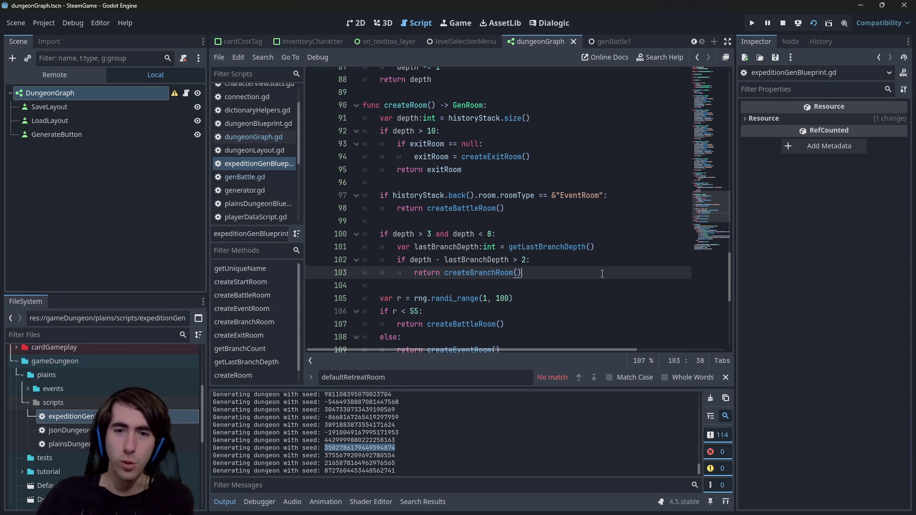
mouse_move(471, 272)
left_mouse_down()
mouse_move(496, 272)
mouse_move(331, 259)
left_mouse_up()
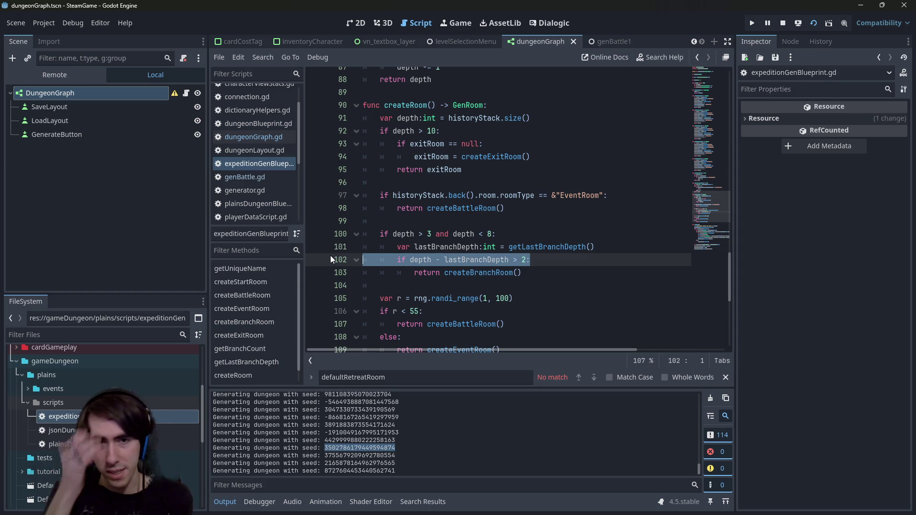
mouse_move(402, 233)
left_mouse_down()
mouse_move(465, 234)
mouse_move(435, 234)
left_mouse_up()
mouse_move(496, 233)
left_mouse_down()
mouse_move(439, 233)
mouse_move(452, 233)
left_mouse_up()
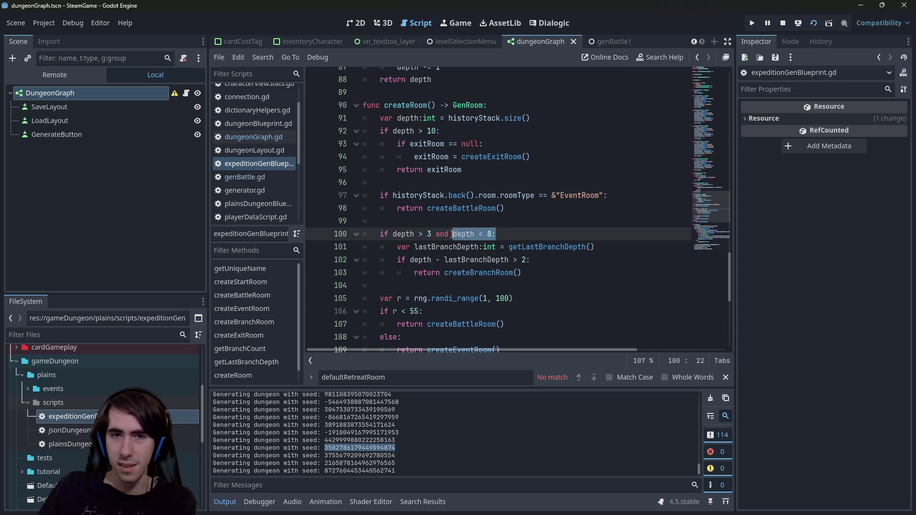
scroll(486, 284, "down", 1)
mouse_move(403, 298)
left_mouse_down()
mouse_move(361, 259)
mouse_move(420, 273)
left_mouse_up()
left_click(401, 273)
left_click(420, 272)
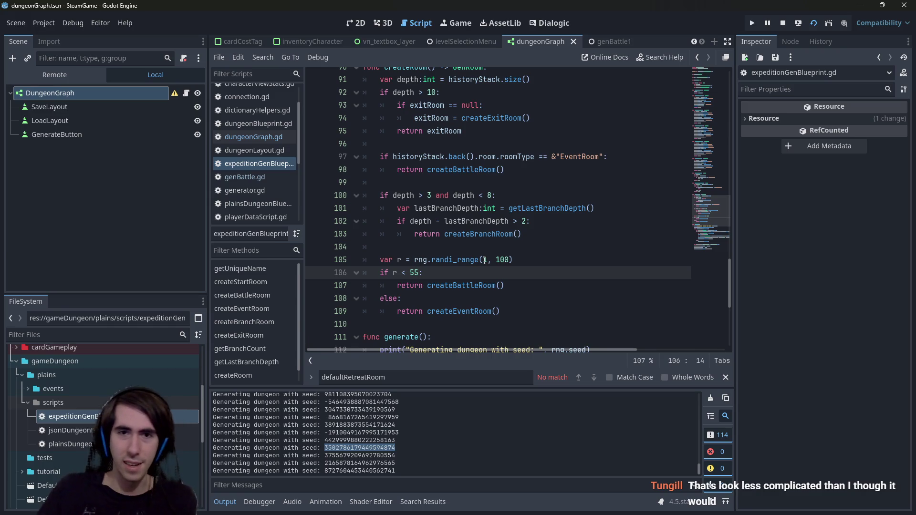
scroll(484, 260, "up", 6)
left_click_drag(432, 272, 389, 190)
scroll(508, 212, "up", 2)
scroll(507, 212, "down", 1)
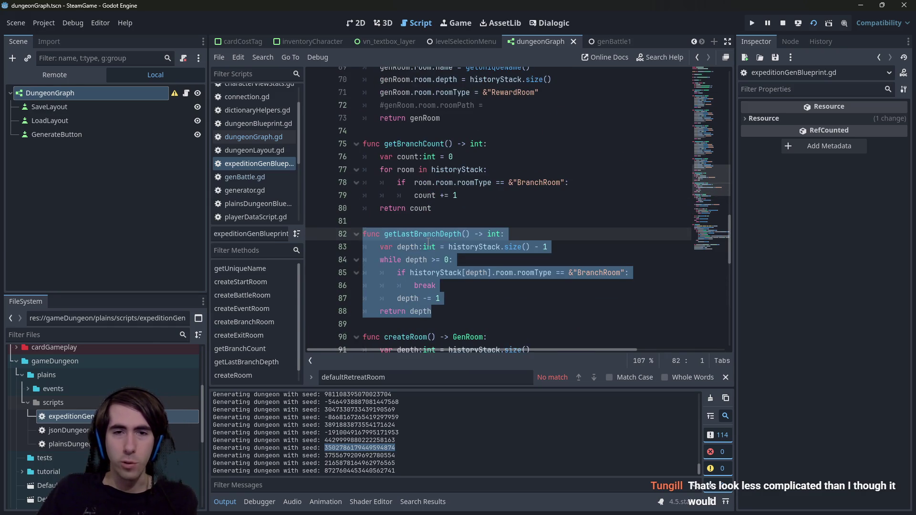
left_click(509, 318)
left_click_drag(509, 317, 361, 233)
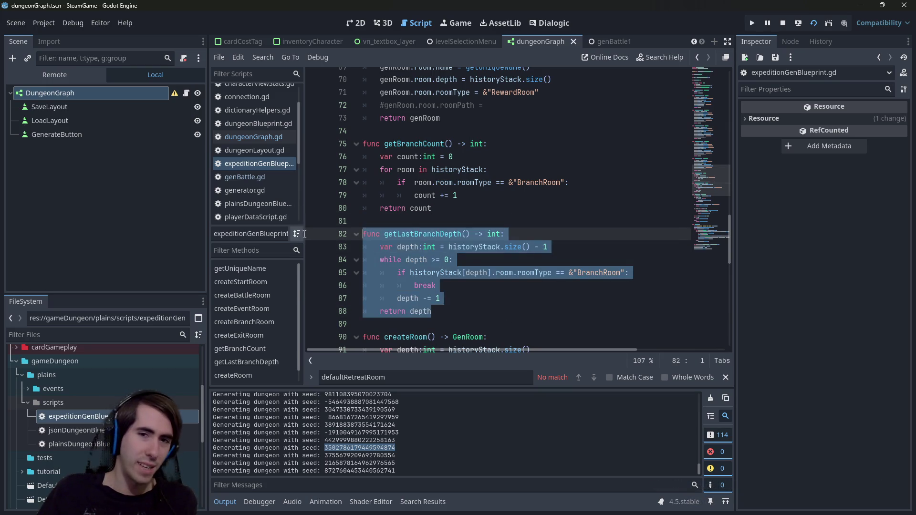
left_click_drag(512, 295, 381, 259)
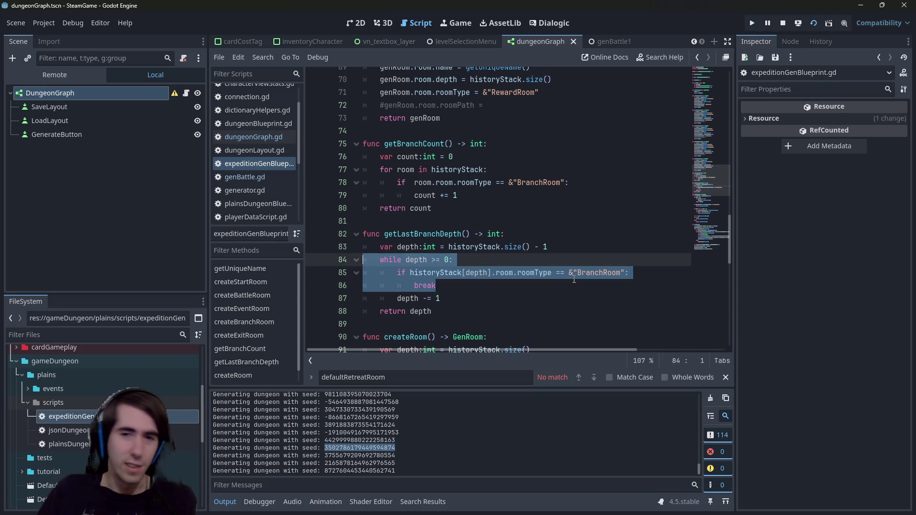
left_click(570, 274)
scroll(567, 278, "up", 1)
scroll(567, 279, "up", 7)
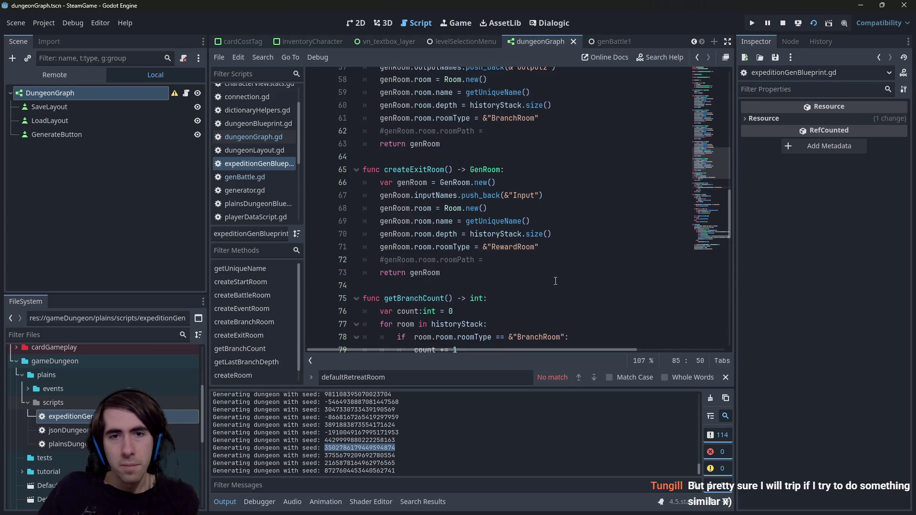
mouse_move(551, 284)
left_mouse_down()
mouse_move(363, 169)
mouse_move(350, 195)
left_mouse_up()
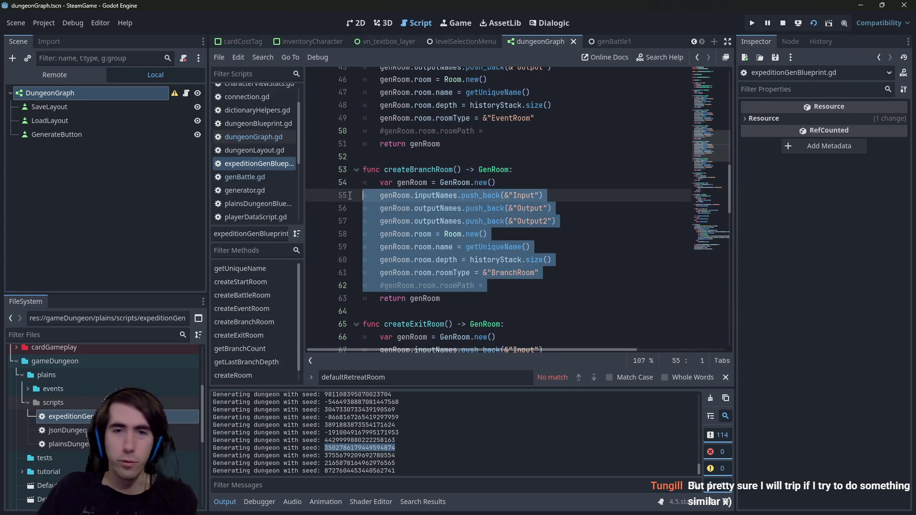
mouse_move(557, 221)
left_mouse_down()
mouse_move(365, 184)
mouse_move(364, 196)
left_mouse_up()
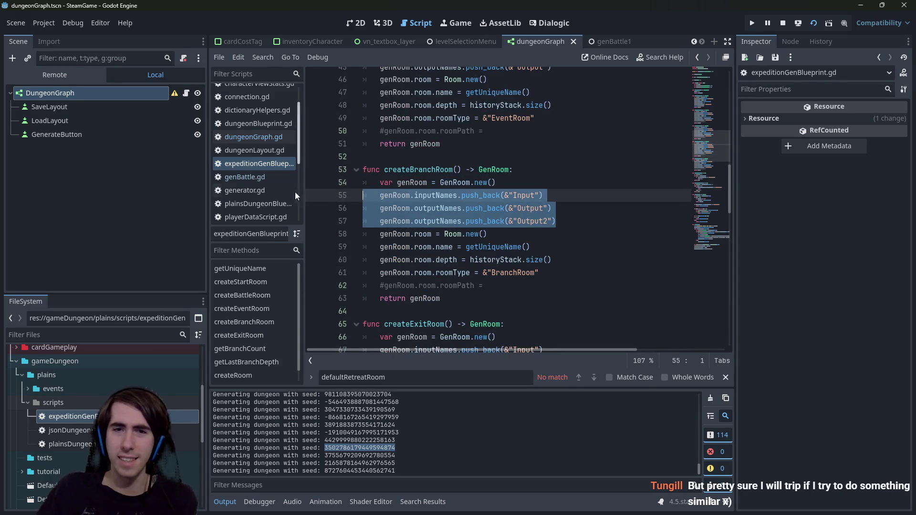
scroll(582, 215, "up", 3)
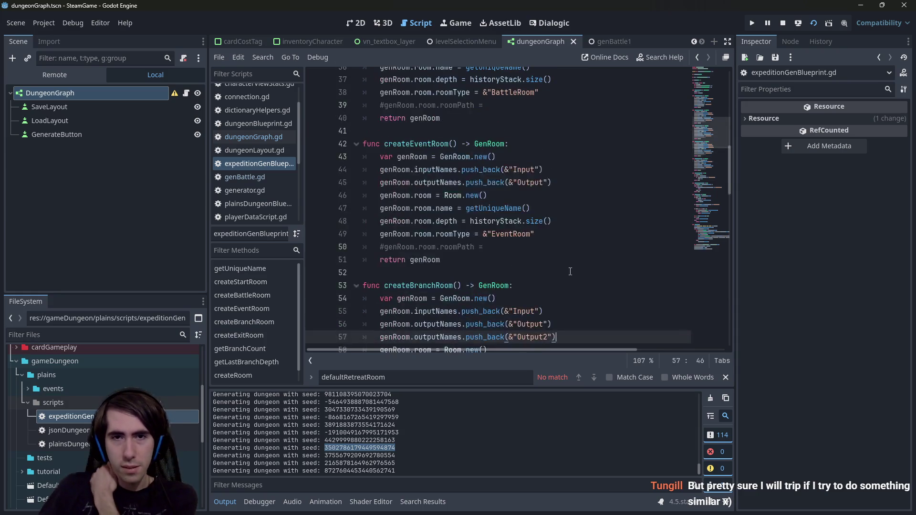
left_click(560, 204)
mouse_move(539, 234)
left_mouse_down()
mouse_move(453, 234)
mouse_move(372, 171)
mouse_move(363, 234)
mouse_move(282, 230)
left_mouse_up()
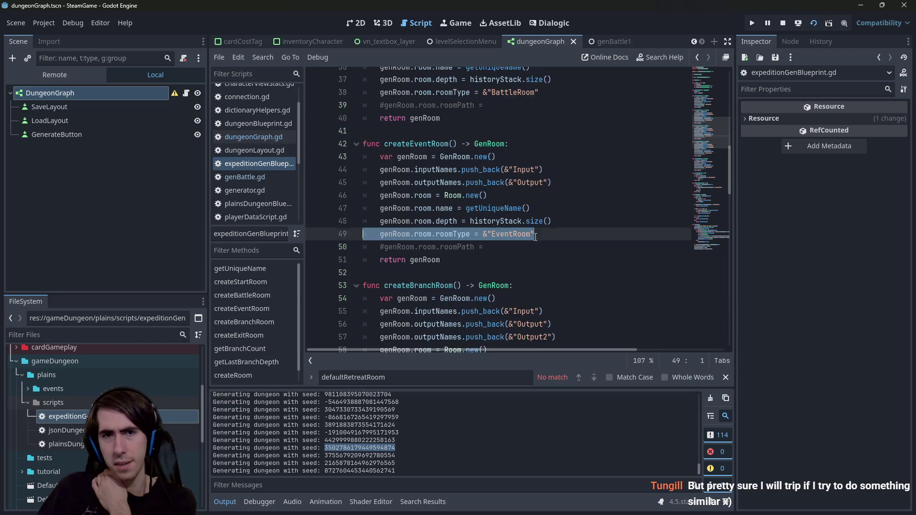
scroll(535, 237, "up", 1)
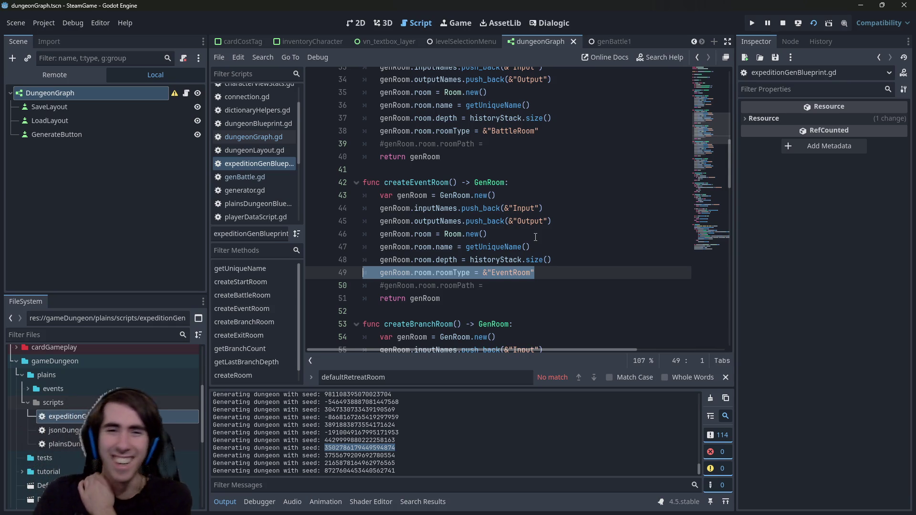
- Select the getUniqueName function in expeditionGenBlueprint.gd
scroll(535, 237, "up", 10)
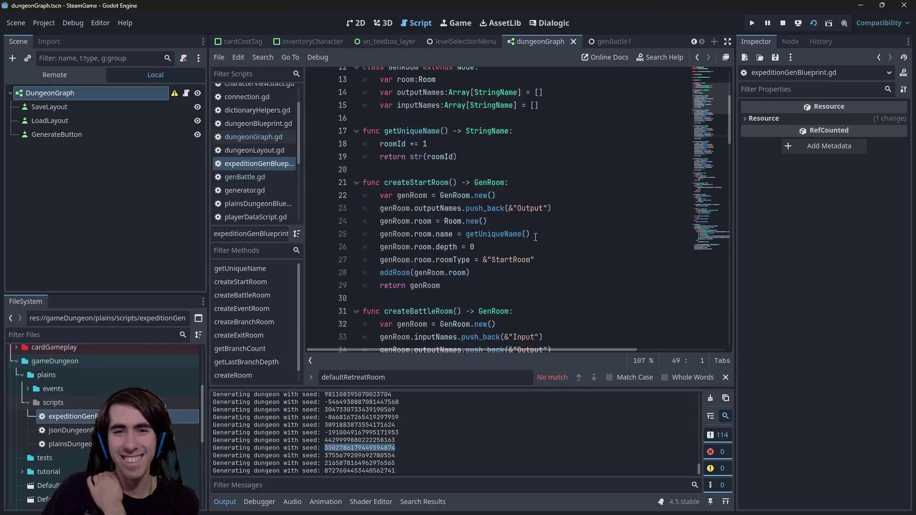
scroll(535, 237, "down", 3)
scroll(535, 237, "up", 3)
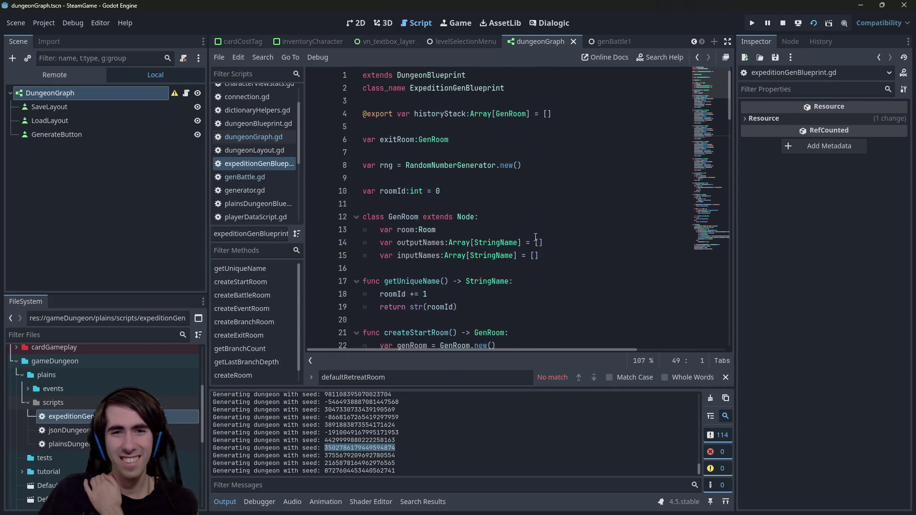
scroll(535, 237, "down", 7)
scroll(535, 237, "up", 6)
scroll(535, 237, "down", 4)
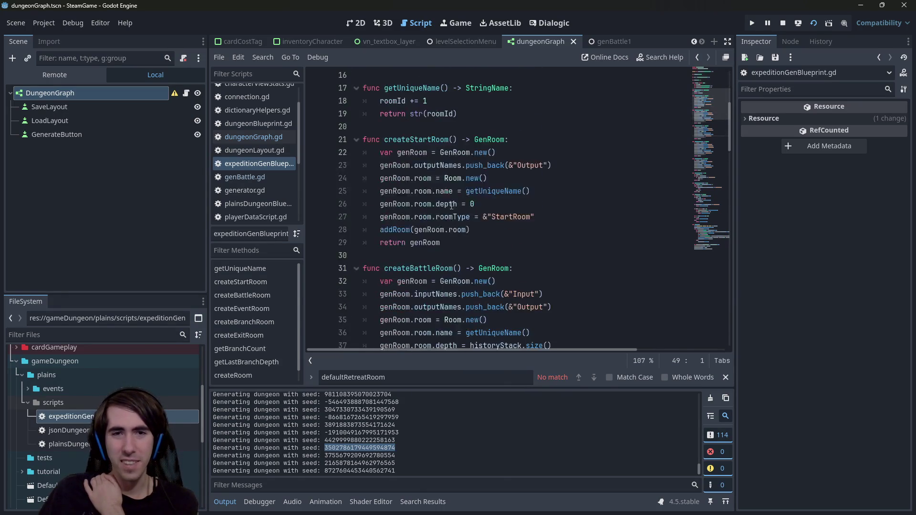
left_click(508, 105)
left_click_drag(508, 106, 363, 82)
left_click_drag(460, 113, 330, 96)
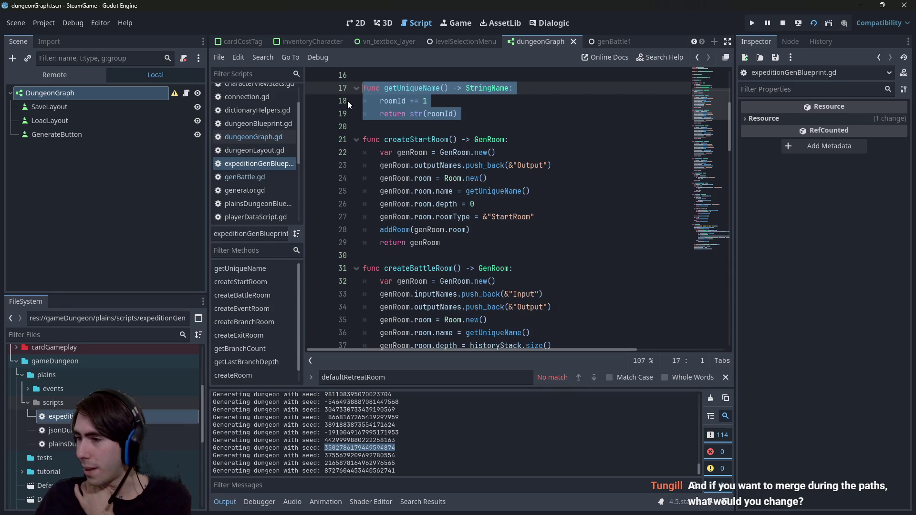
- Insert blank lines in createRoom right after the createBranchRoom check
scroll(468, 201, "down", 15)
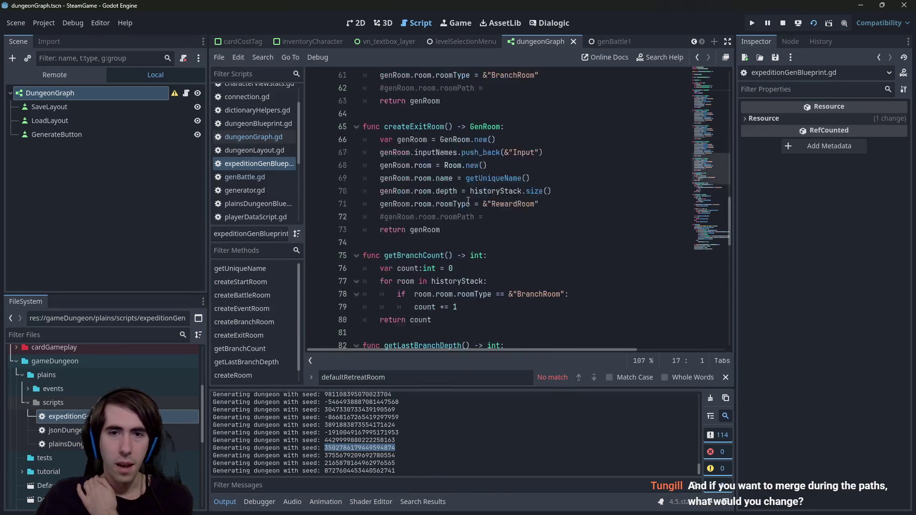
scroll(468, 201, "down", 10)
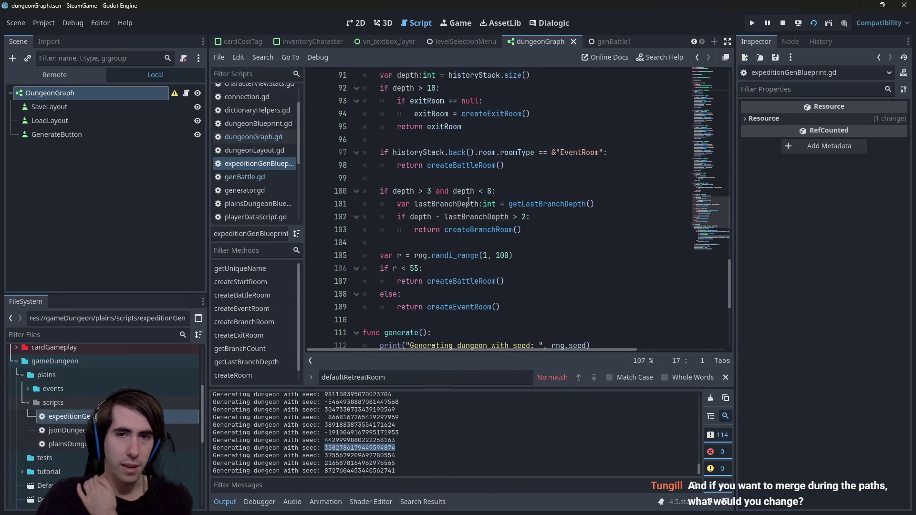
scroll(468, 201, "up", 2)
left_click(511, 210)
scroll(506, 219, "down", 2)
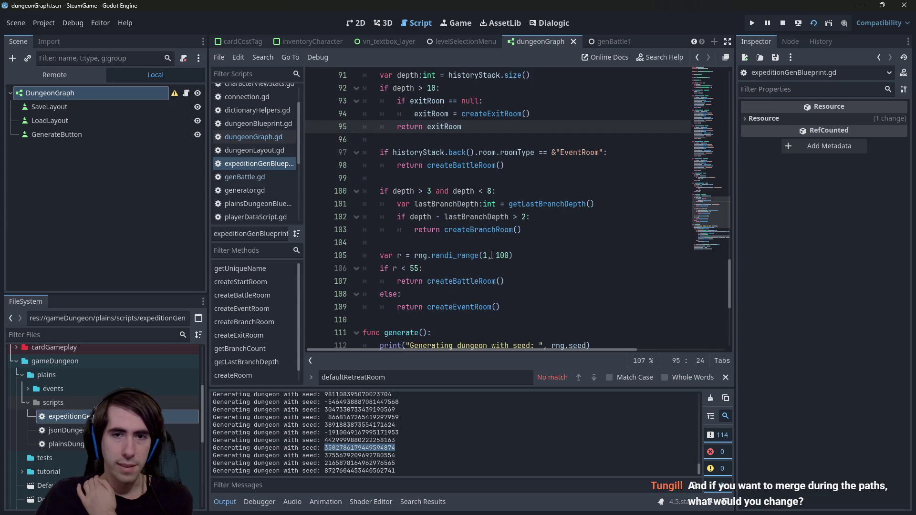
left_click(500, 245)
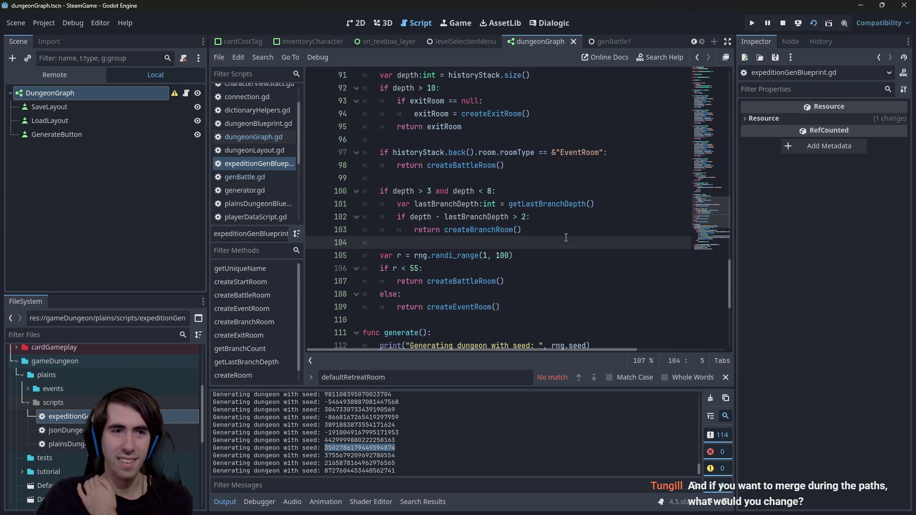
scroll(566, 237, "up", 1)
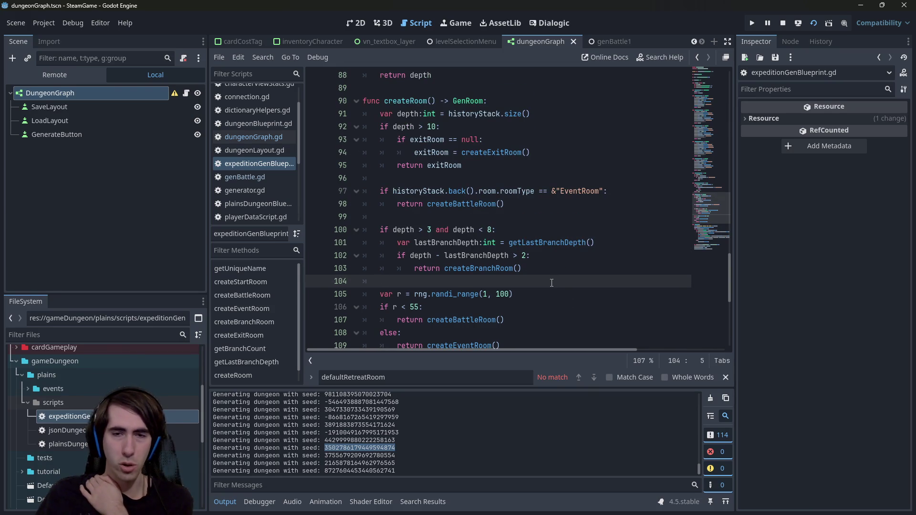
key("Return")
key("Return")
key("Return")
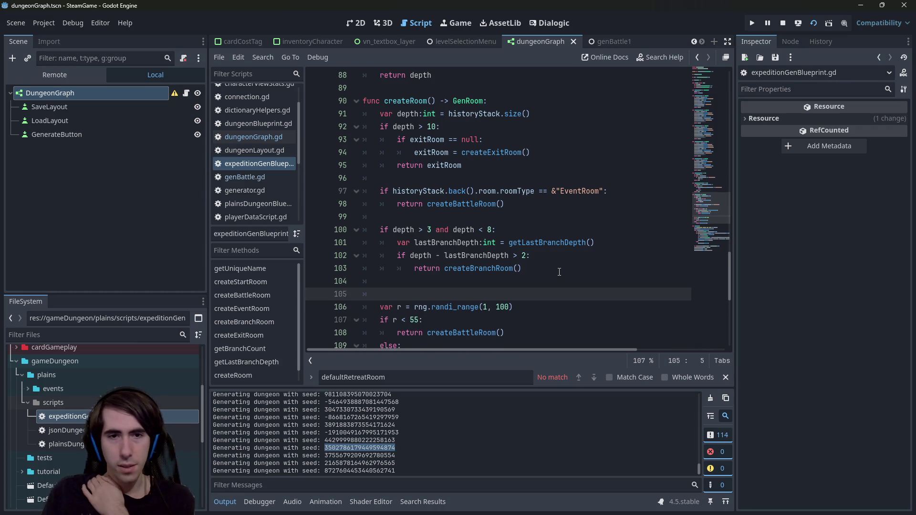
- Add 'var lastBranchIndex:int = getLastBranchDepth()' on the new line in createRoom
key("Up")
key("Up")
scroll(524, 255, "up", 3)
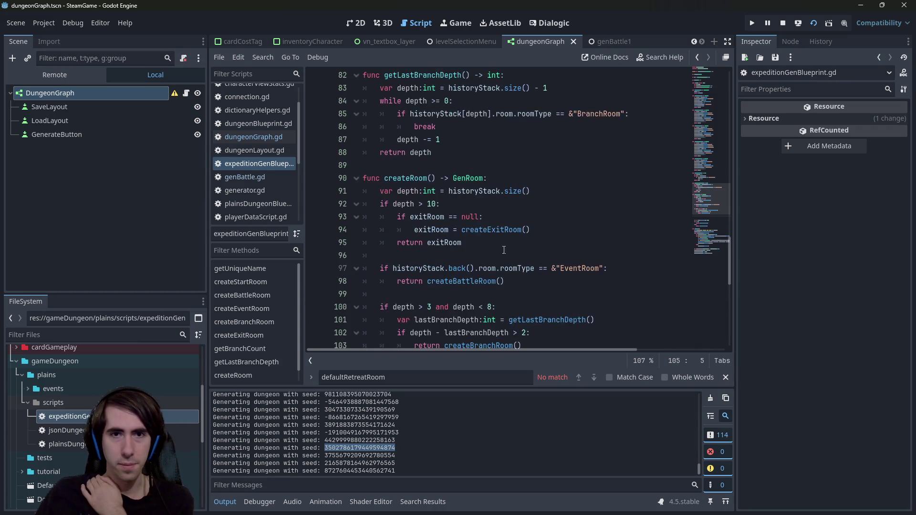
double_click(433, 113)
key("ctrl+c")
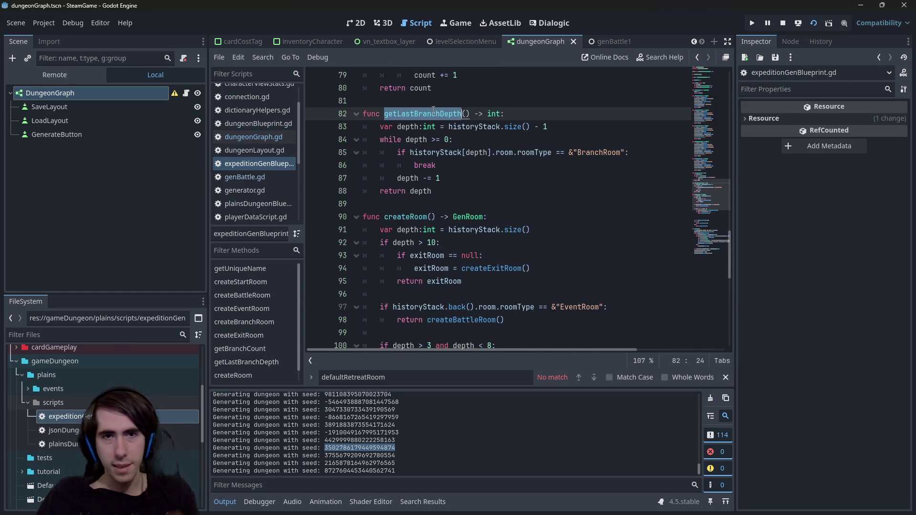
scroll(438, 233, "down", 2)
scroll(437, 232, "down", 1)
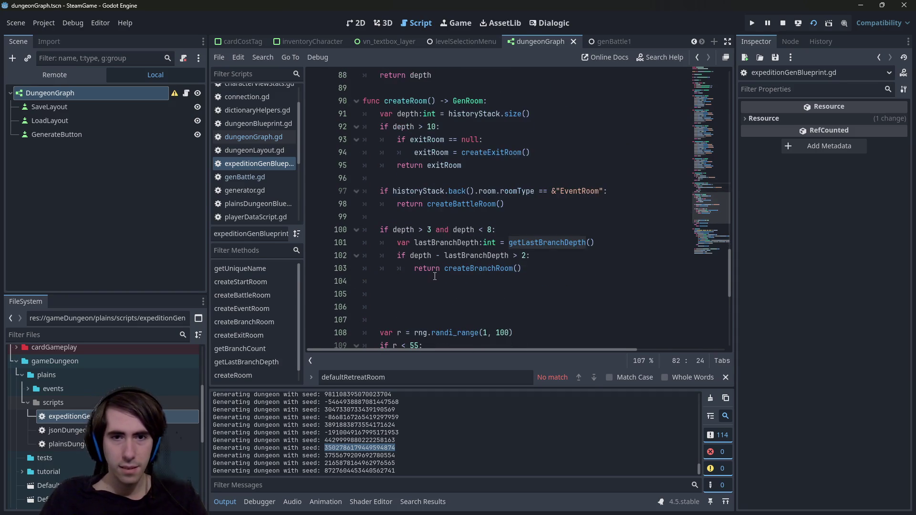
left_click(457, 291)
key("ctrl+v")
type("(")
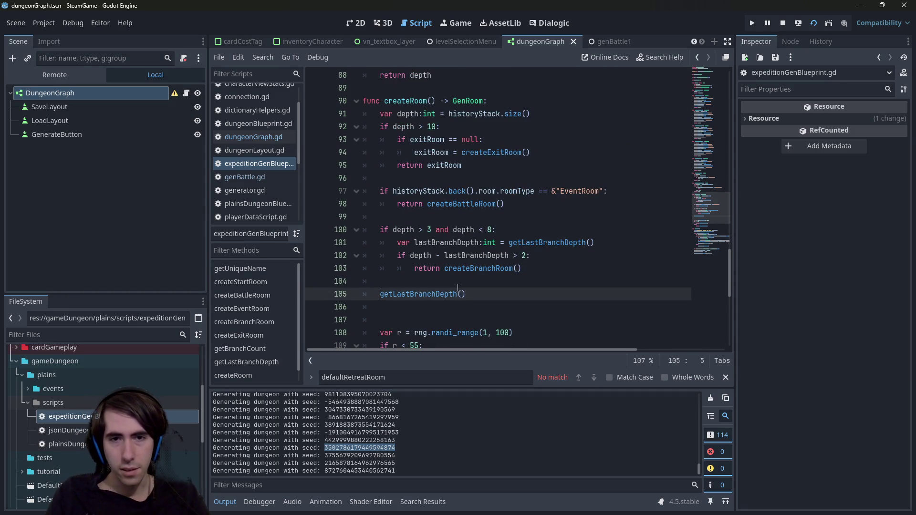
key("Home")
type("var lastB")
type("ranchIndex")
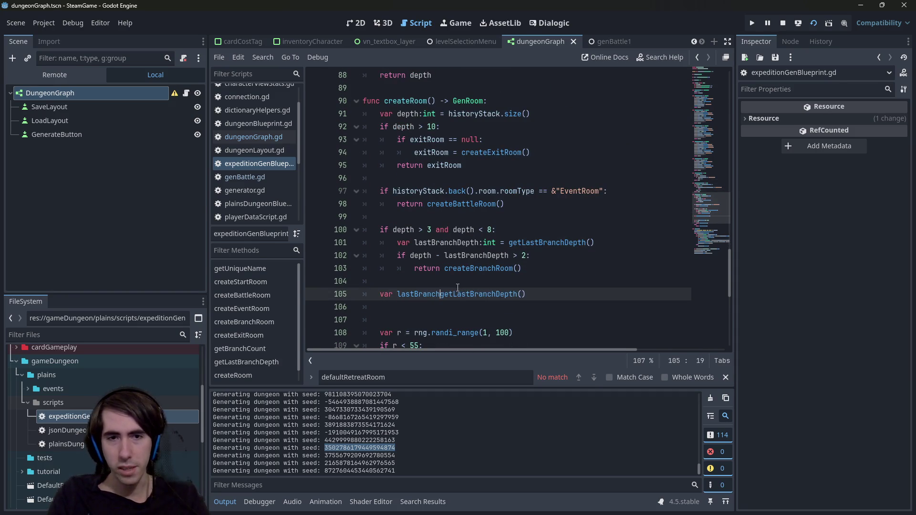
type(" =")
key("Left")
key("Left")
key("Left")
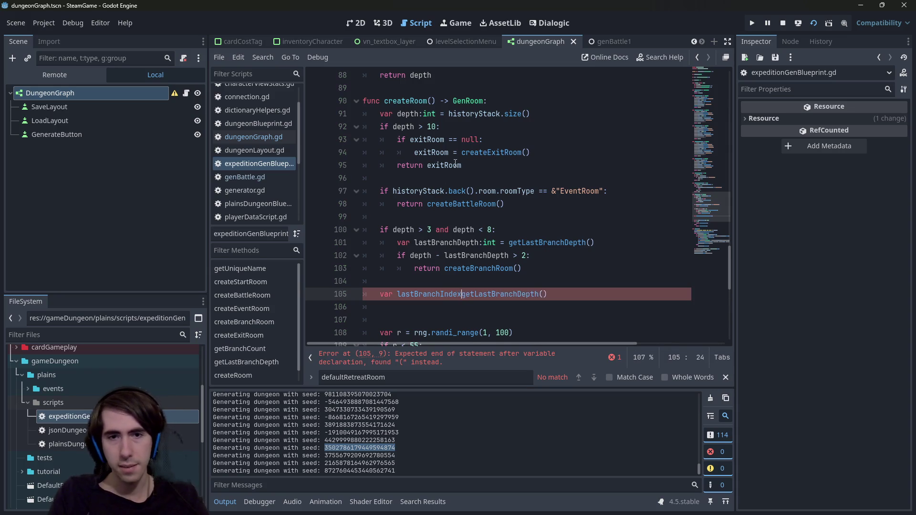
type("Index:int =")
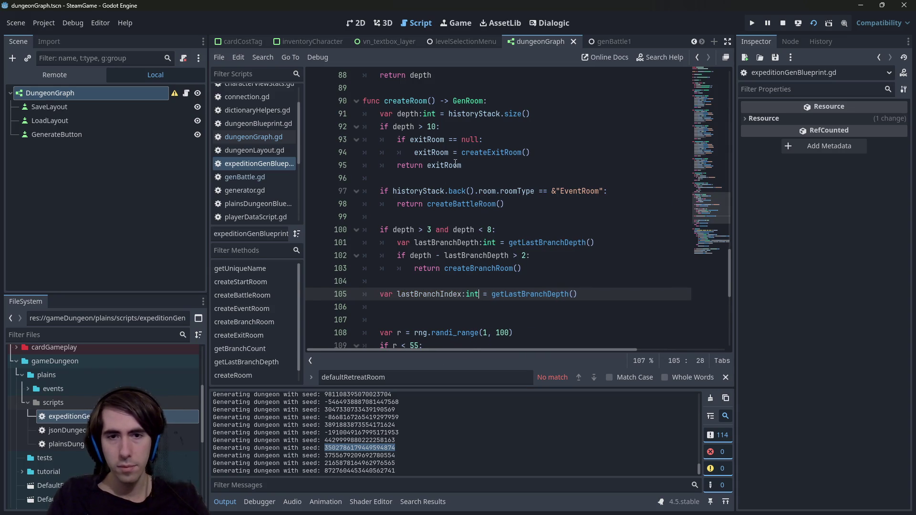
key("Escape")
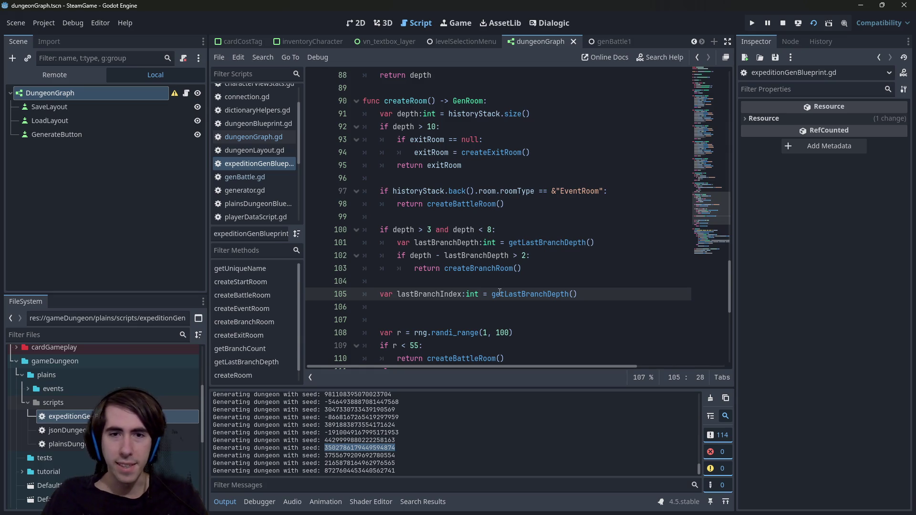
- Start a historyStack statement and add 'if lastBranchIndex != -1:' above it
left_click(523, 307)
type("hist")
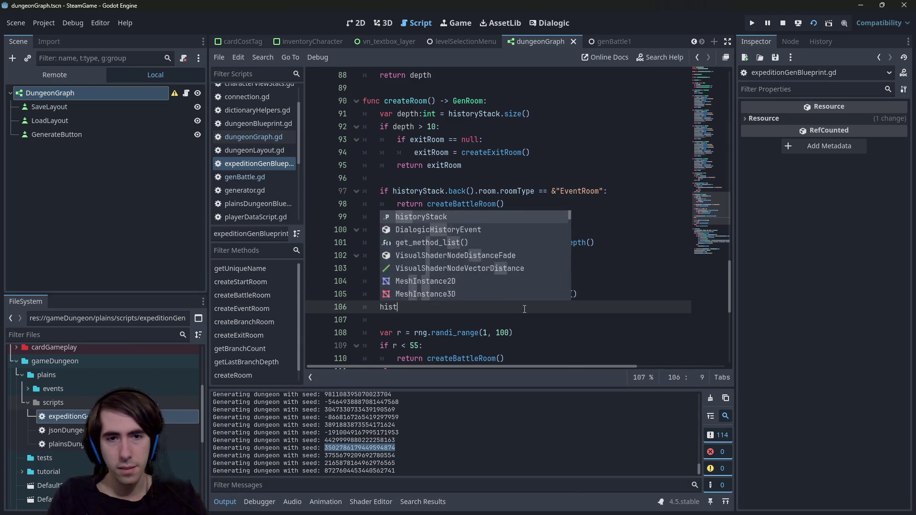
type("ory")
key("Return")
key("Up")
key("ctrl+Right")
key("ctrl+shift+Left")
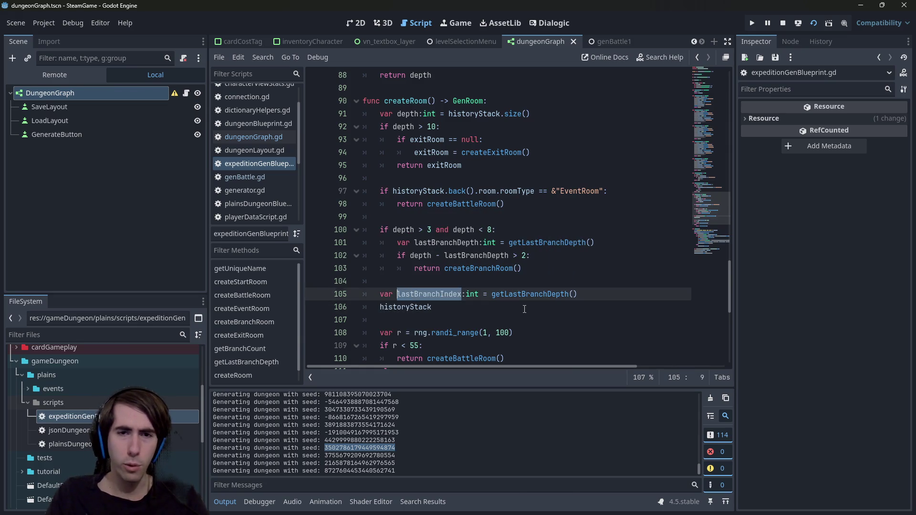
key("End")
key("Return")
type("o")
key("BackSpace")
key("BackSpace")
type("if lastBranchIndex != -1")
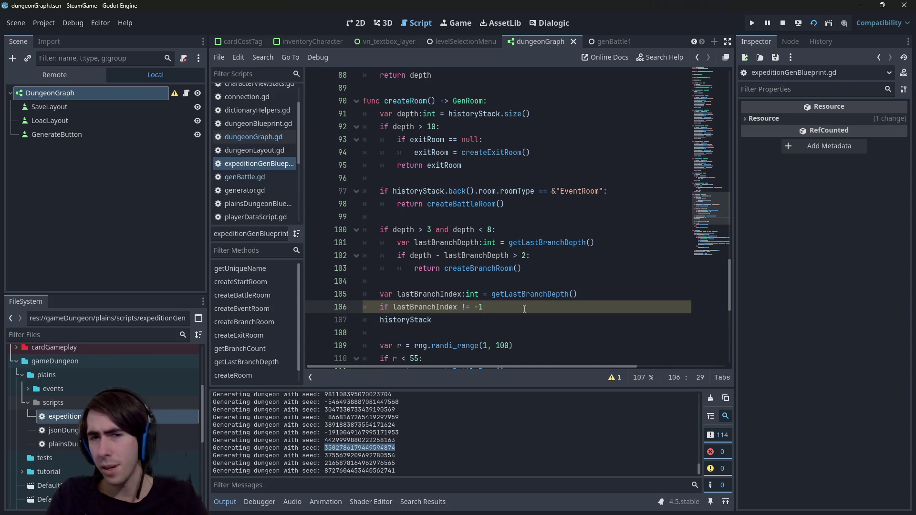
type(":")
- Indent the historyStack line under the if and index it with lastBranchIndex
key("Down")
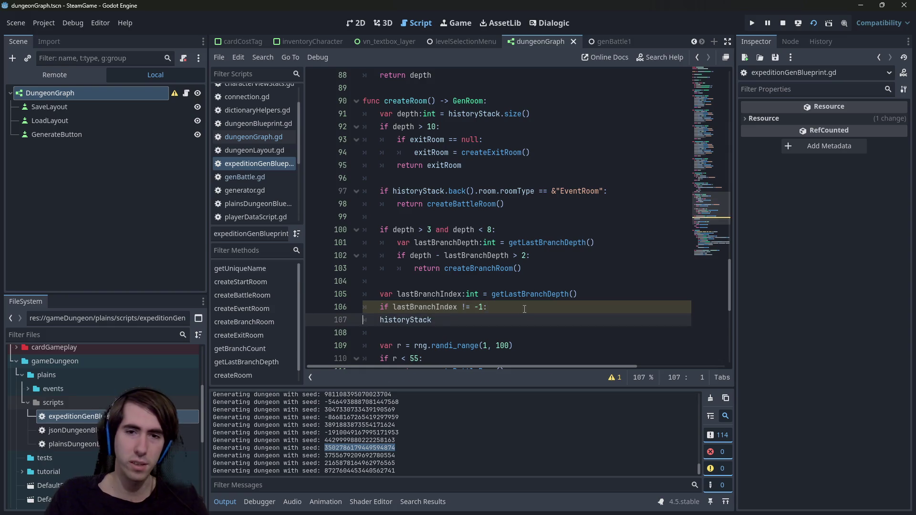
key("Tab")
key("End")
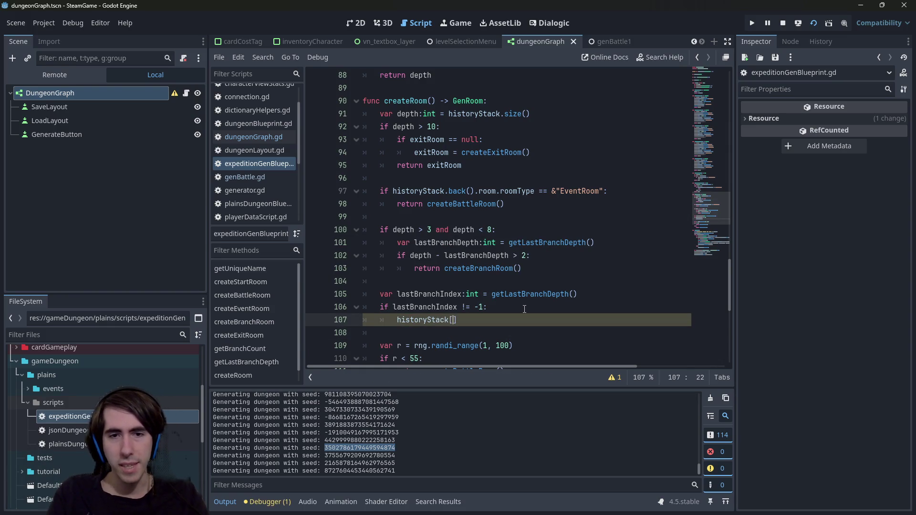
key("Left")
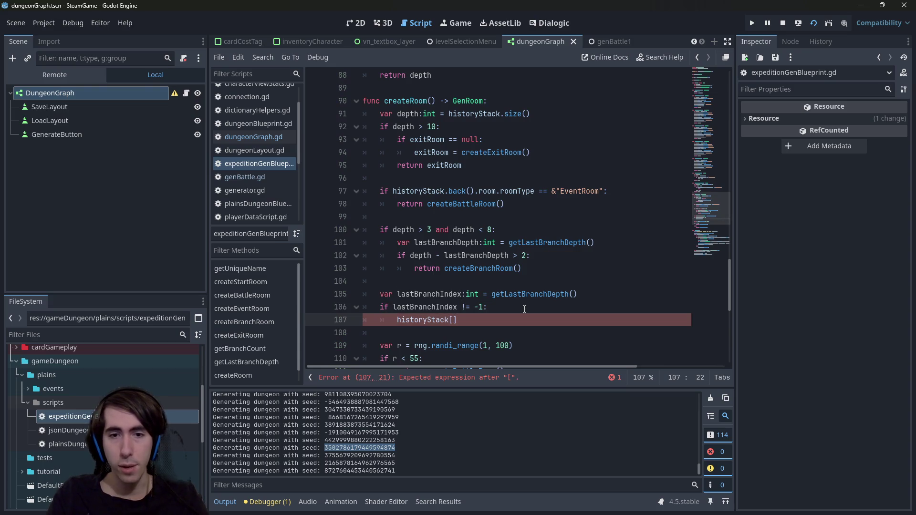
type("lastBranchIndex")
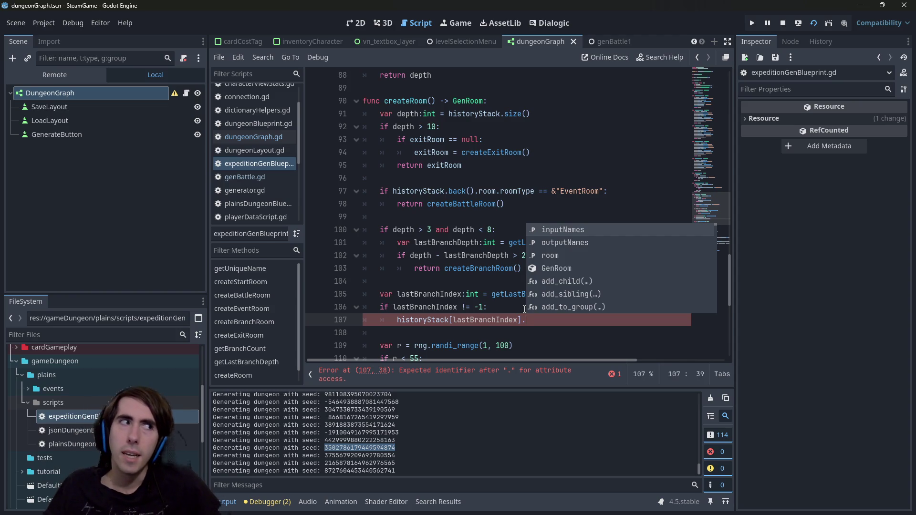
- Scroll to generate() and check that historyStack's tooltip shows GenRoom entries
scroll(470, 287, "down", 3)
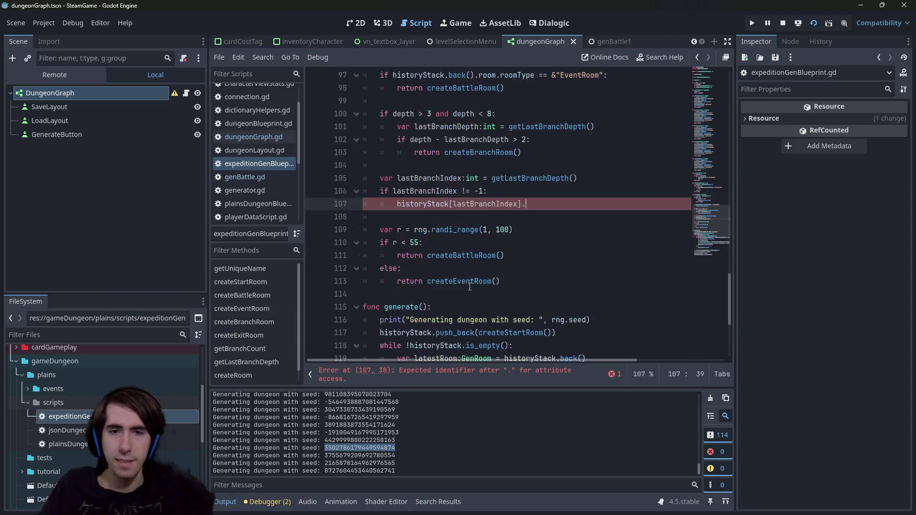
scroll(469, 286, "down", 3)
scroll(435, 248, "down", 2)
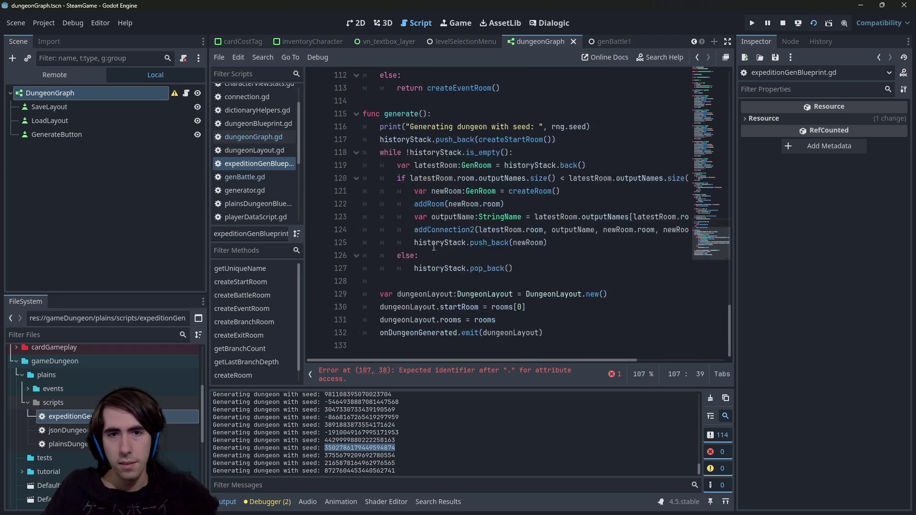
scroll(413, 194, "up", 1)
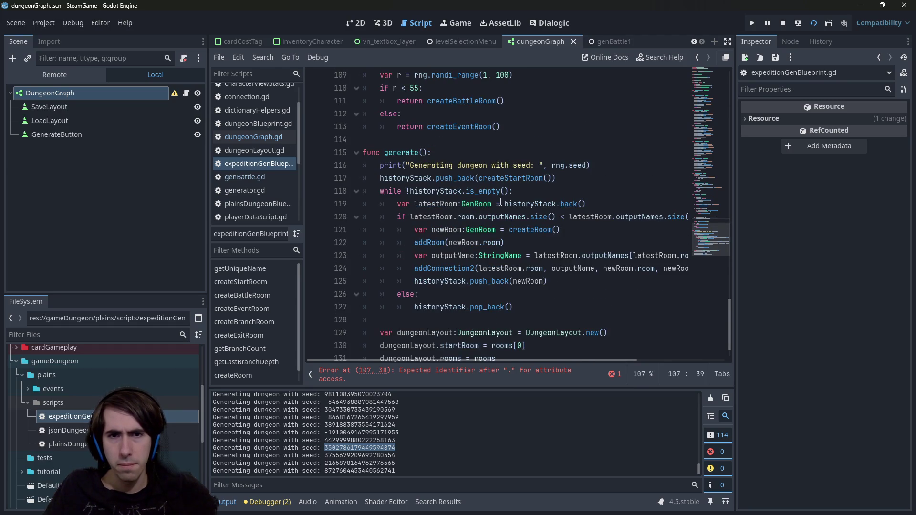
mouse_move(453, 194)
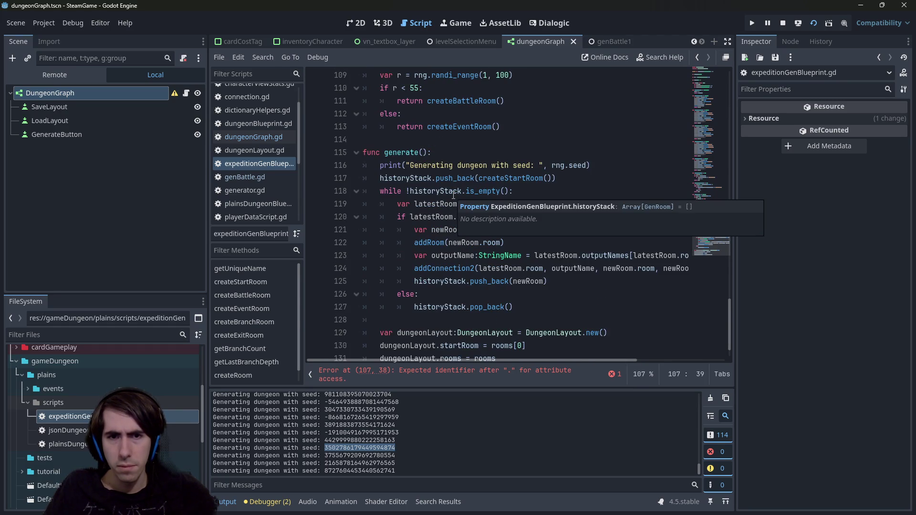